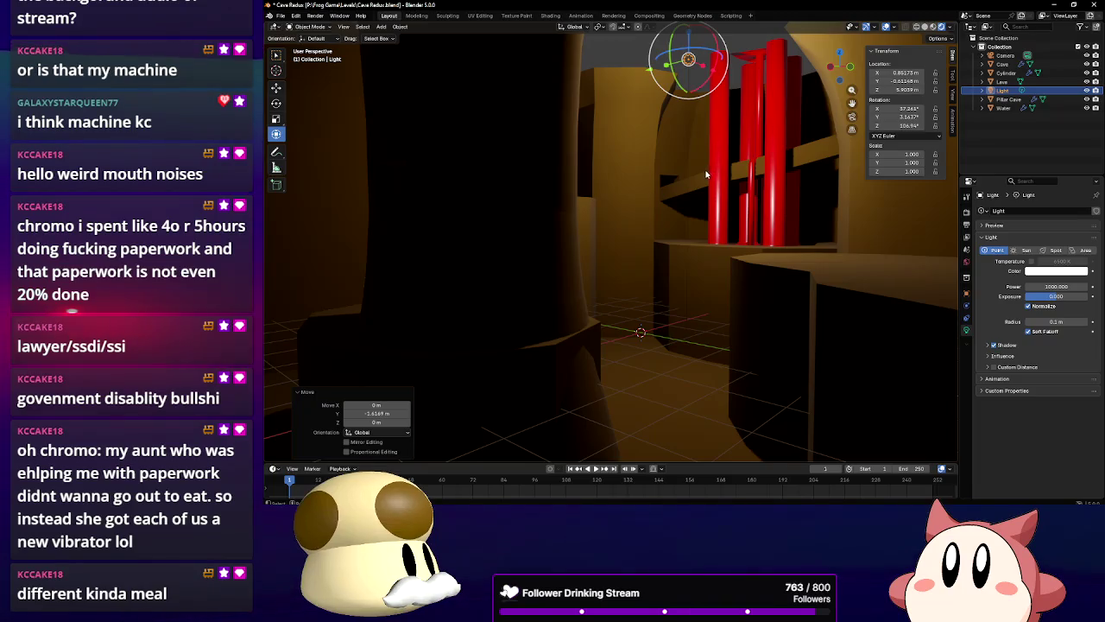
Select the Cave object near the central pillar and switch it into Edit Mode
mouse_move(715, 168)
left_mouse_down()
mouse_move(701, 191)
mouse_move(718, 205)
mouse_move(730, 164)
mouse_move(747, 152)
left_mouse_up()
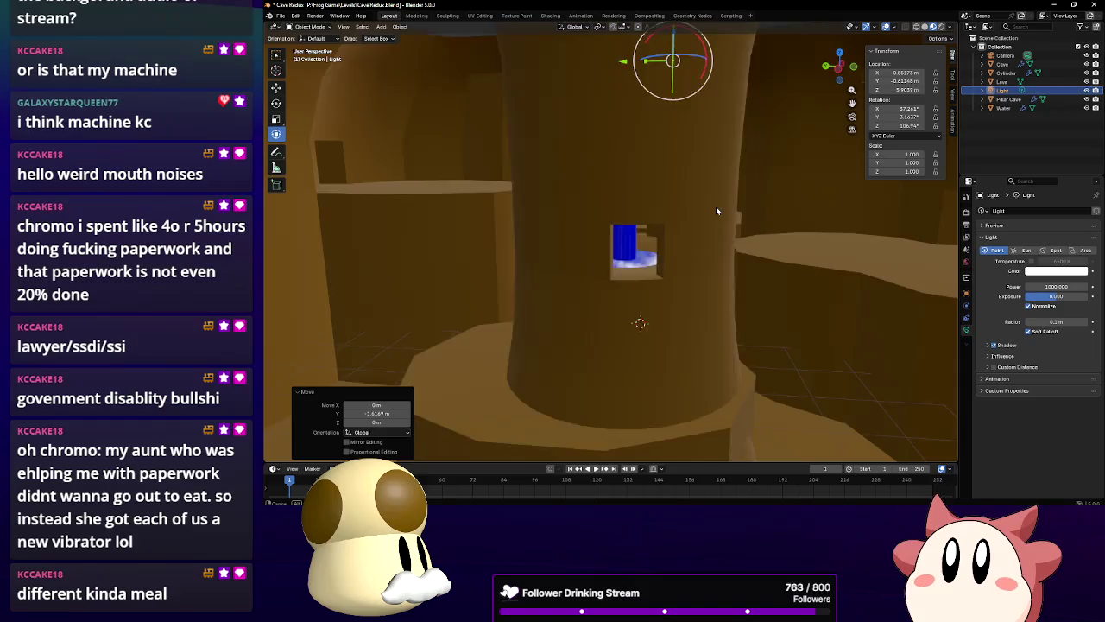
mouse_move(716, 206)
left_mouse_down()
mouse_move(695, 179)
mouse_move(734, 233)
left_mouse_up()
left_click(759, 253)
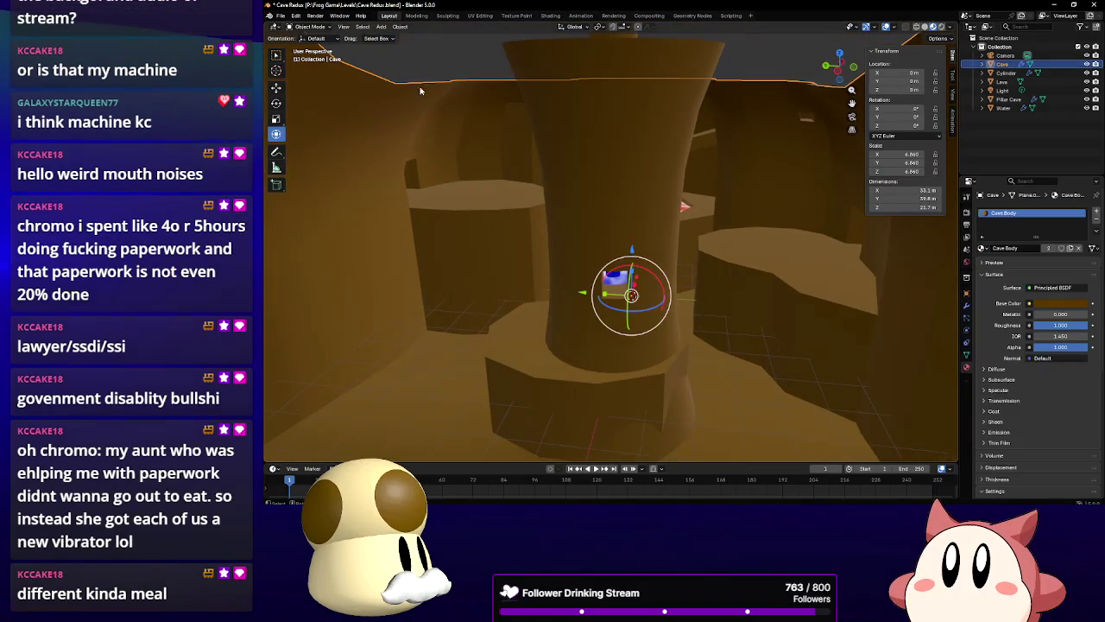
left_click(313, 27)
left_click(311, 48)
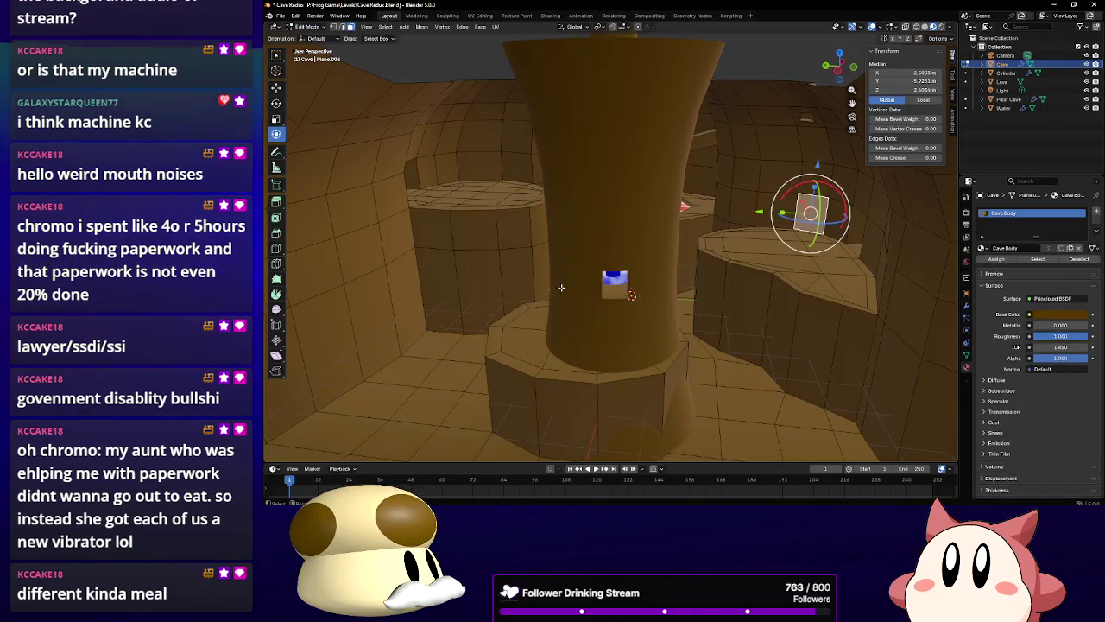
Lower the pillar-base face ring about 2.1 m on Z, then return to Object Mode
left_click(514, 337)
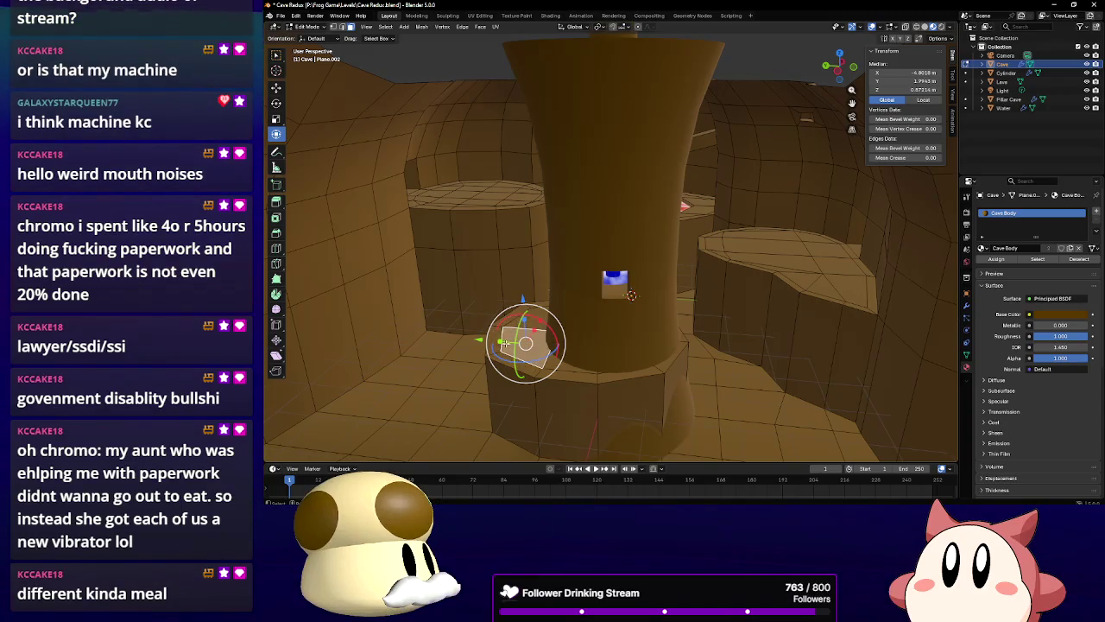
left_click(503, 348, "alt")
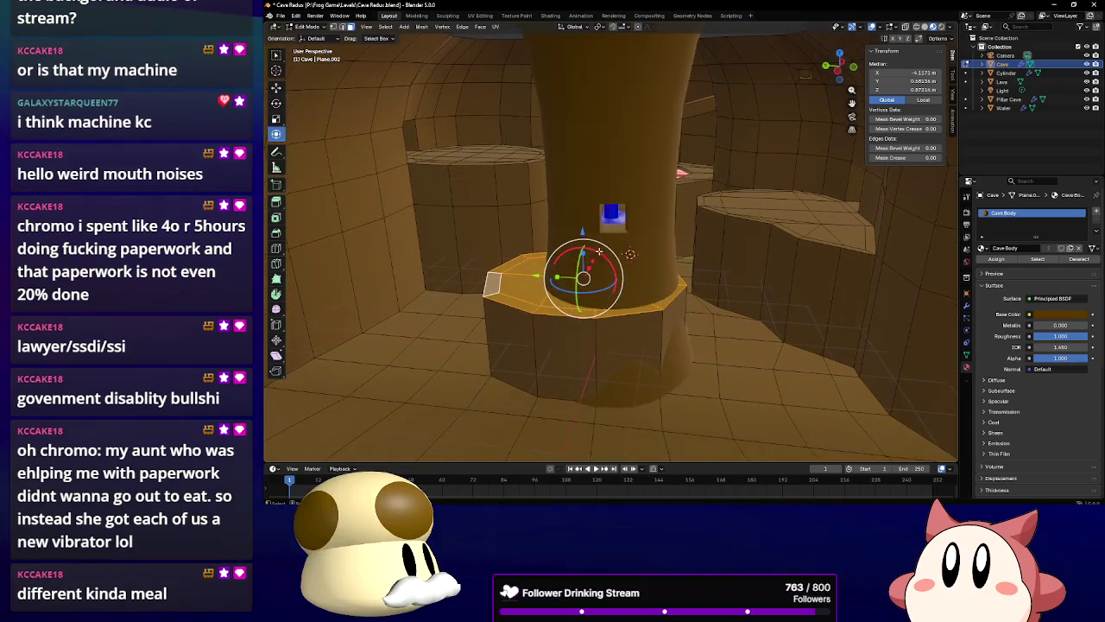
left_click_drag(583, 246, 585, 306)
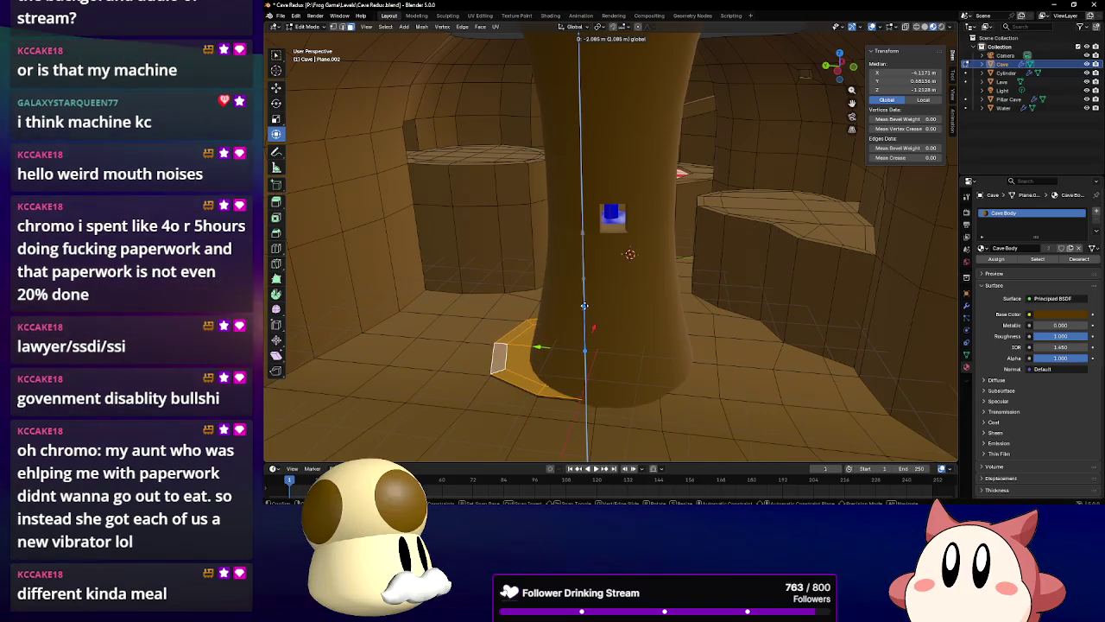
left_click(584, 305)
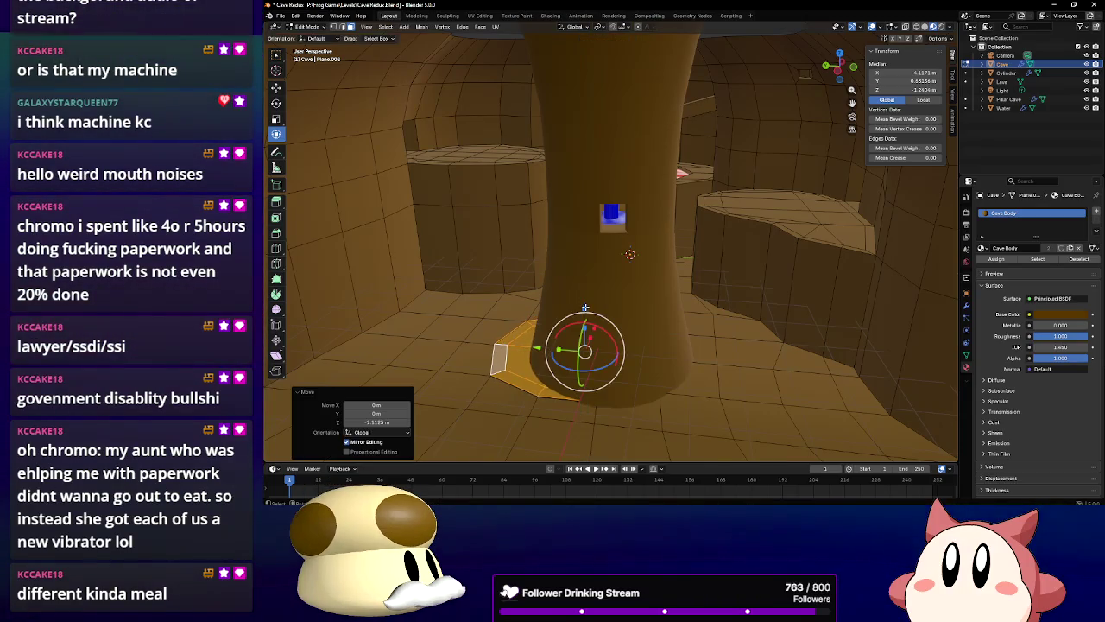
left_click(308, 26)
left_click(313, 38)
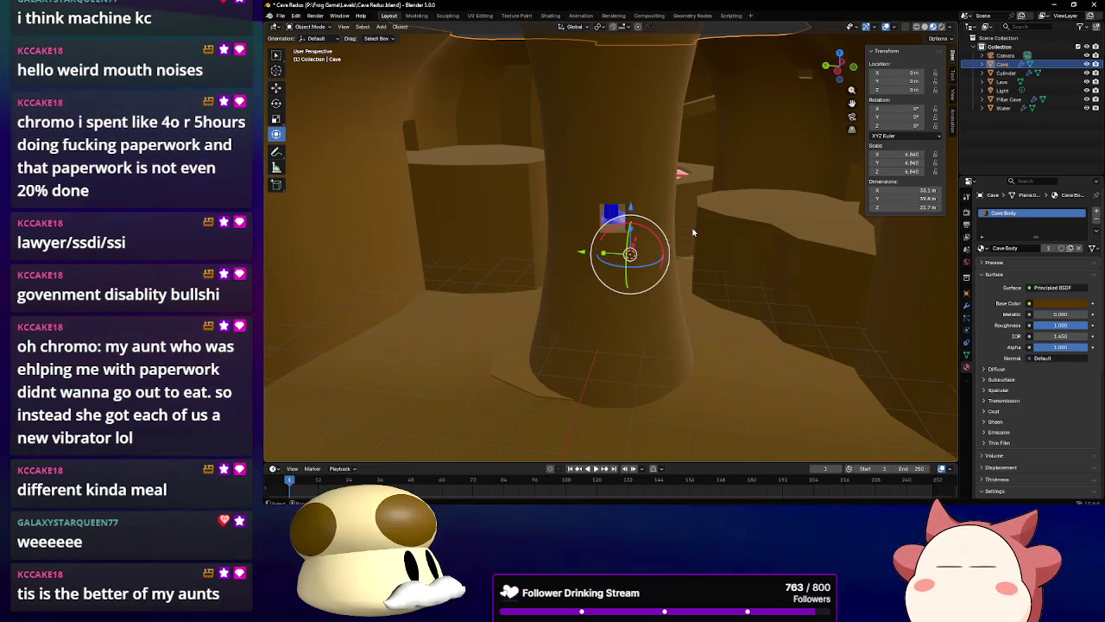
mouse_move(766, 221)
left_mouse_down()
mouse_move(662, 240)
mouse_move(746, 247)
mouse_move(706, 261)
mouse_move(622, 251)
mouse_move(602, 270)
mouse_move(669, 275)
mouse_move(617, 284)
mouse_move(654, 276)
mouse_move(656, 286)
mouse_move(643, 285)
mouse_move(645, 273)
mouse_move(578, 271)
left_mouse_up()
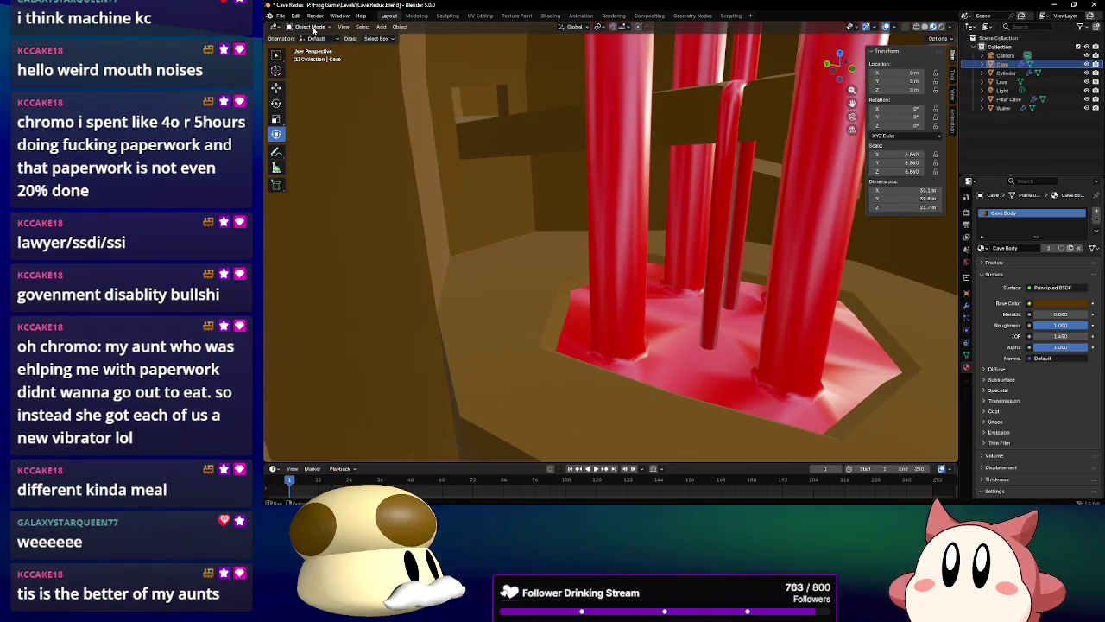
key("shift+a")
mouse_move(535, 198)
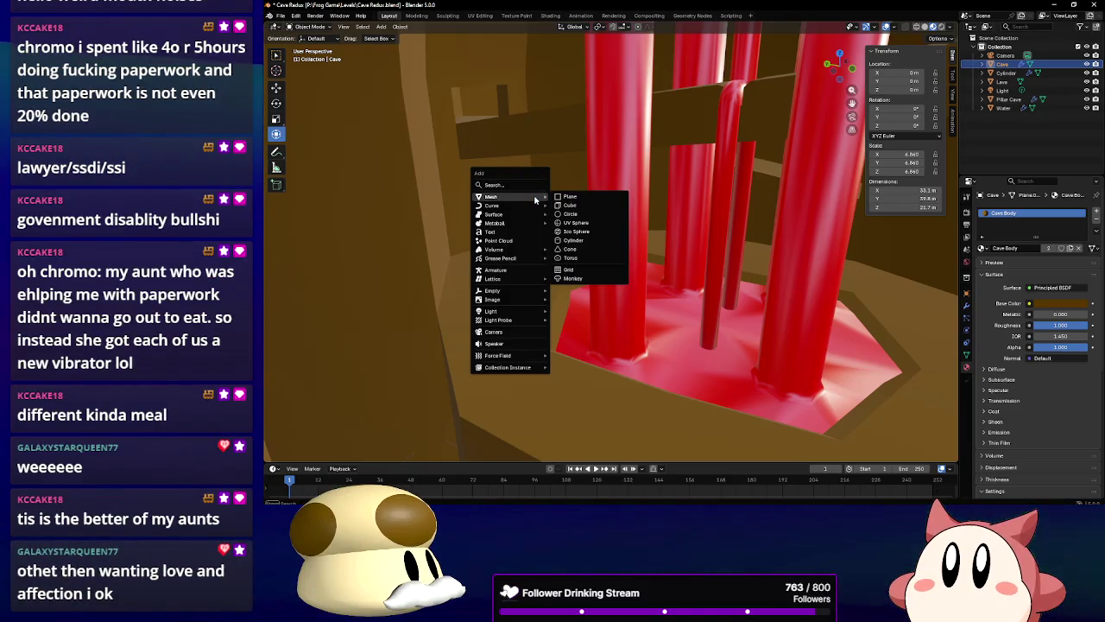
mouse_move(695, 279)
left_mouse_down()
mouse_move(614, 257)
mouse_move(675, 140)
left_mouse_up()
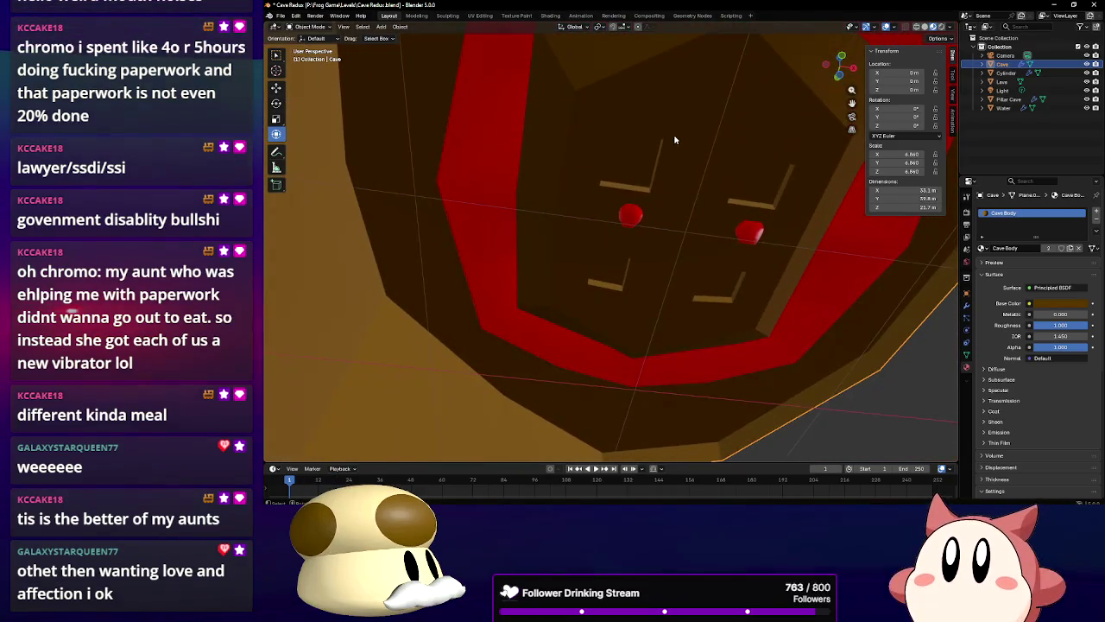
left_click(309, 27)
left_click(311, 48)
left_click(629, 163)
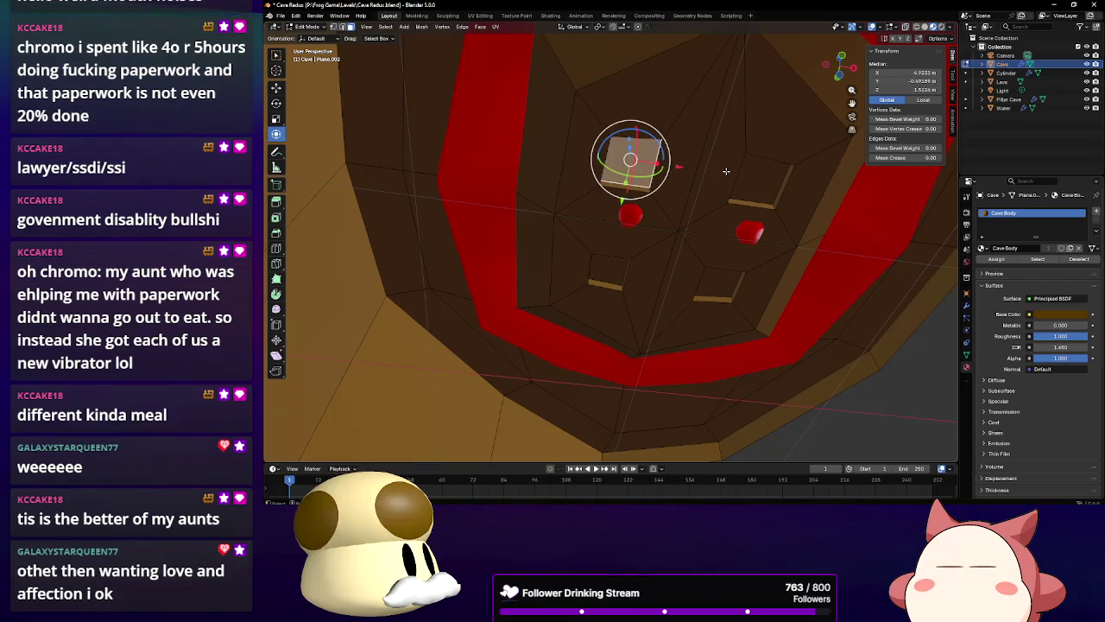
left_click(751, 196, "shift")
left_click(719, 280, "shift")
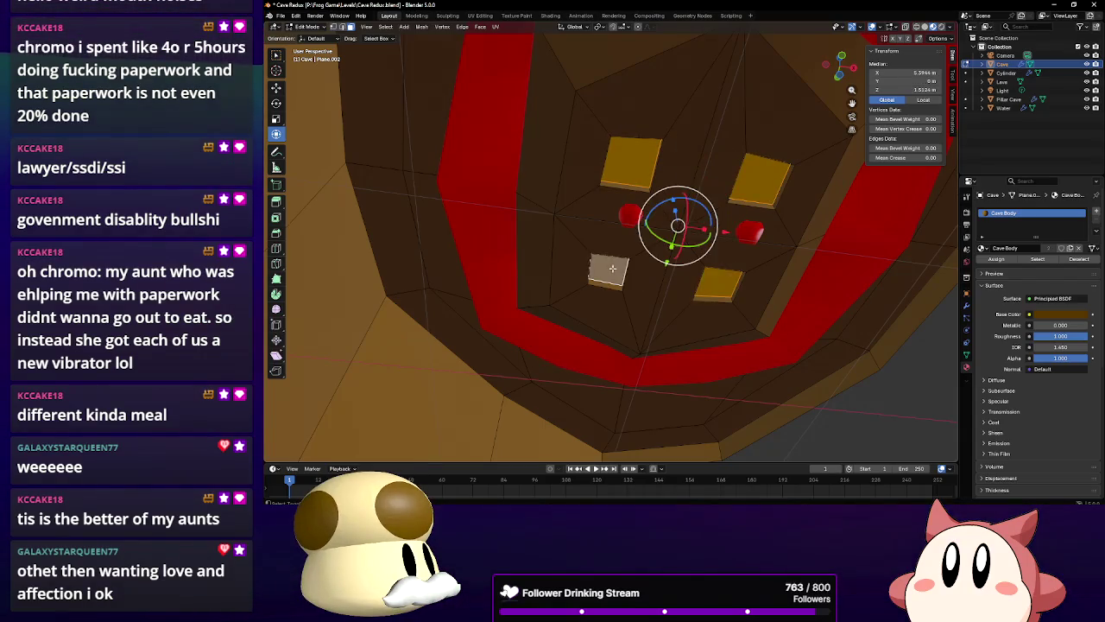
key("e")
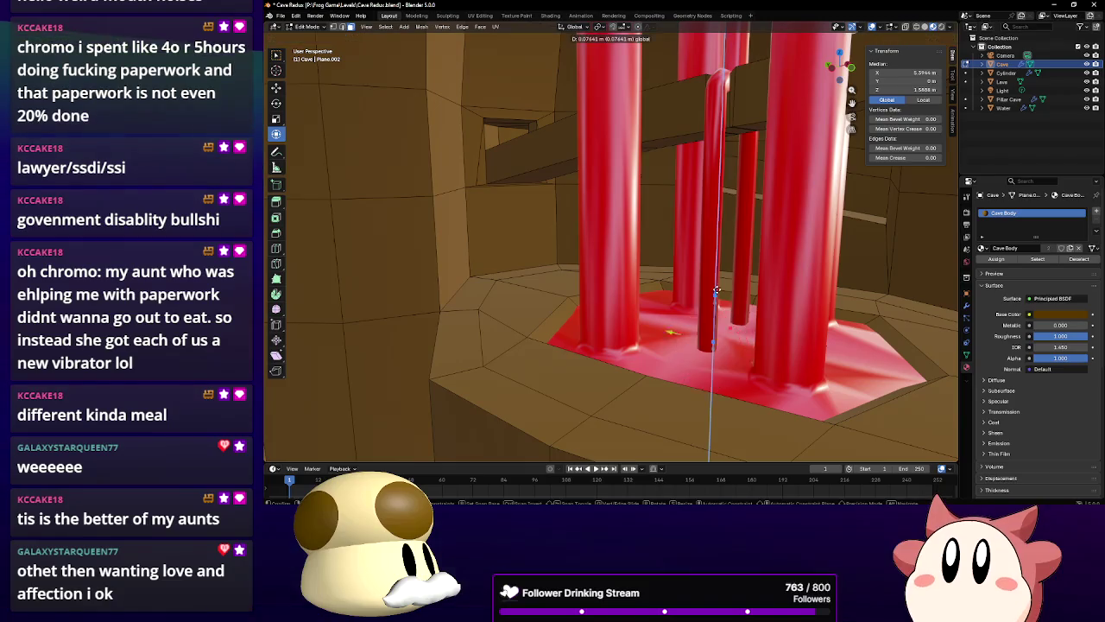
left_click(716, 298)
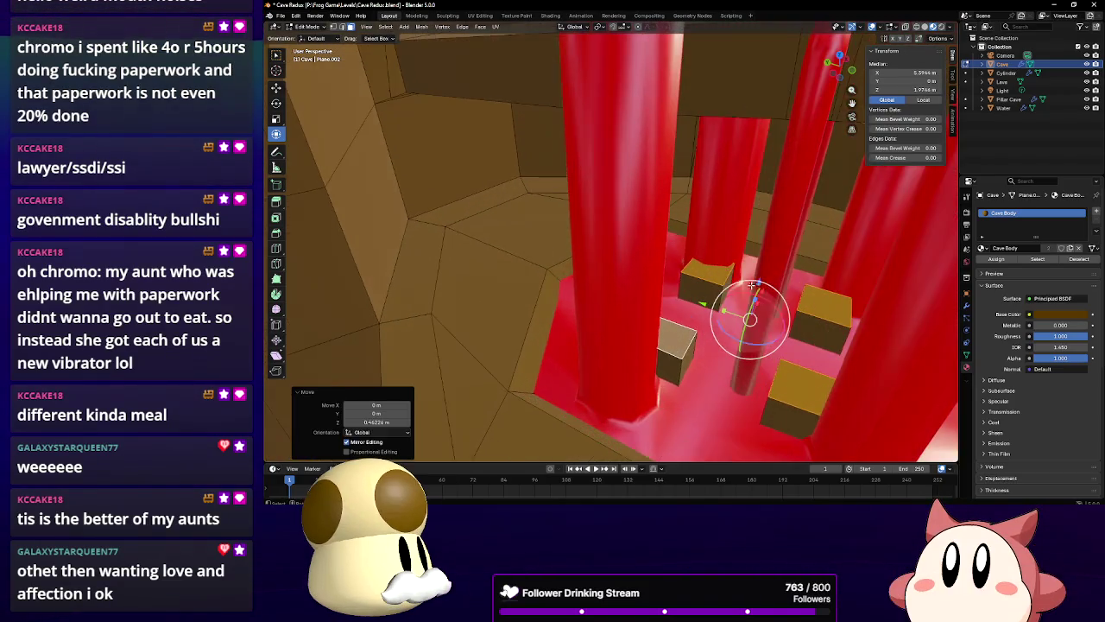
mouse_move(753, 285)
left_mouse_down()
mouse_move(649, 226)
mouse_move(568, 221)
left_mouse_up()
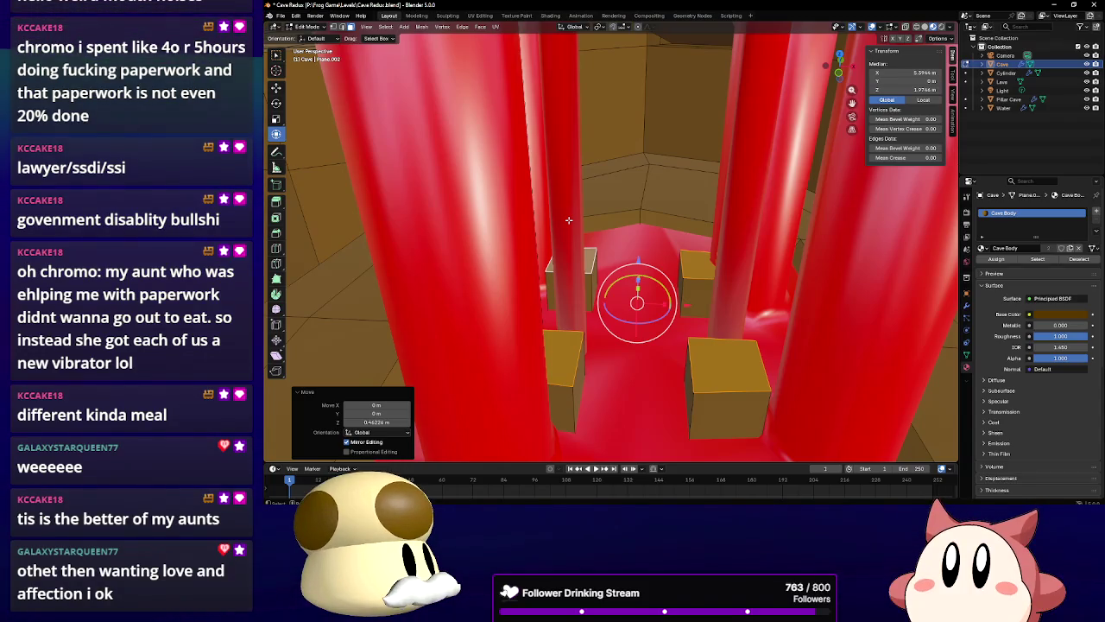
key("ctrl+z")
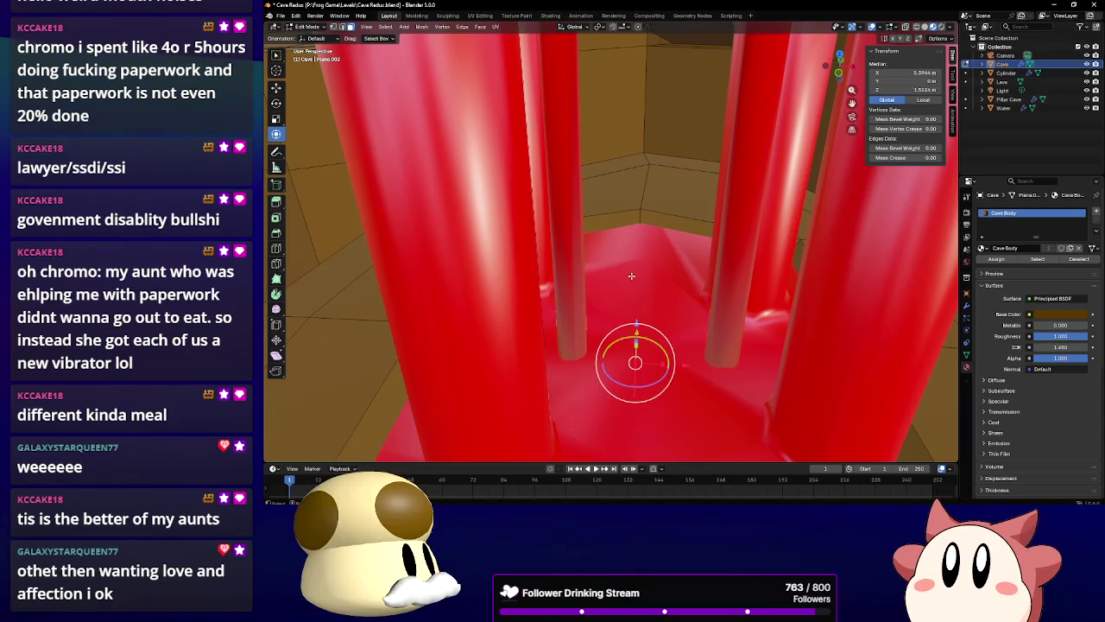
mouse_move(587, 271)
left_mouse_down()
mouse_move(650, 275)
mouse_move(645, 186)
mouse_move(636, 235)
left_mouse_up()
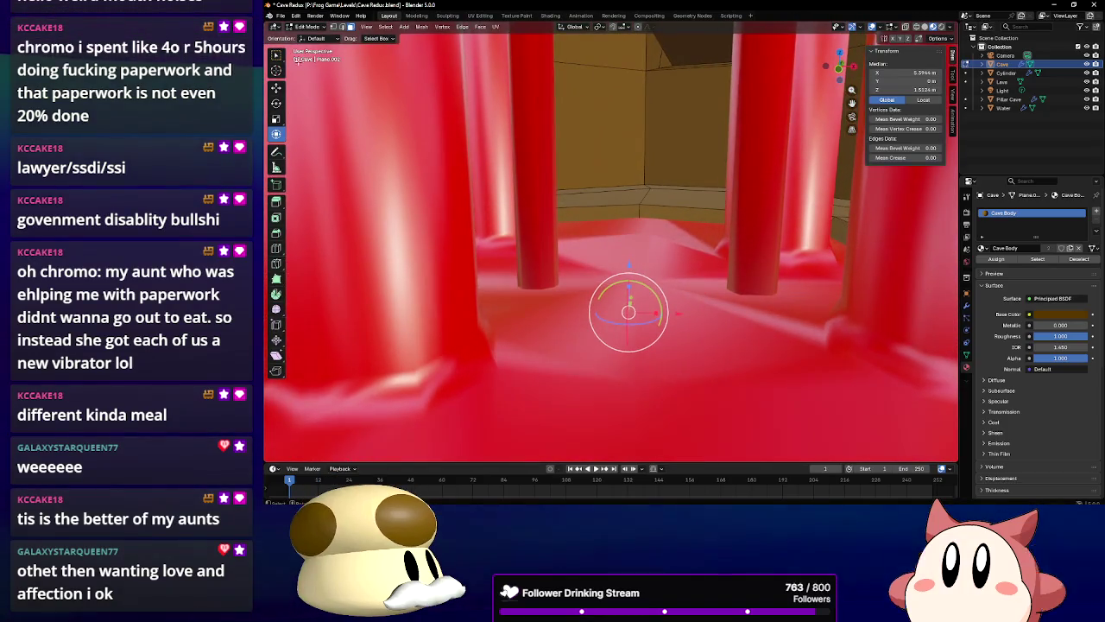
left_click(306, 27)
Select the Lava object, enter Edit Mode, and circle-select its floor faces
left_click(311, 41)
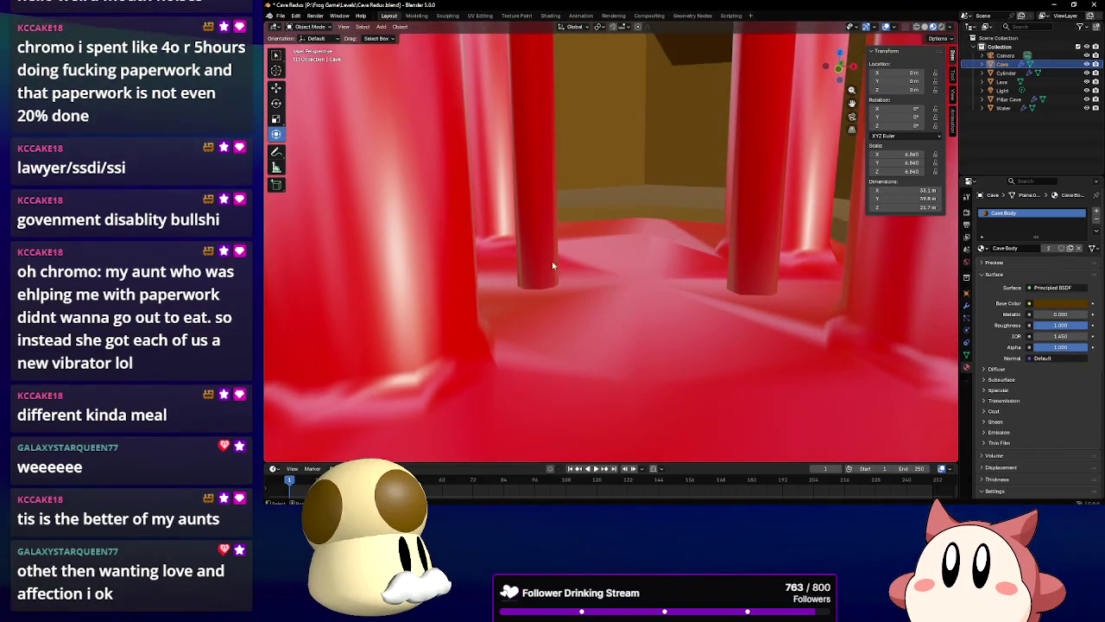
left_click(551, 261)
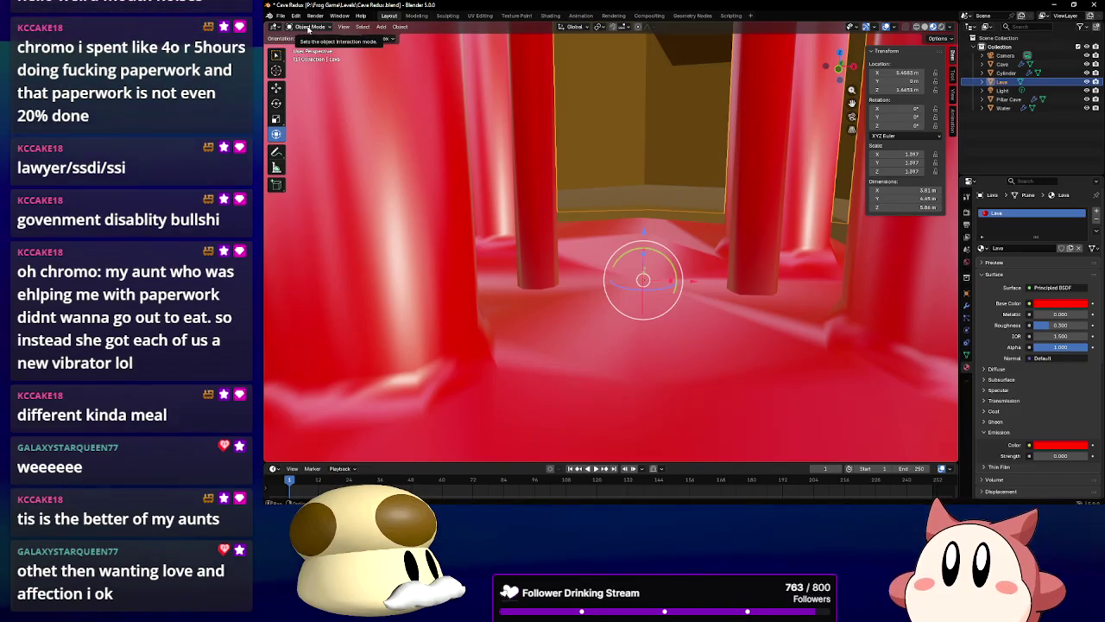
left_click(309, 46)
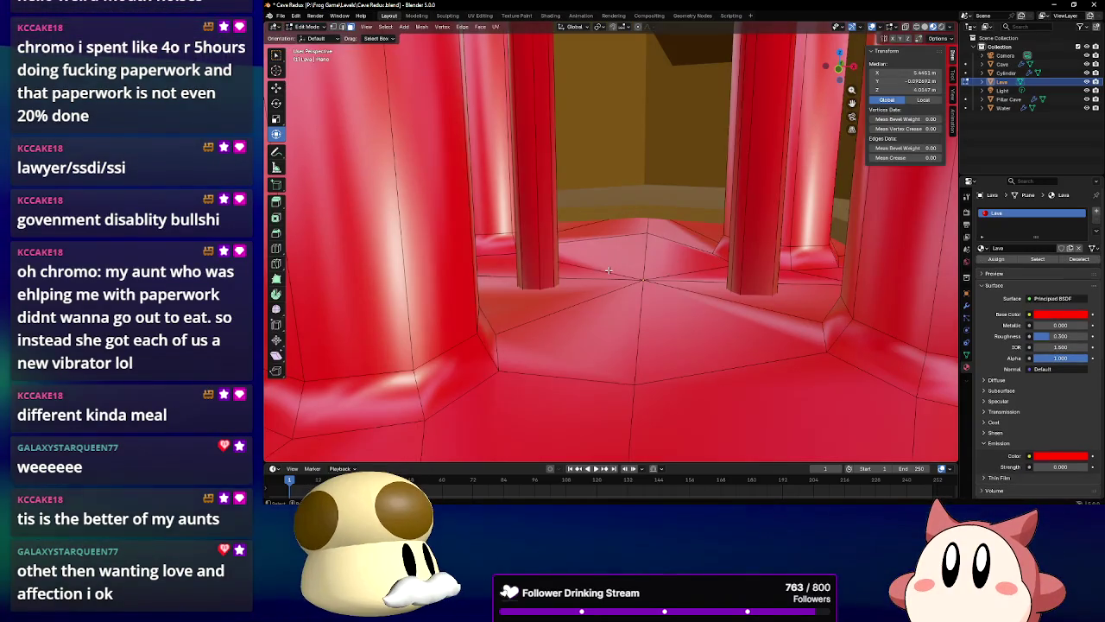
left_click_drag(662, 276, 624, 287)
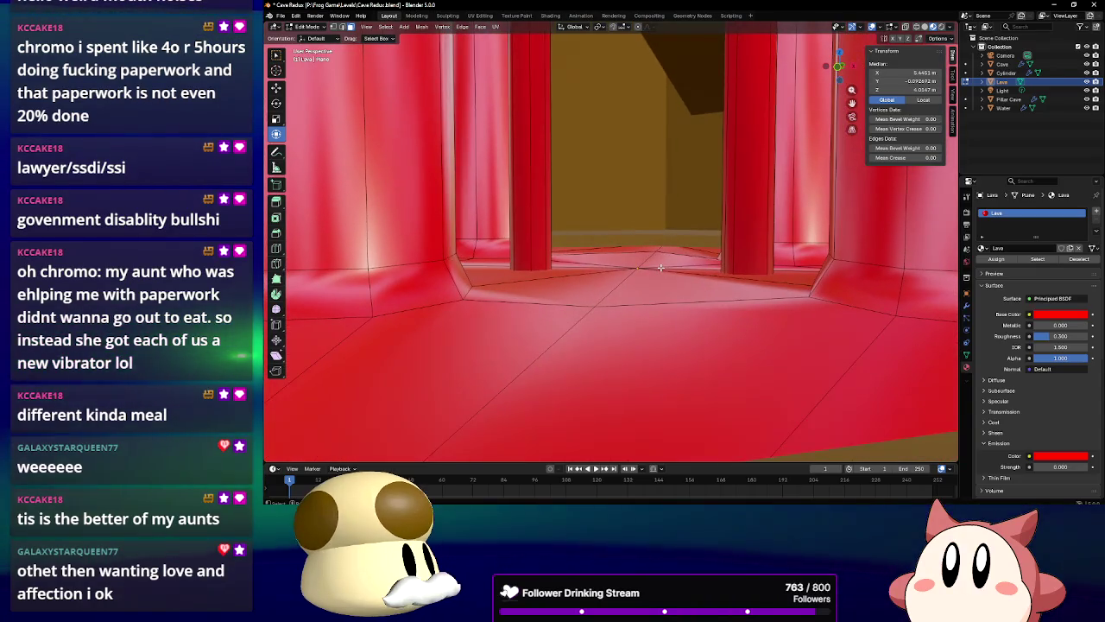
key("a")
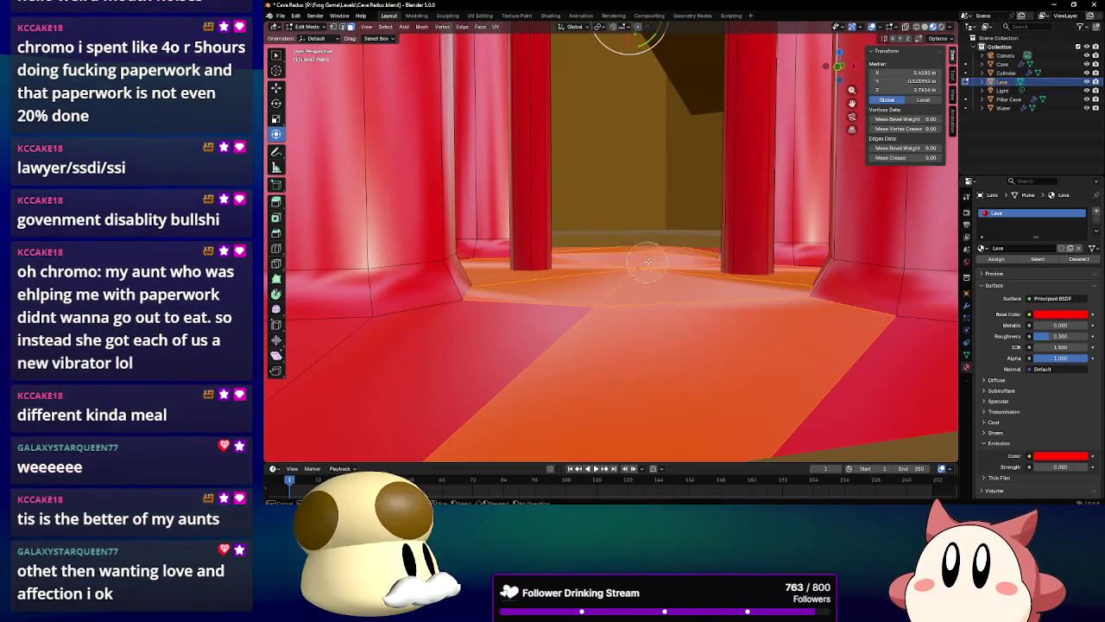
key("c")
mouse_move(575, 325)
left_mouse_down()
mouse_move(553, 346)
mouse_move(643, 313)
mouse_move(571, 312)
mouse_move(424, 338)
mouse_move(671, 343)
left_mouse_up()
Refine the lava floor face selection around the pillars, adjusting the front-left and right faces
key("alt+a")
scroll(572, 312, "down", 3)
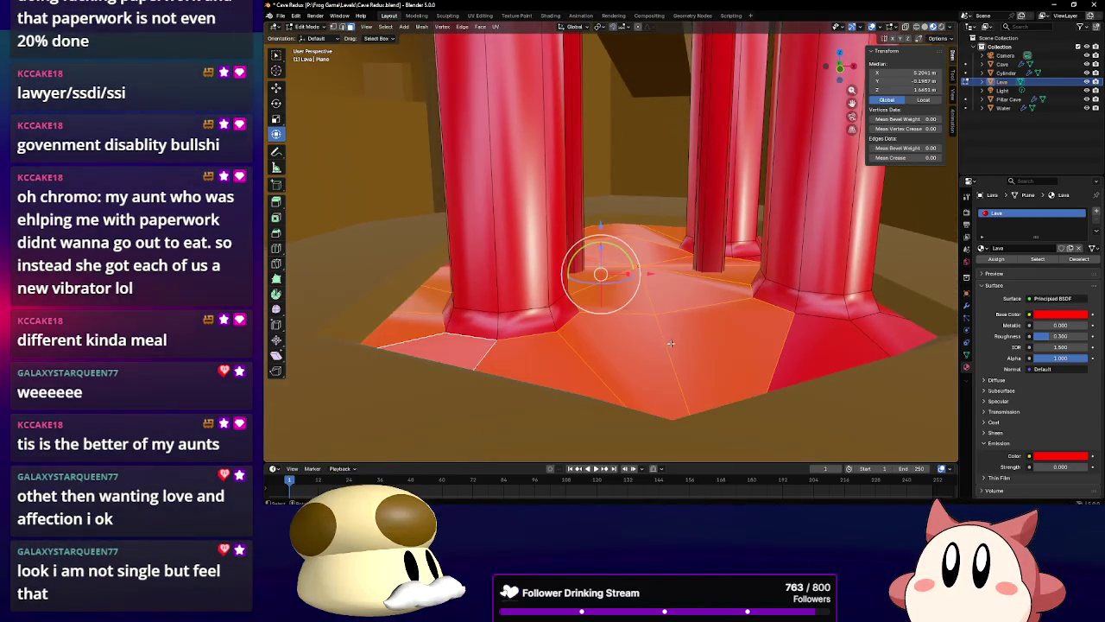
scroll(756, 329, "up", 5)
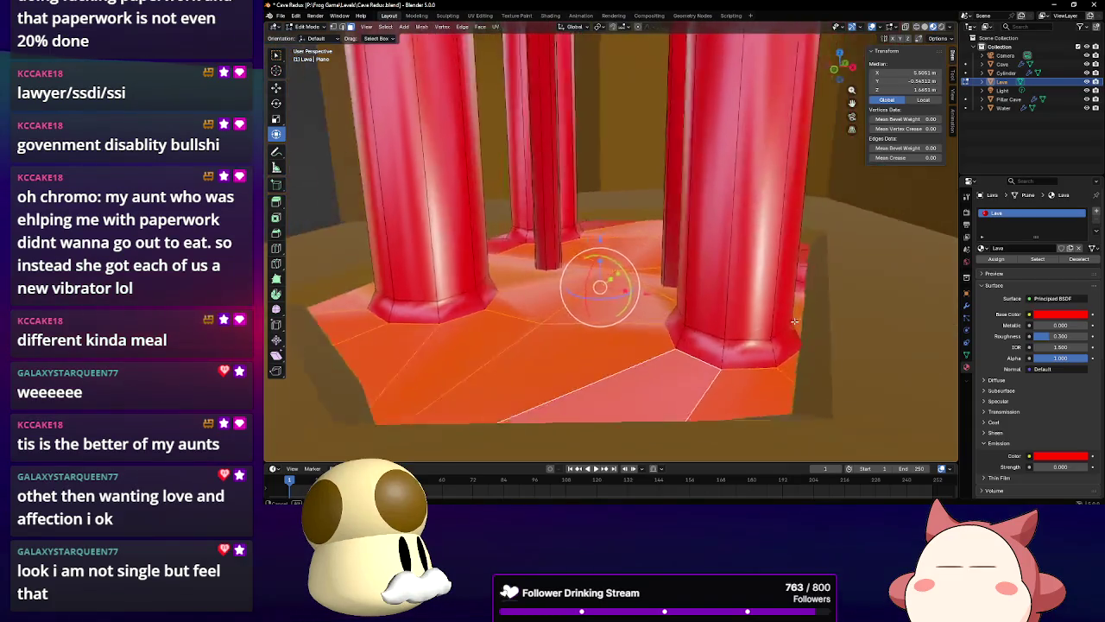
scroll(757, 329, "down", 5)
scroll(491, 432, "up", 3)
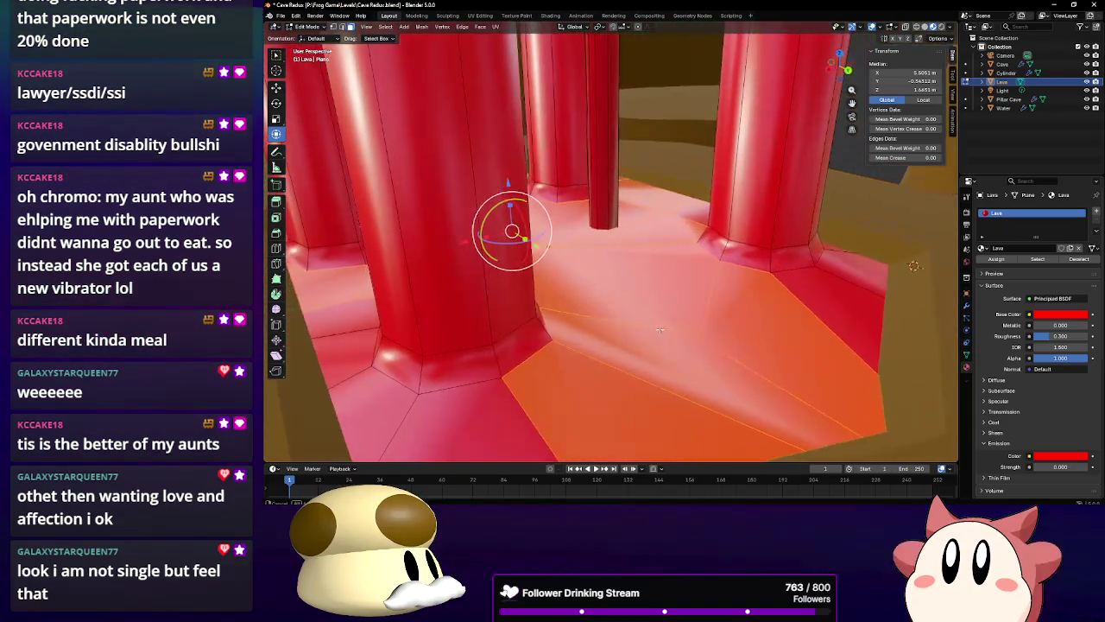
left_click(513, 423, "shift")
left_click(513, 423, "shift")
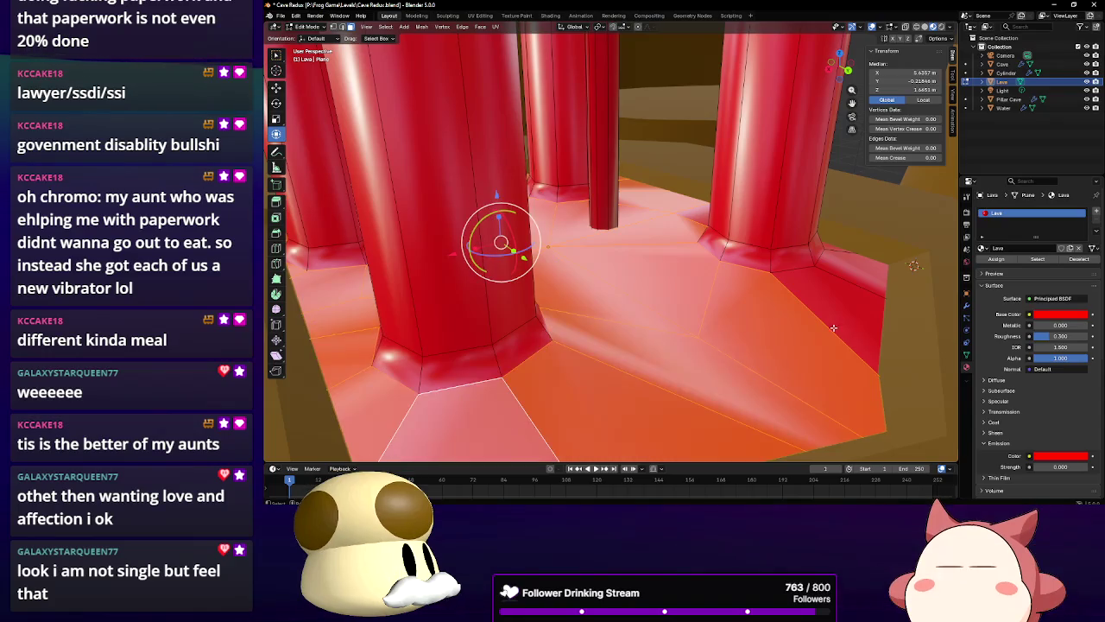
left_click(836, 318, "shift")
left_click(836, 318, "shift")
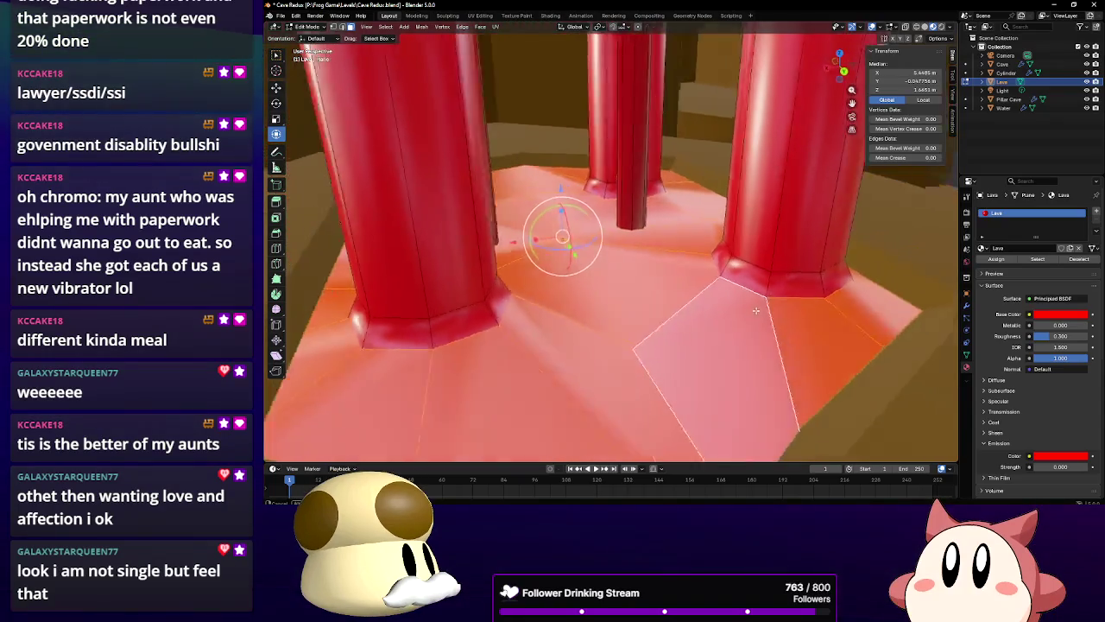
left_click_drag(739, 308, 739, 294)
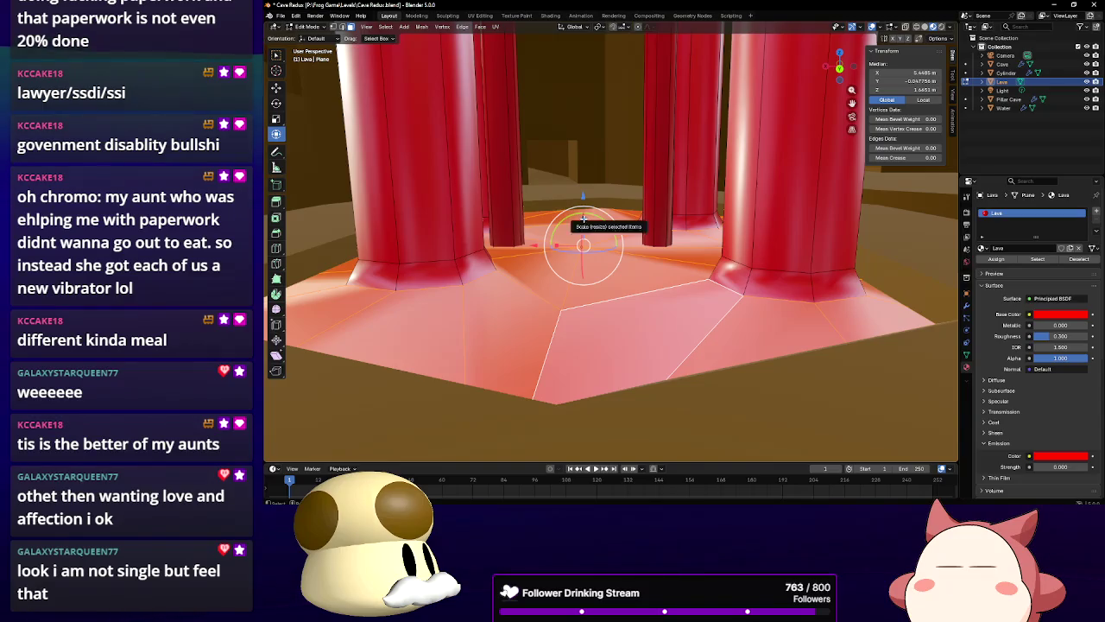
Squash the selected lava floor faces vertically
left_click_drag(583, 217, 584, 234)
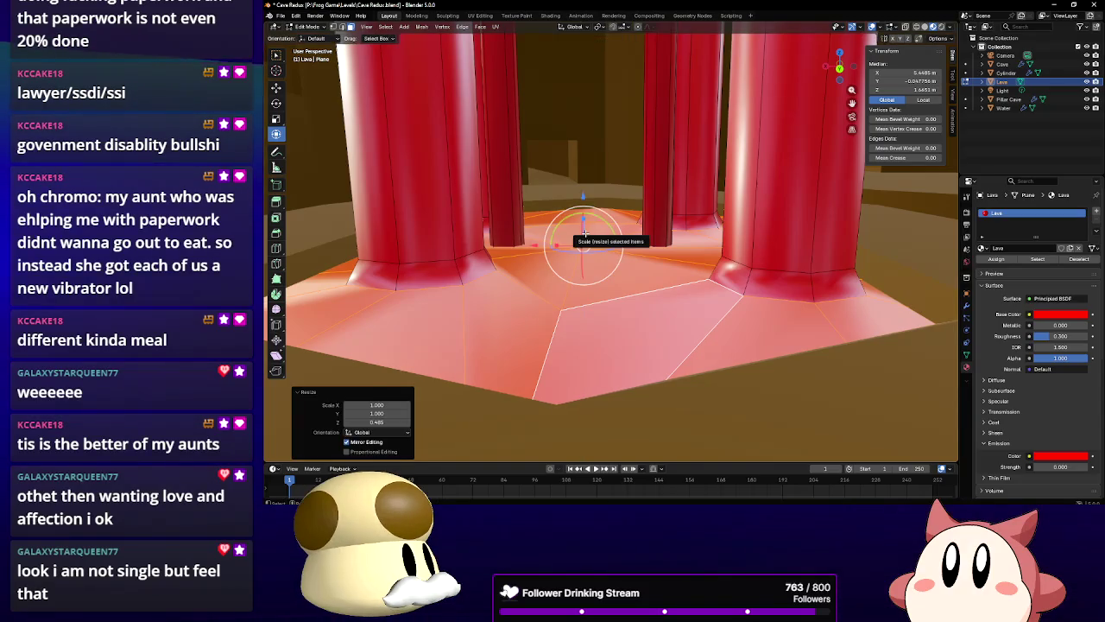
scroll(594, 237, "up", 5)
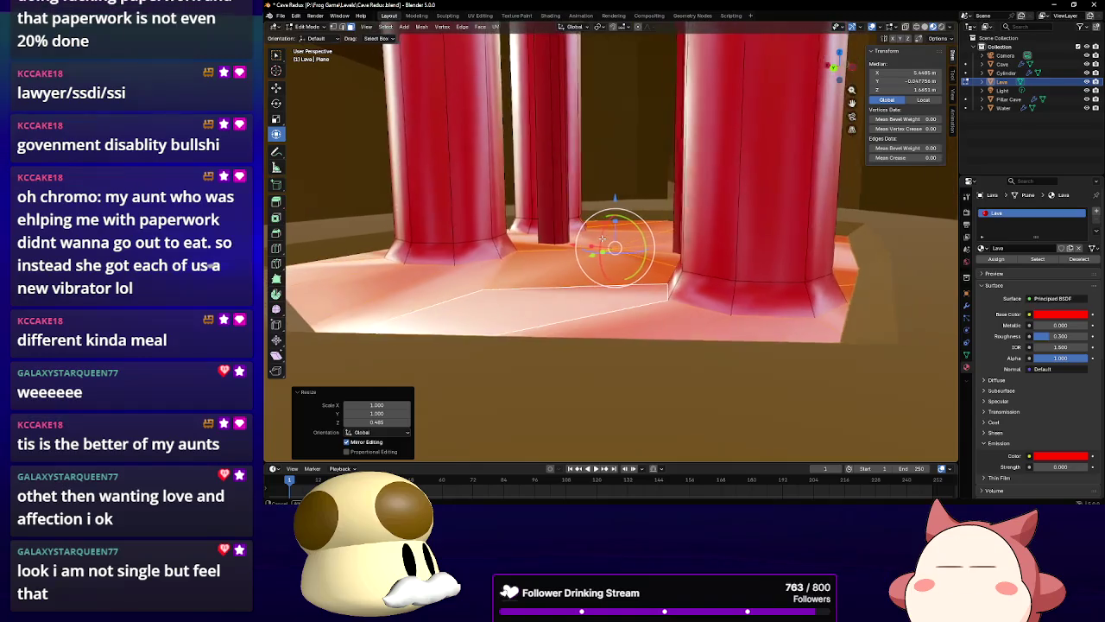
scroll(604, 207, "down", 6)
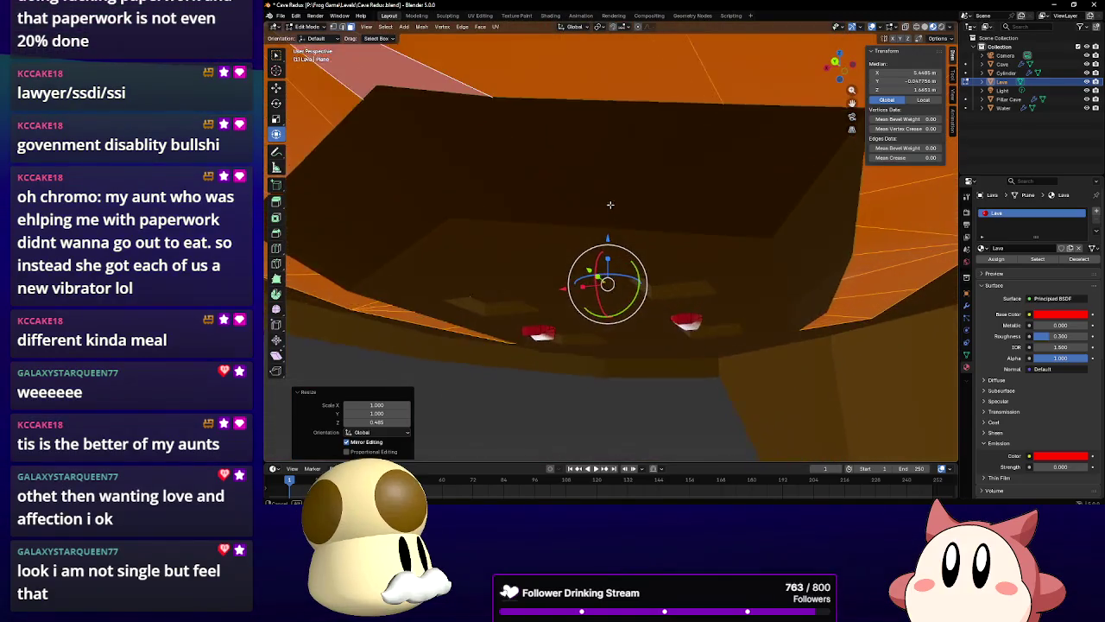
mouse_move(617, 186)
left_mouse_down()
mouse_move(467, 188)
mouse_move(618, 224)
mouse_move(671, 211)
left_mouse_up()
Circle-select both red lava blobs
left_click(605, 218)
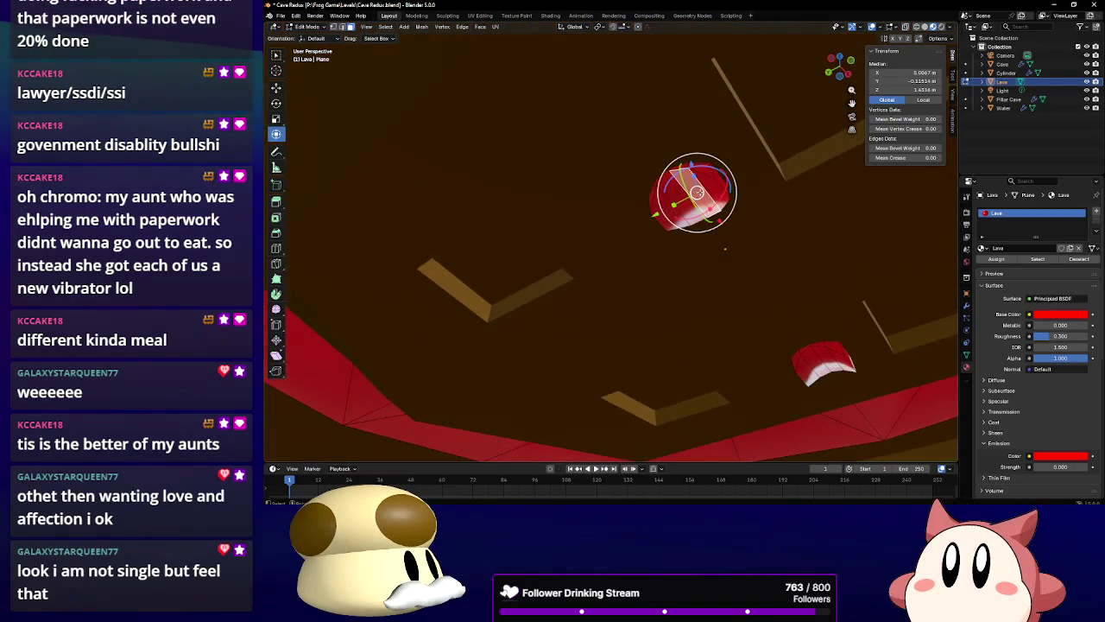
key("c")
left_click(695, 191)
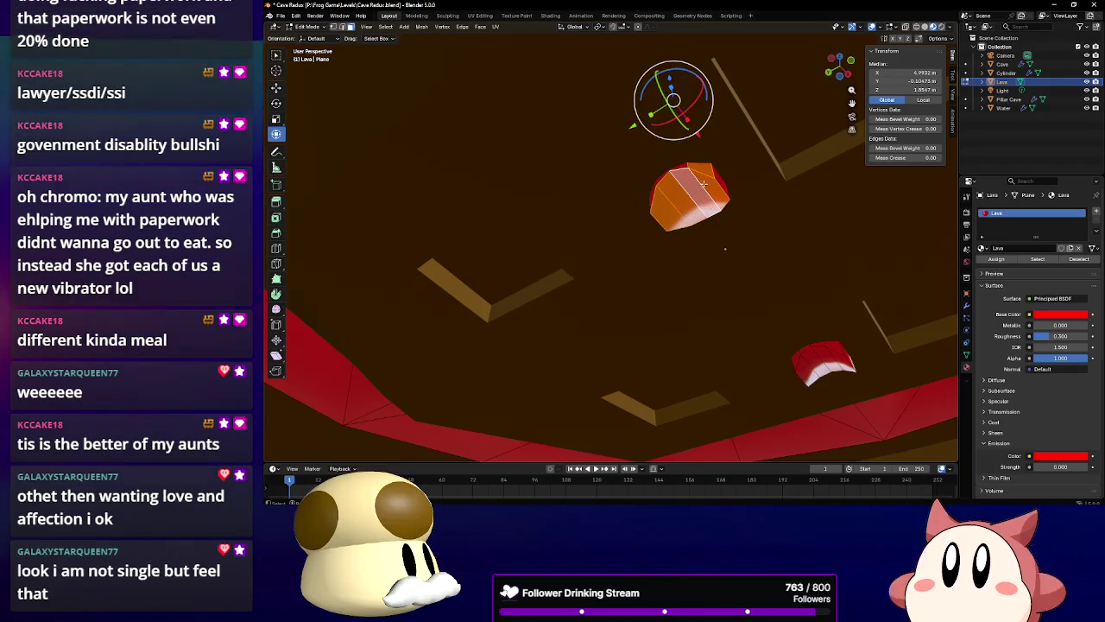
key("Escape")
left_click_drag(810, 307, 651, 305)
key("c")
left_click_drag(583, 208, 569, 181)
key("Escape")
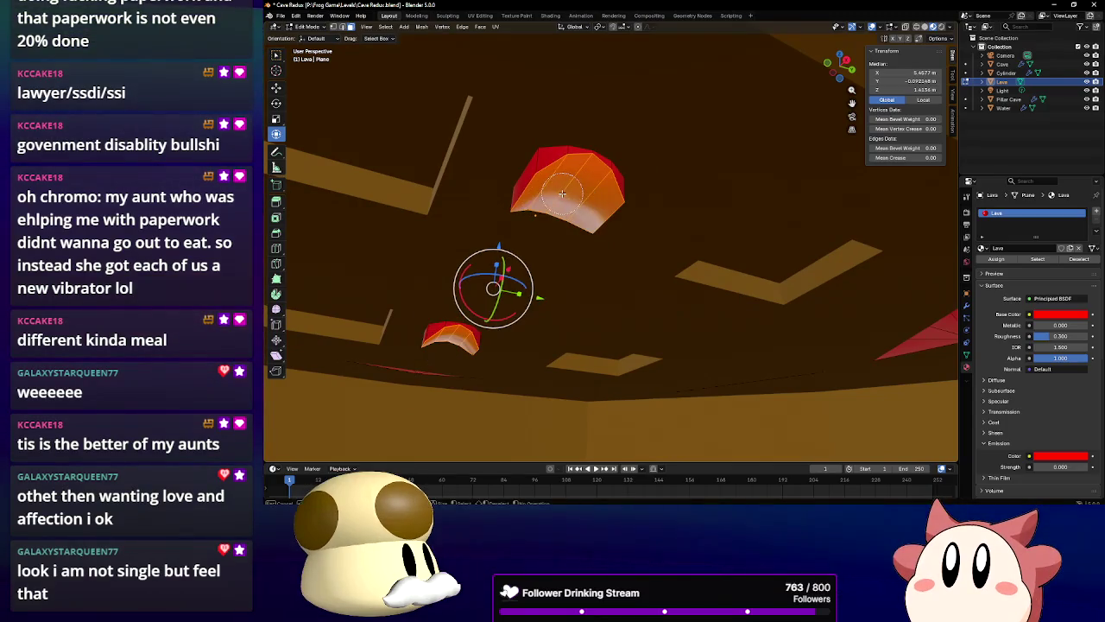
Scale both blobs flat along Z to -0.615 and check them from below
key("s")
key("z")
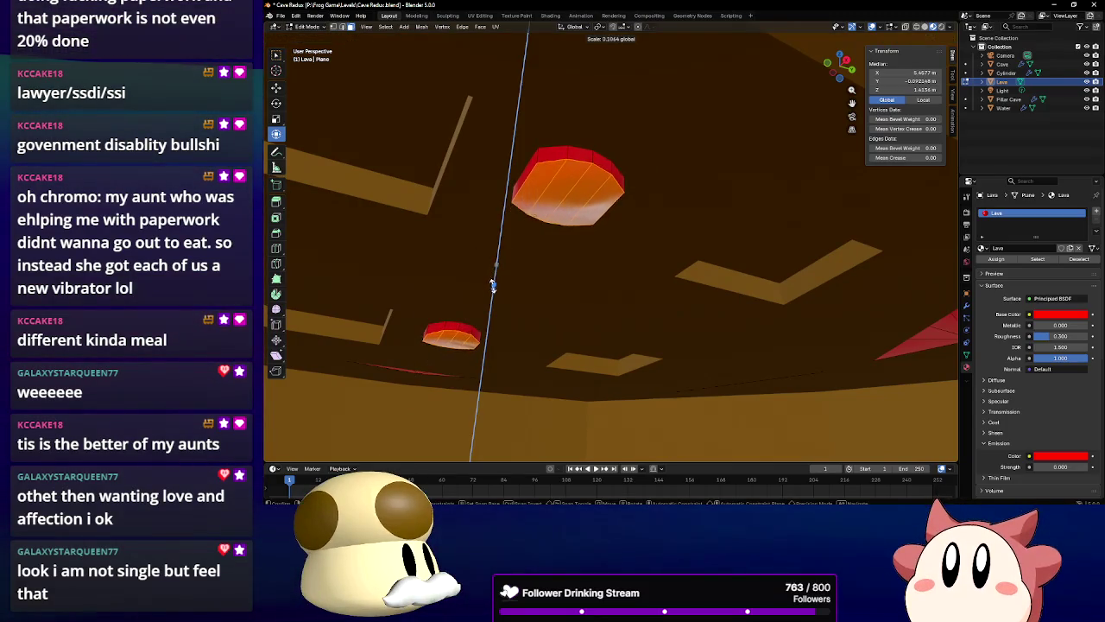
left_click(492, 286)
left_click_drag(518, 285, 553, 298)
scroll(561, 313, "up", 5)
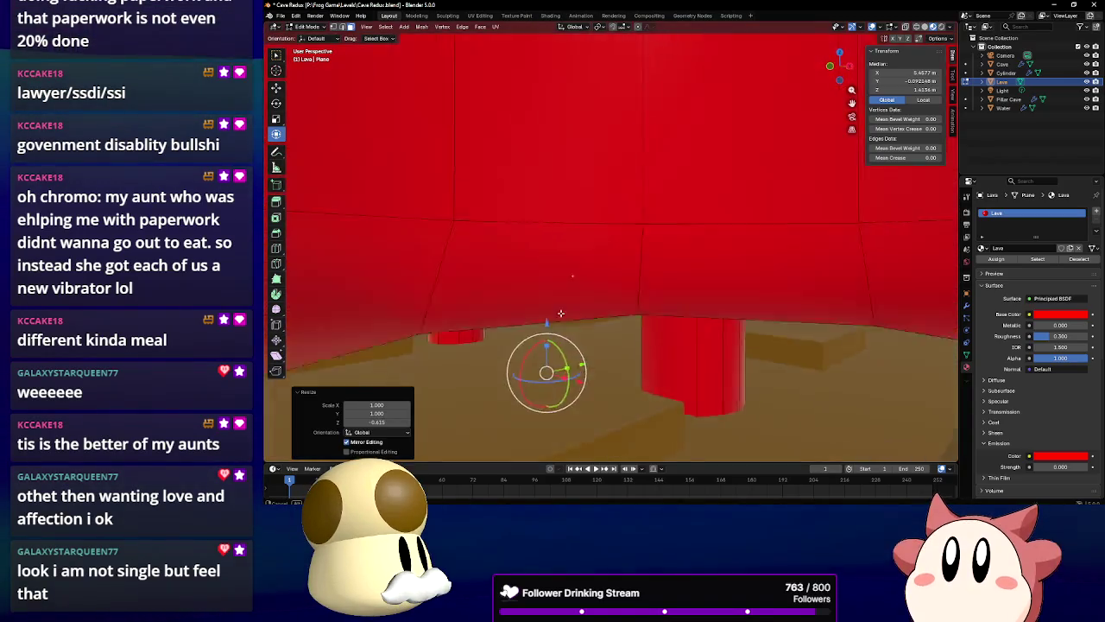
scroll(561, 314, "up", 3)
scroll(575, 305, "down", 5)
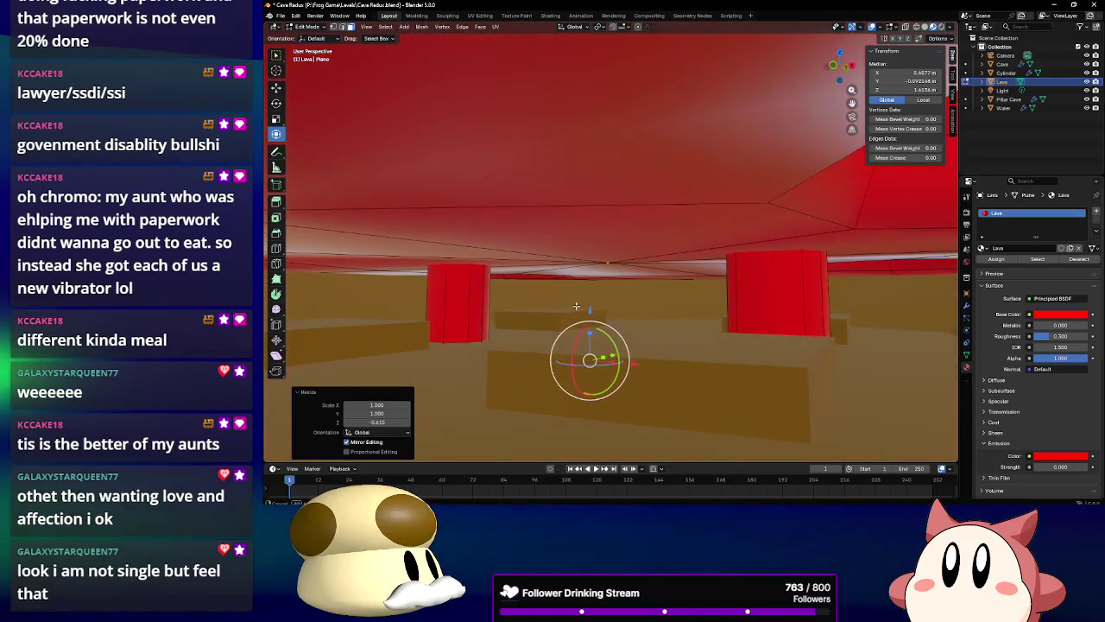
left_click_drag(576, 306, 318, 99)
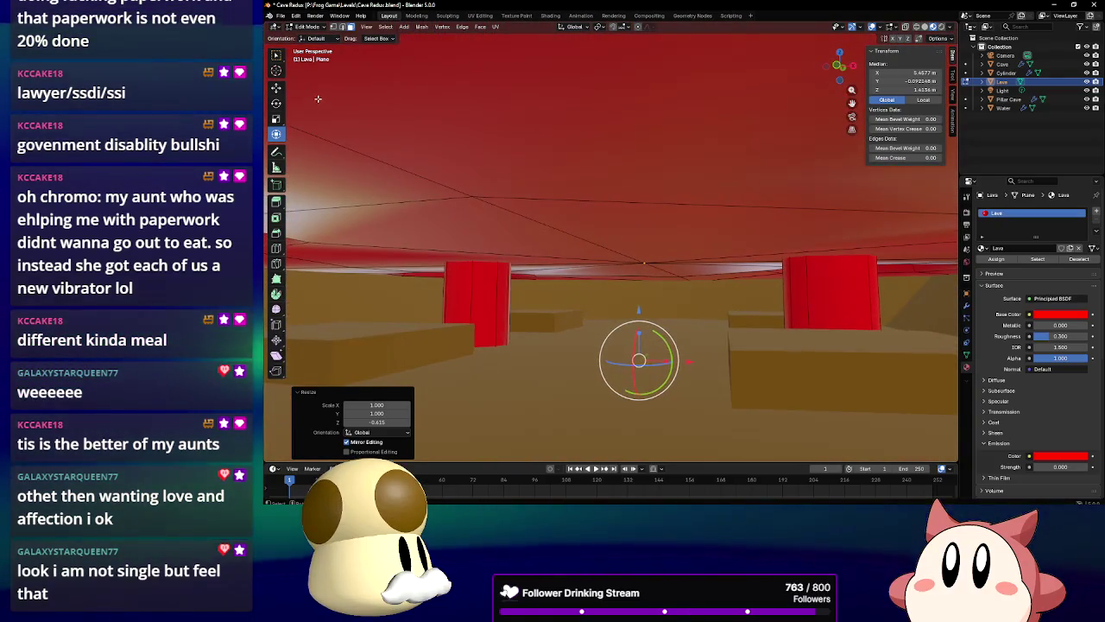
left_click(302, 28)
left_click(309, 38)
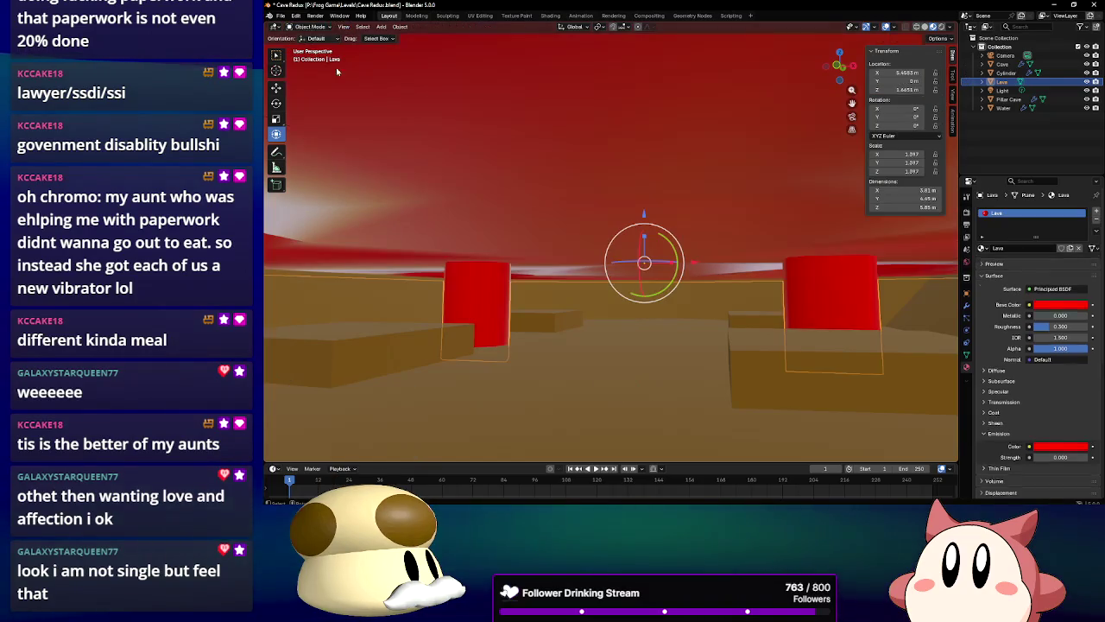
scroll(568, 246, "up", 6)
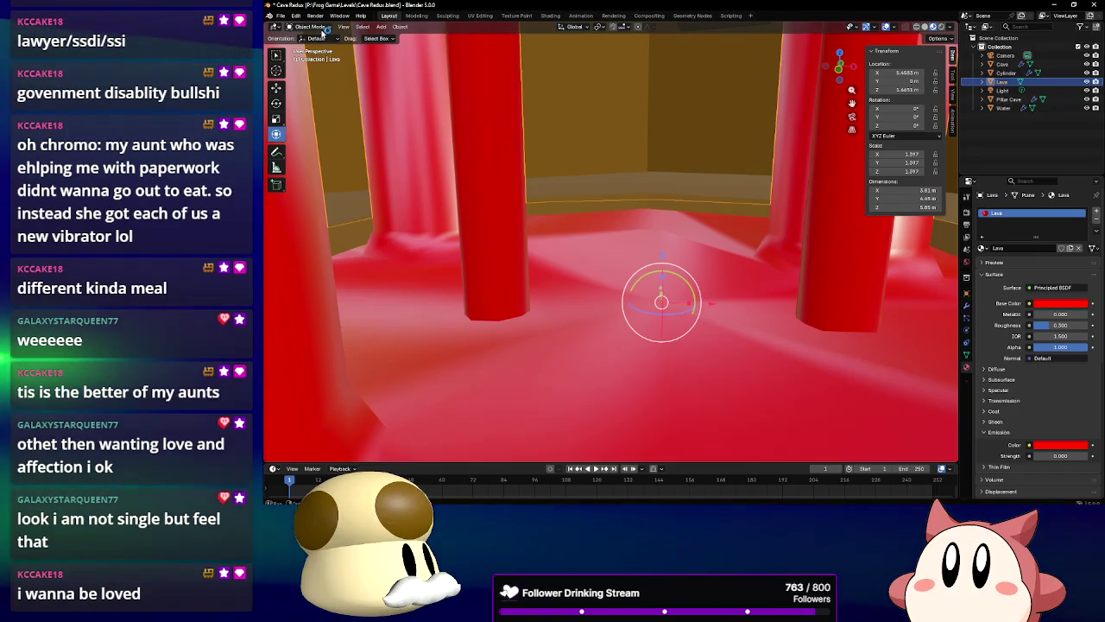
Enter Edit Mode on the Lava mesh and loop-cut a new edge ring around the pillar
left_click(310, 26)
left_click(316, 45)
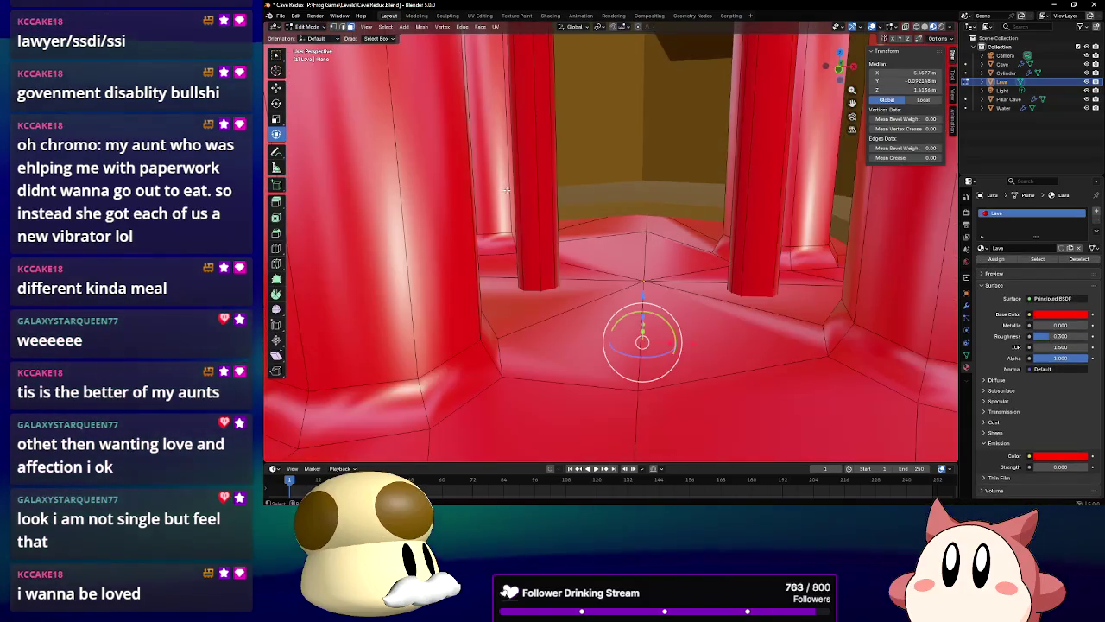
left_click(277, 250)
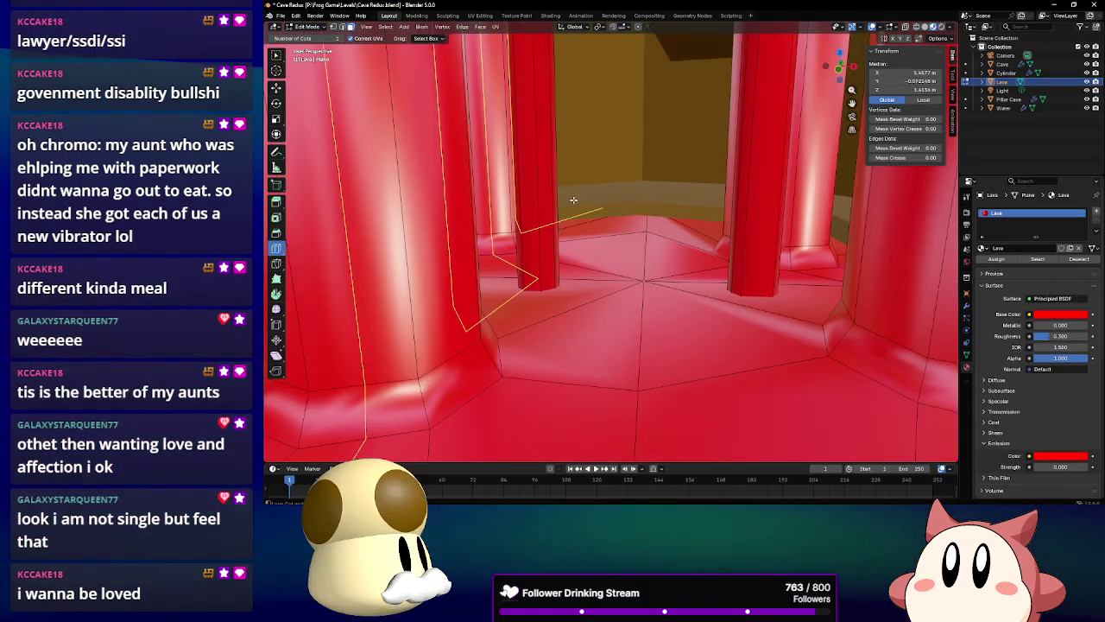
scroll(569, 155, "down", 5)
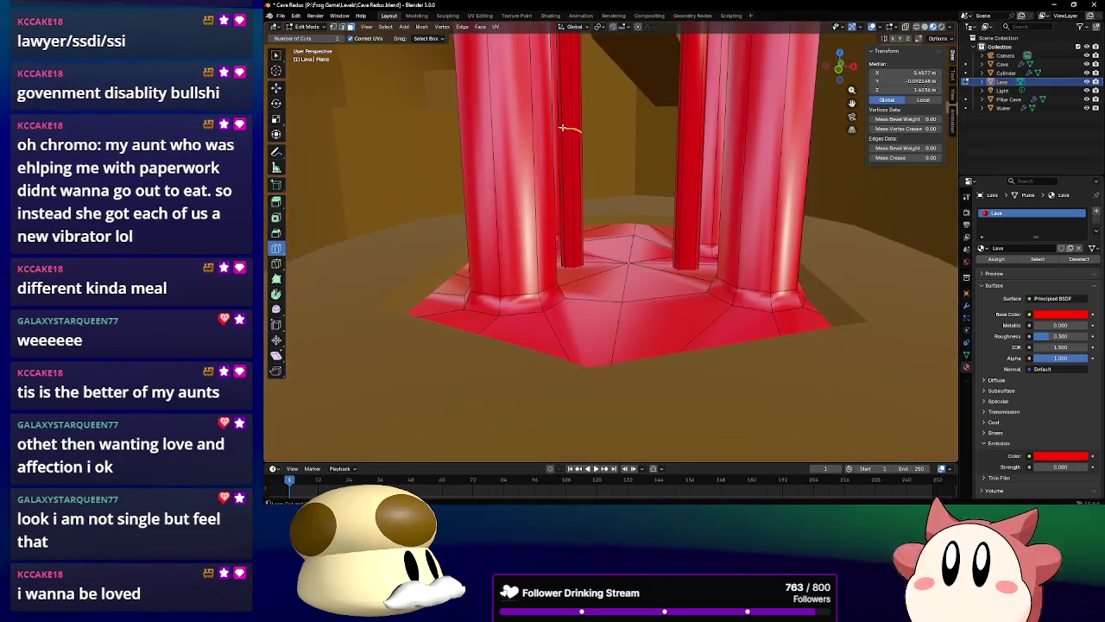
left_click(580, 124)
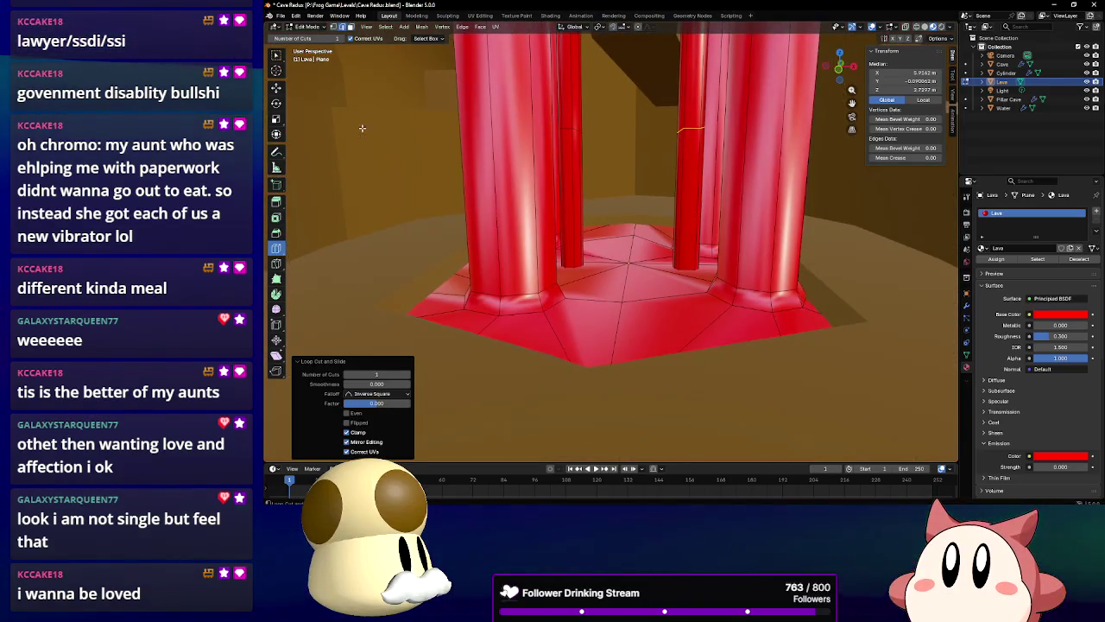
Lower the new edge loop about 1.02 m and scale it to 0.589 on Z
left_click(341, 27)
left_click(571, 127, "alt")
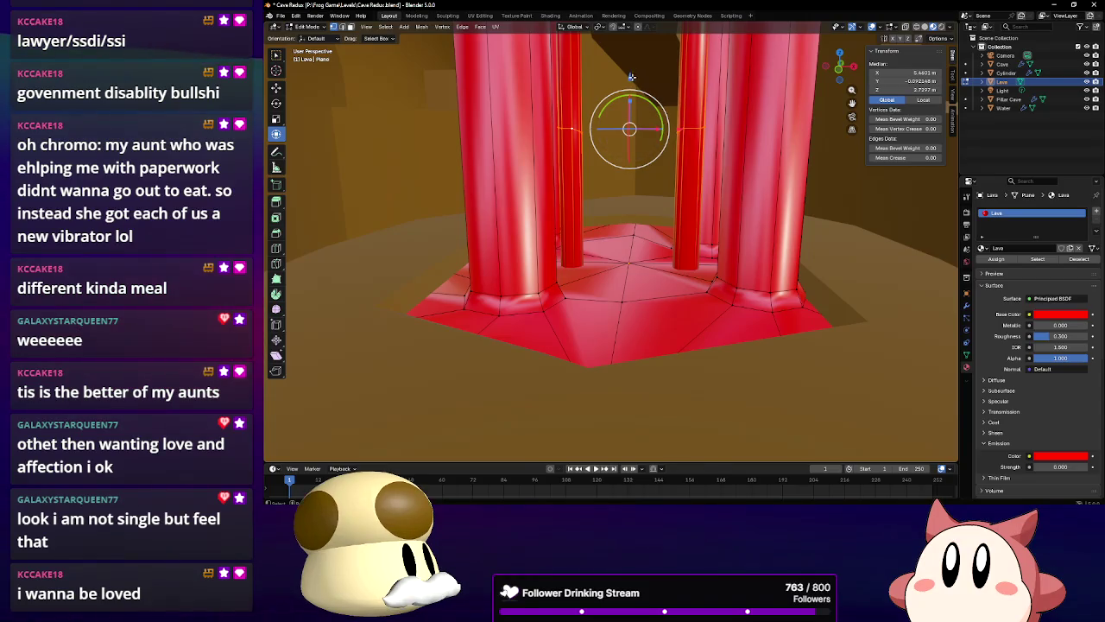
left_click_drag(639, 73, 620, 210)
scroll(619, 210, "up", 4)
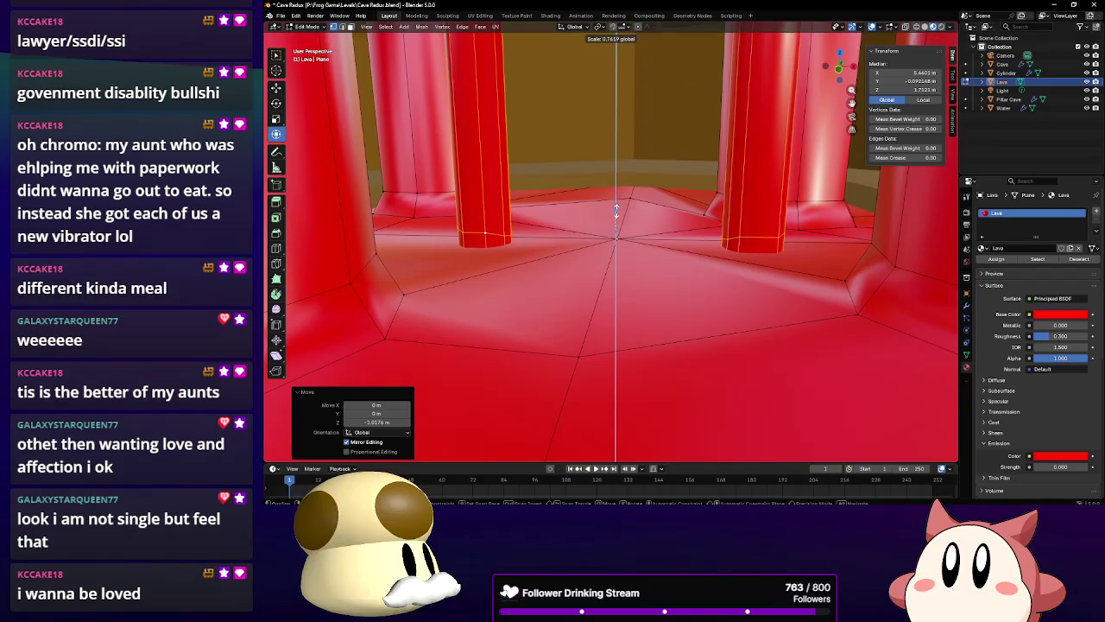
left_click_drag(616, 216, 620, 209)
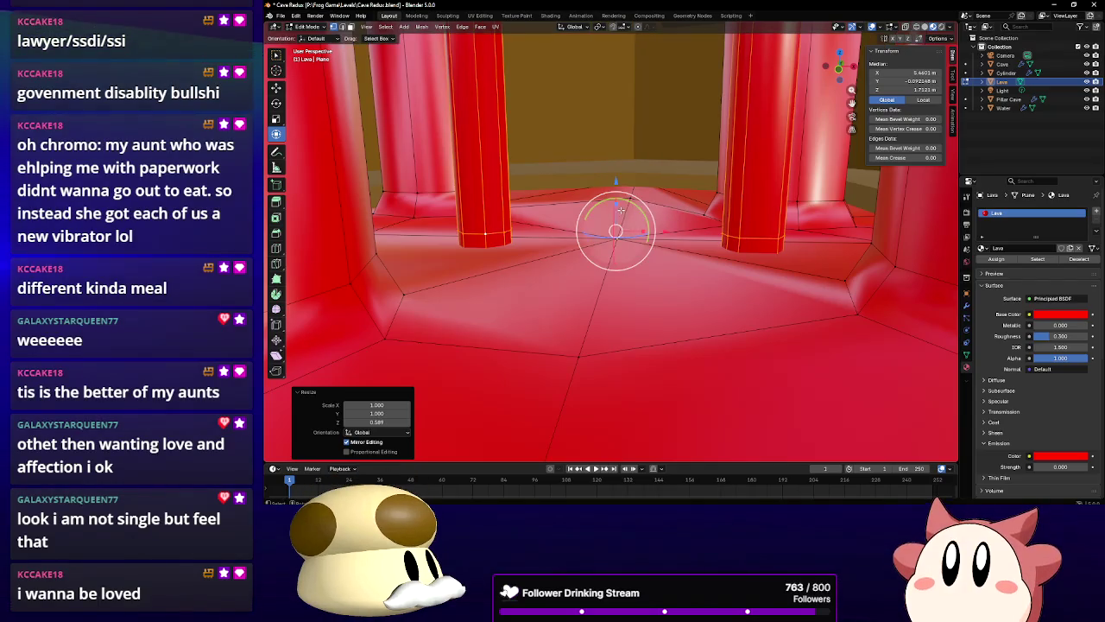
scroll(670, 185, "up", 8)
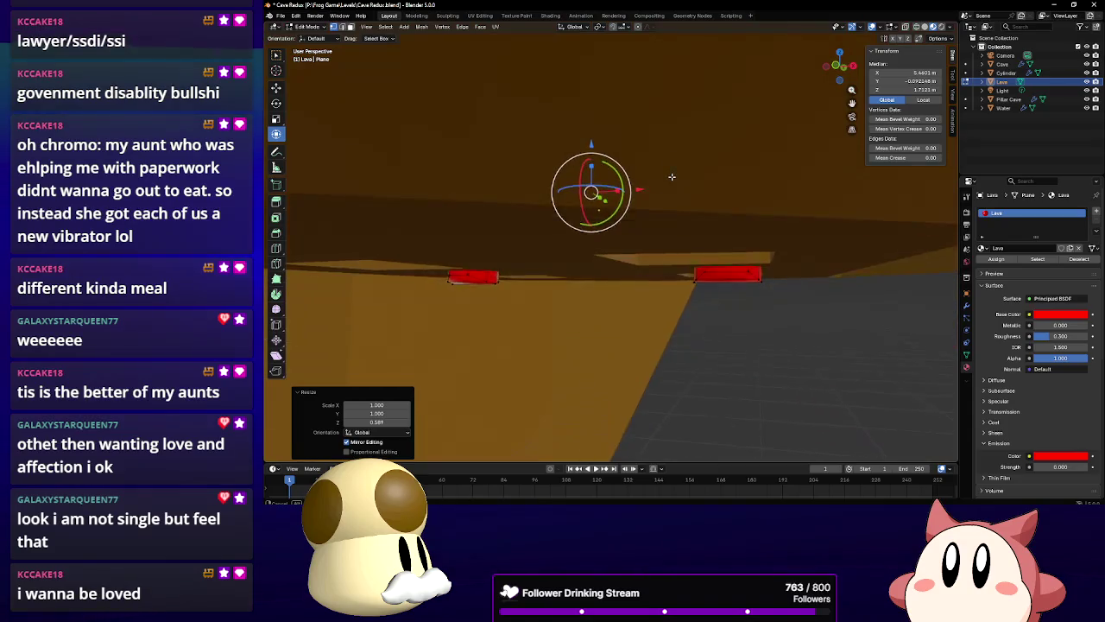
Loop-cut a new edge ring around the left pillar stub
left_click(725, 193)
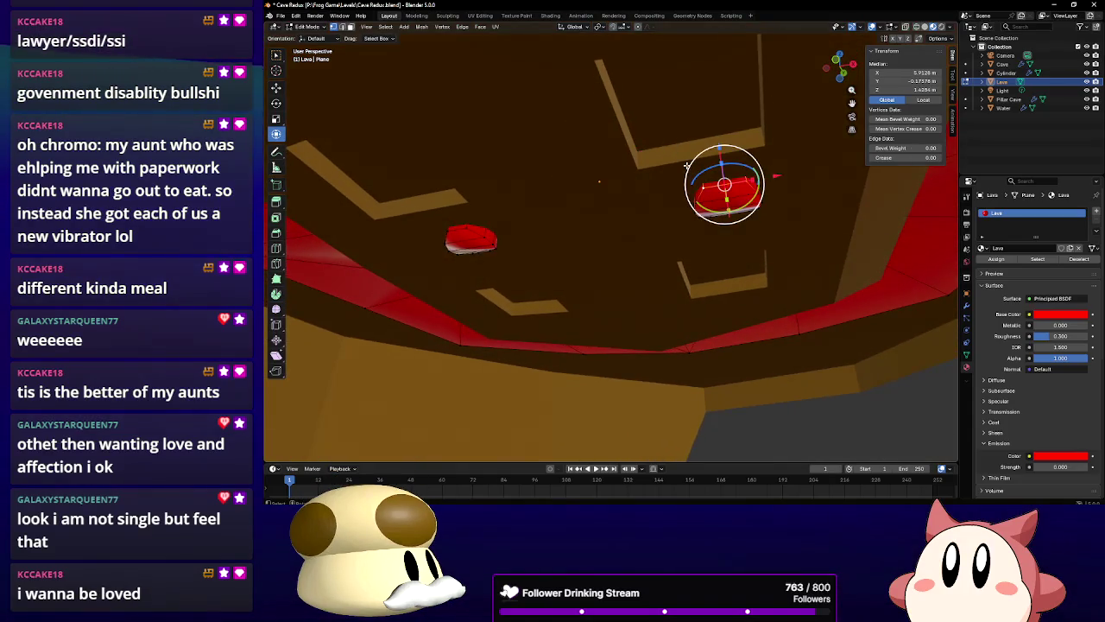
scroll(694, 183, "down", 3)
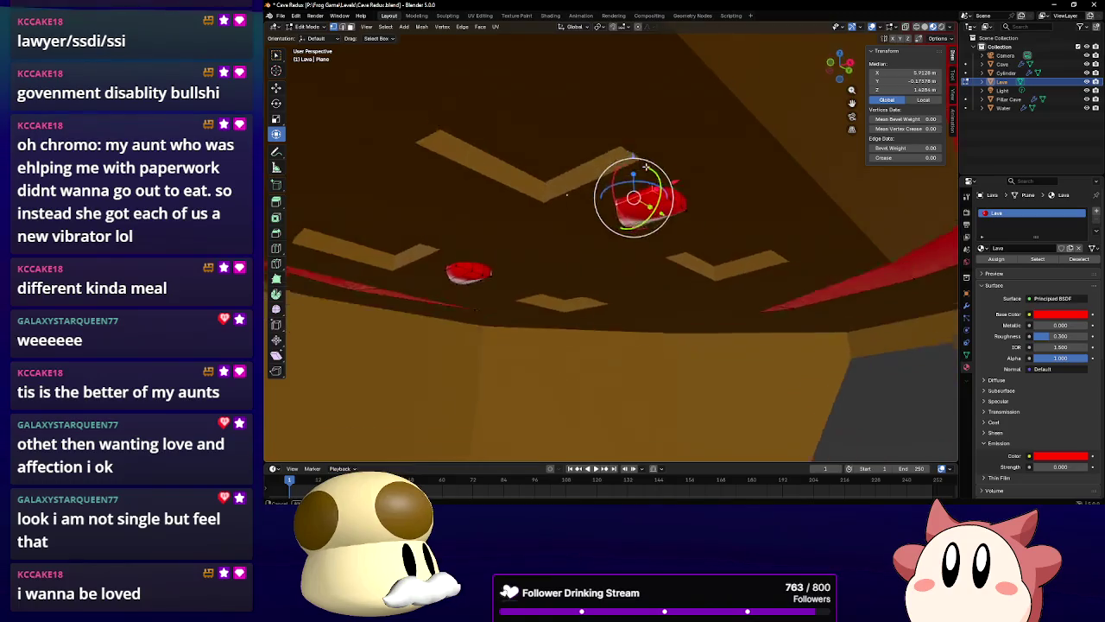
scroll(685, 205, "up", 5)
scroll(684, 205, "down", 2)
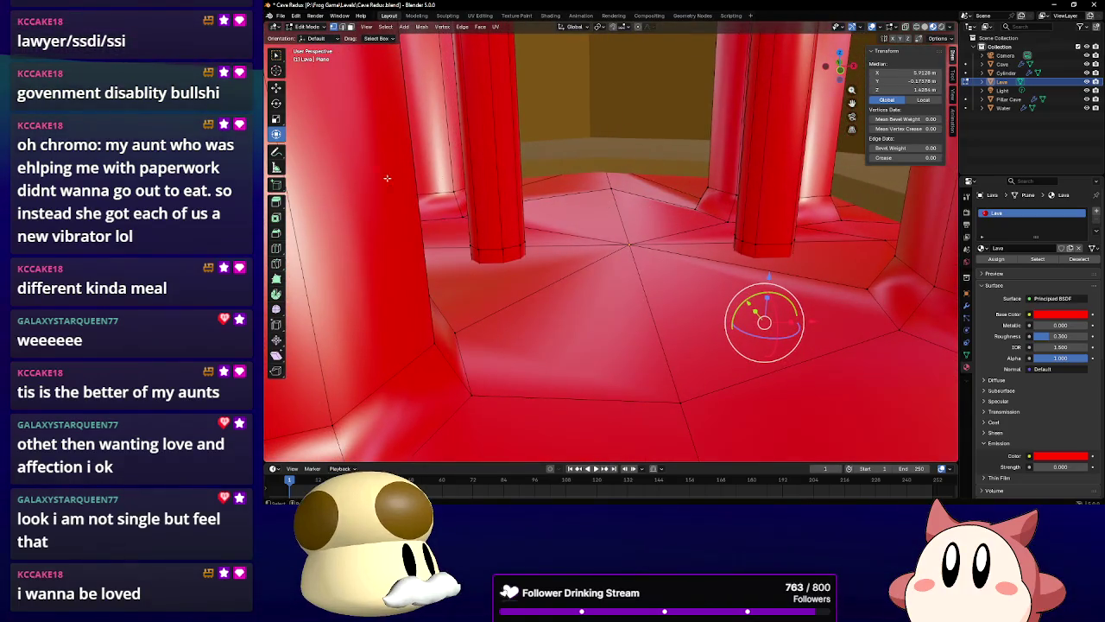
left_click(276, 249)
left_click(498, 260)
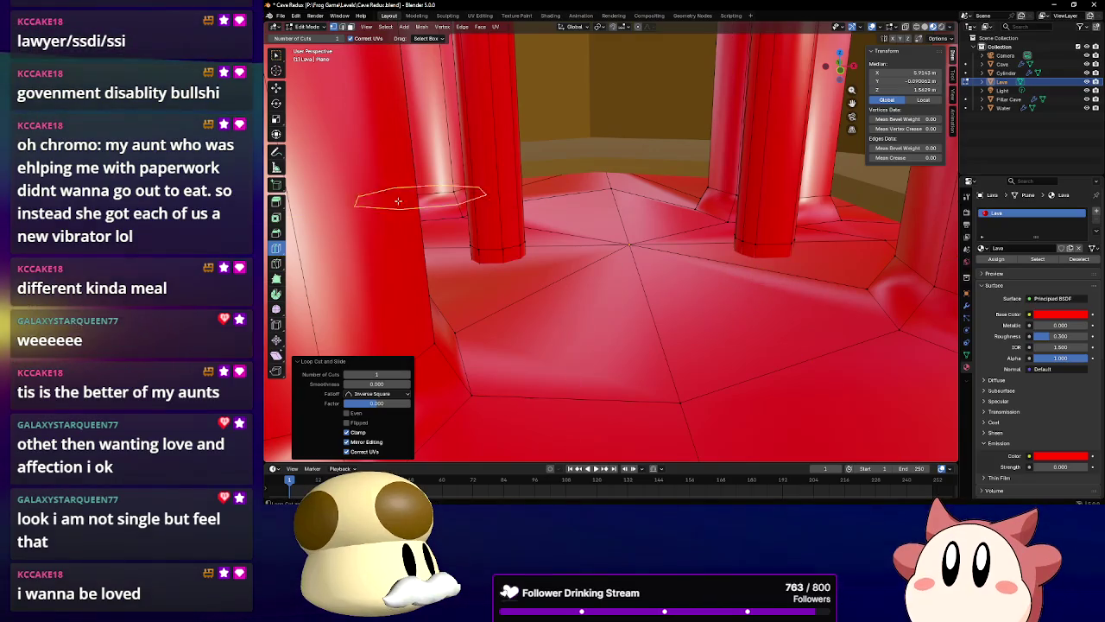
Scale both selected loops to 0.427 on Z and raise them about 0.082 m
left_click(276, 134)
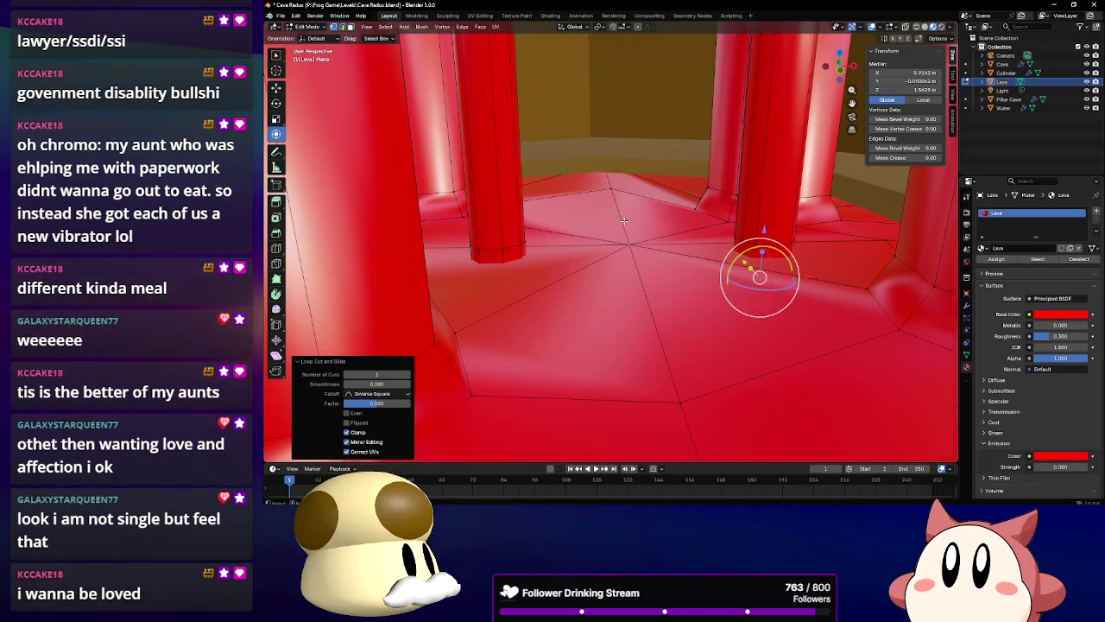
left_click_drag(623, 221, 484, 248)
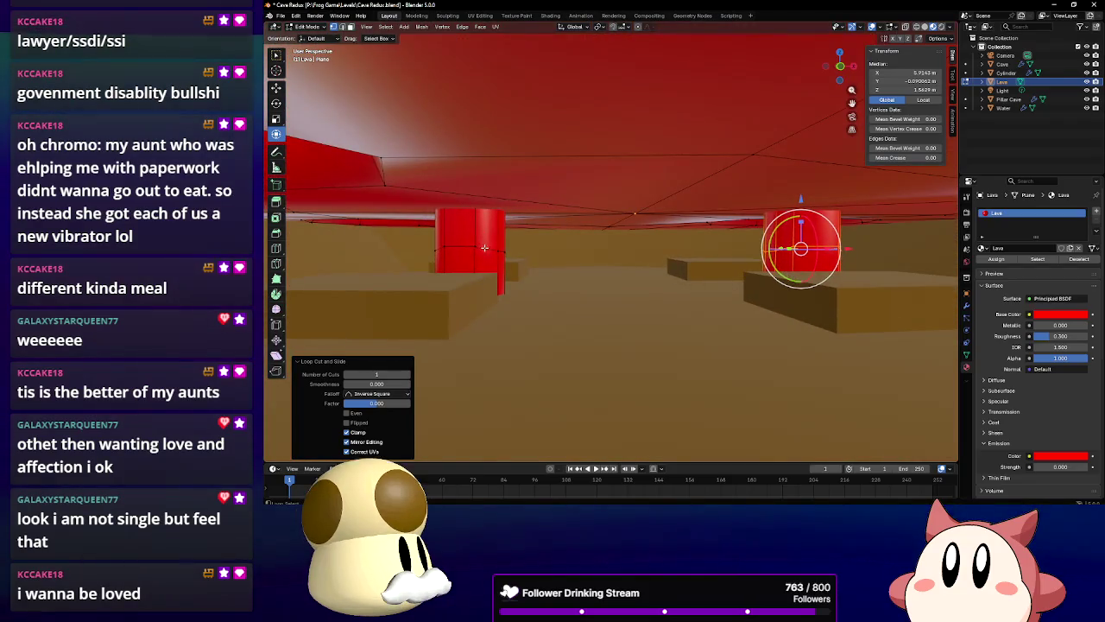
left_click(485, 247, "alt+shift")
left_click_drag(637, 223, 635, 239)
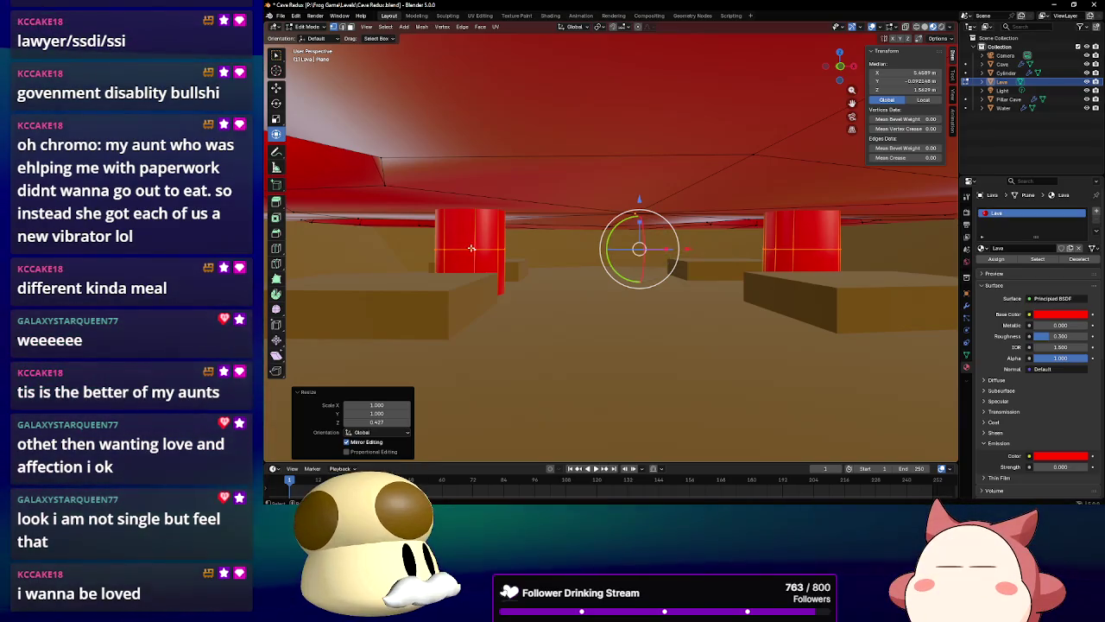
left_click_drag(639, 201, 643, 170)
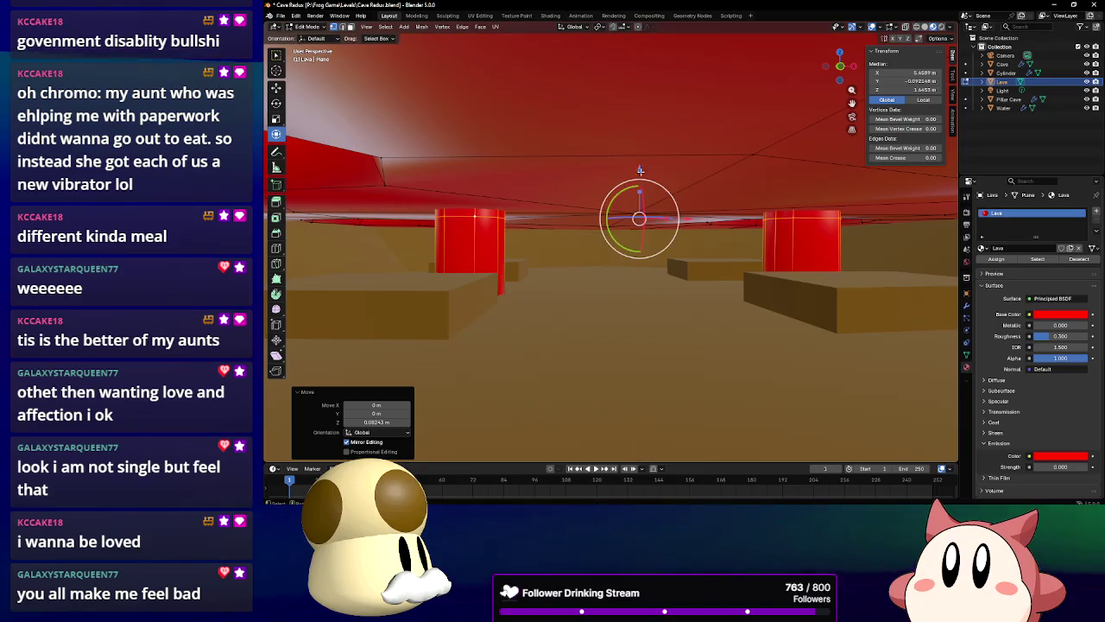
left_click(481, 216)
scroll(484, 220, "up", 6)
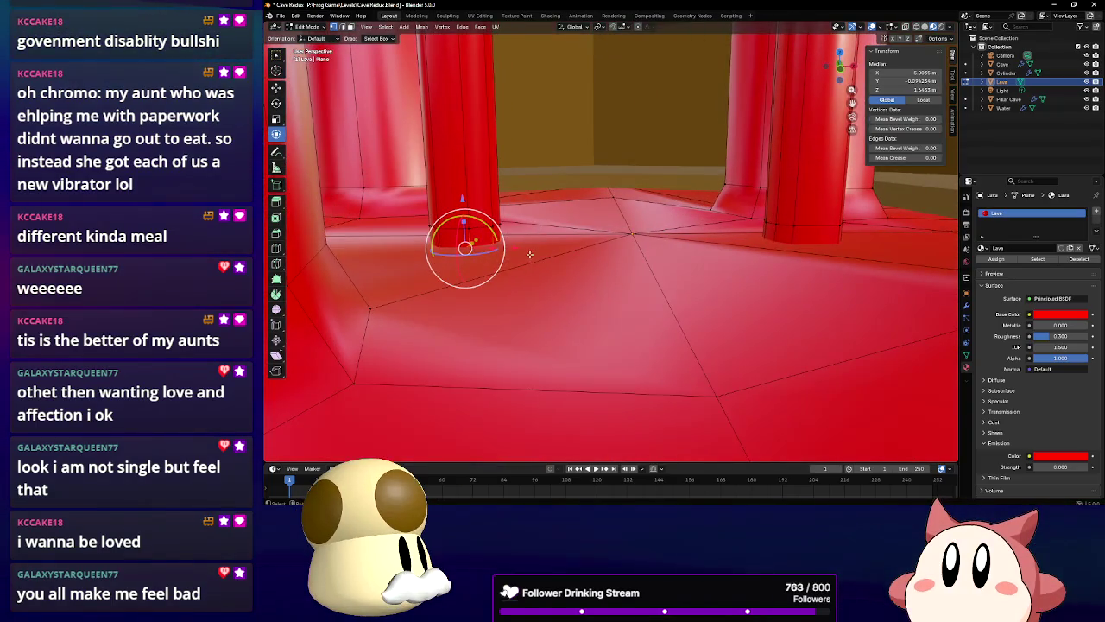
Flare the pillar-base rings outward, scaling them to 1.56
key("s")
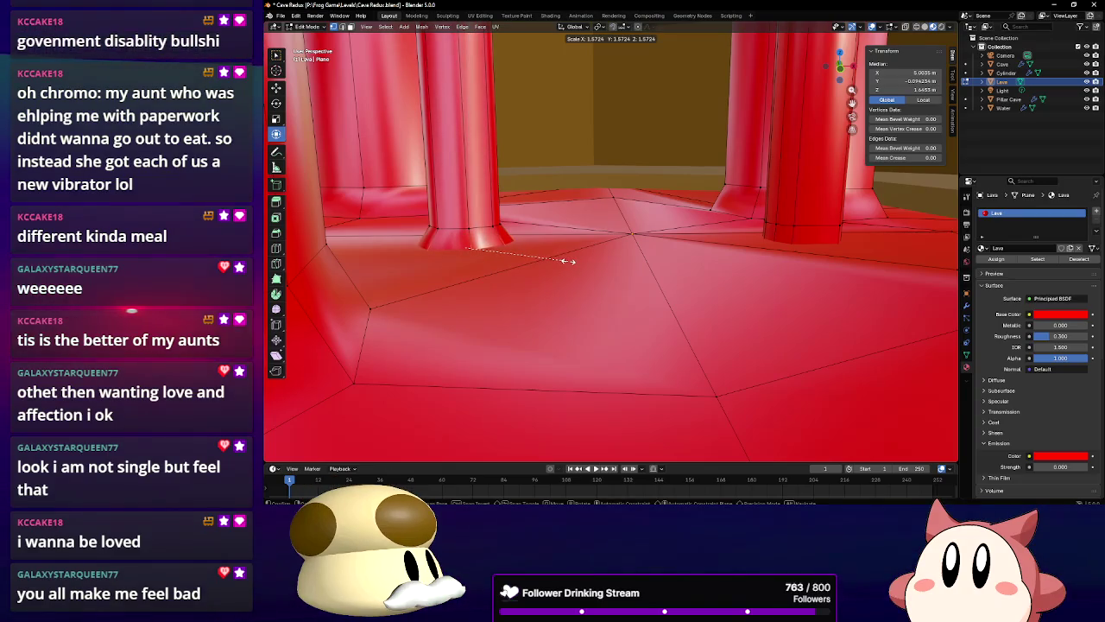
left_click(568, 261)
scroll(685, 237, "up", 5)
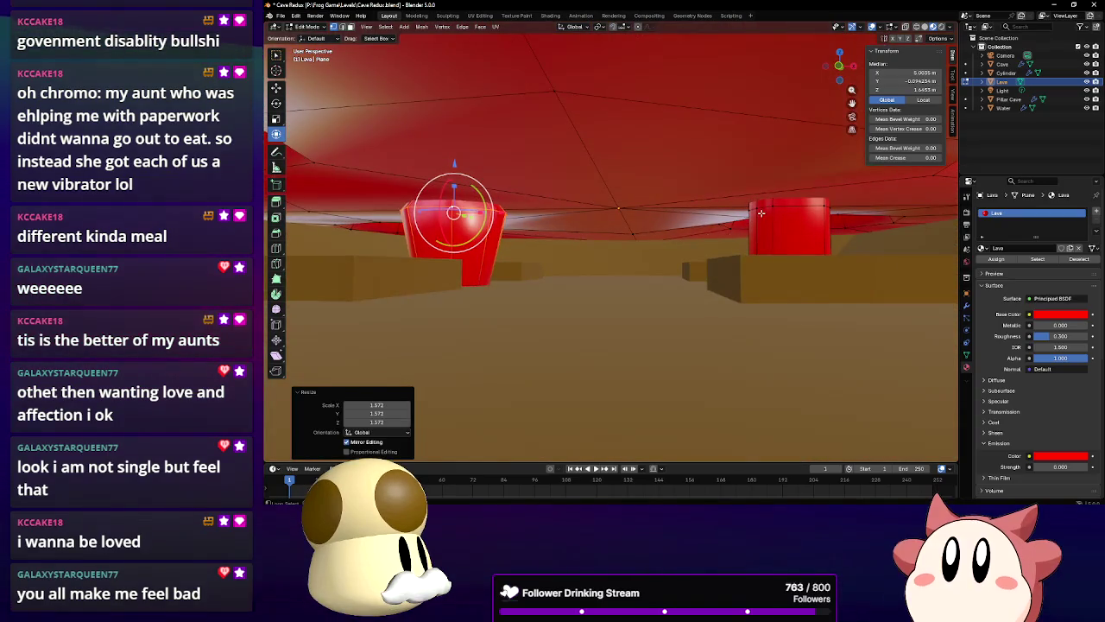
left_click(783, 205)
key("s")
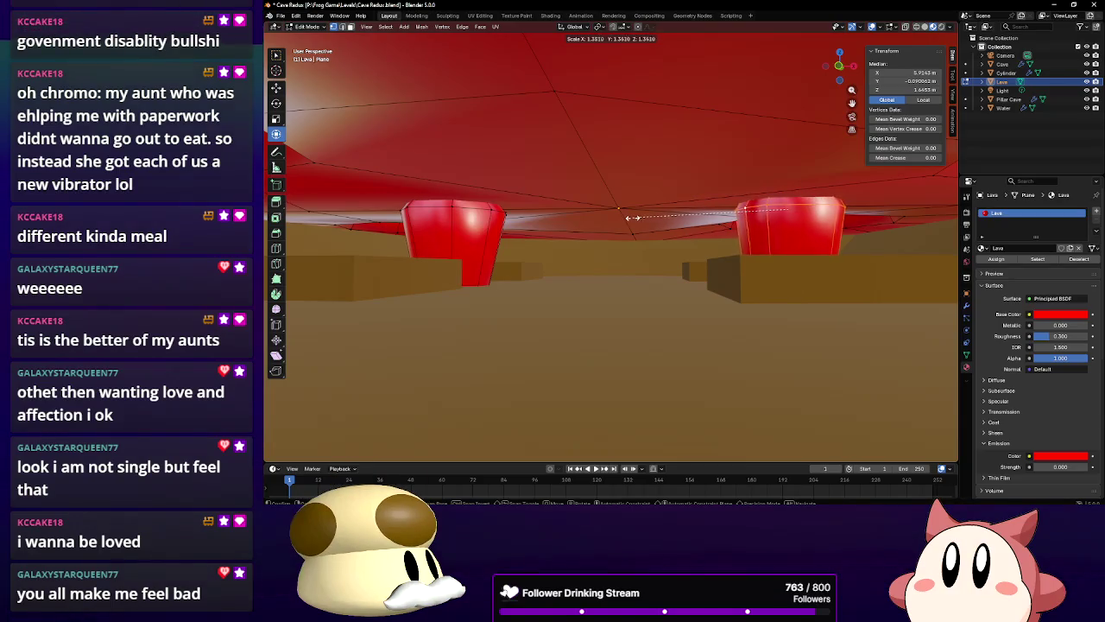
left_click(596, 217)
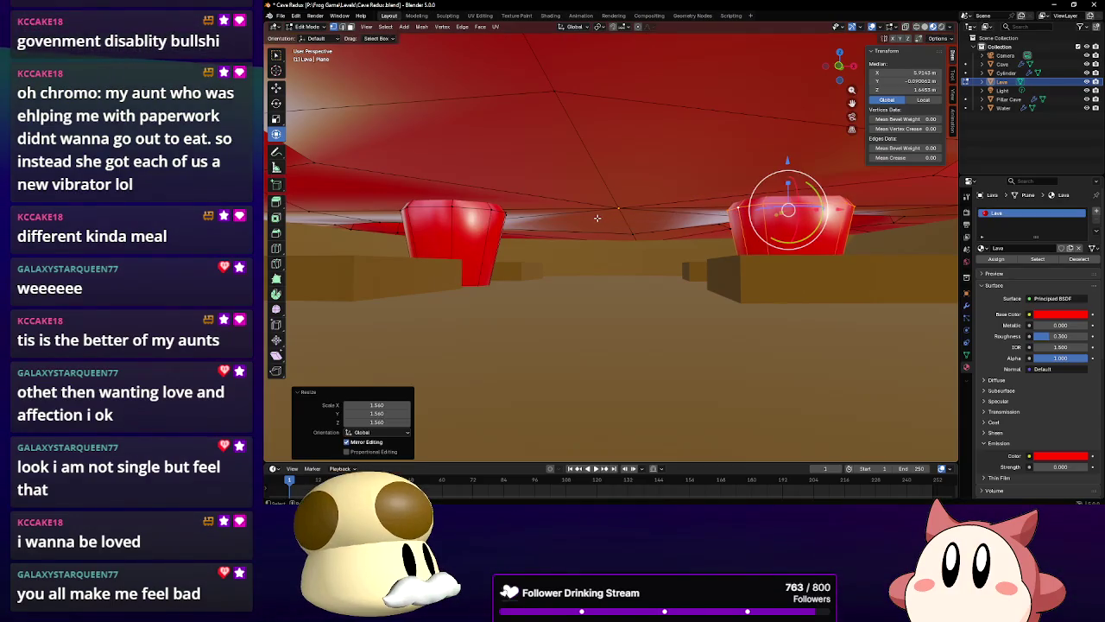
scroll(597, 219, "up", 5)
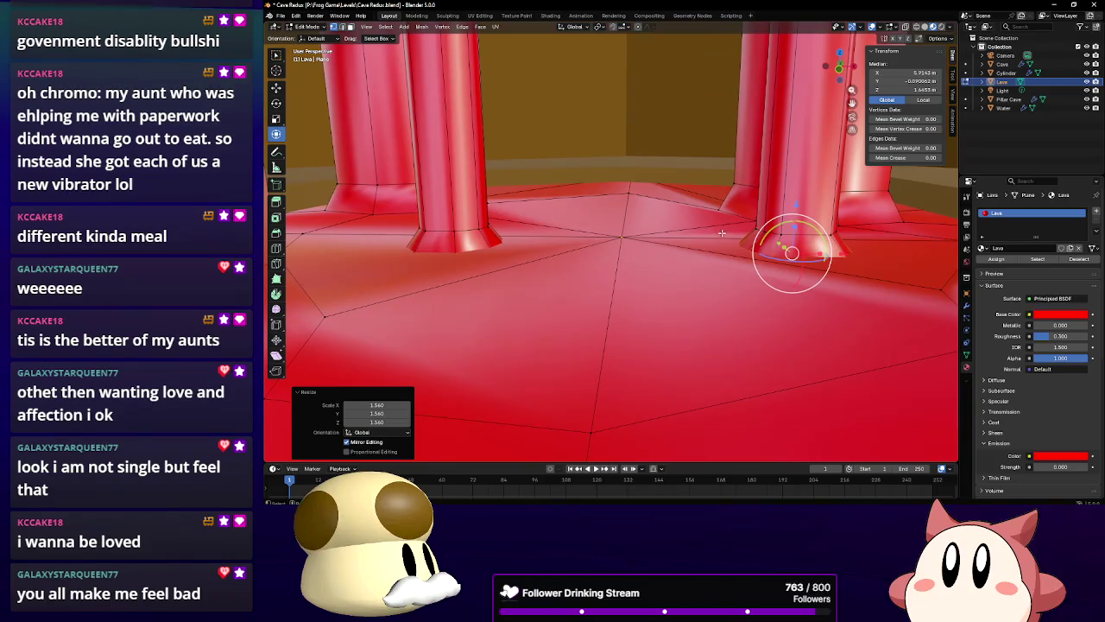
Raise both pillar-bottom rings slightly, about 0.017 m on Z
left_click_drag(775, 235, 774, 222)
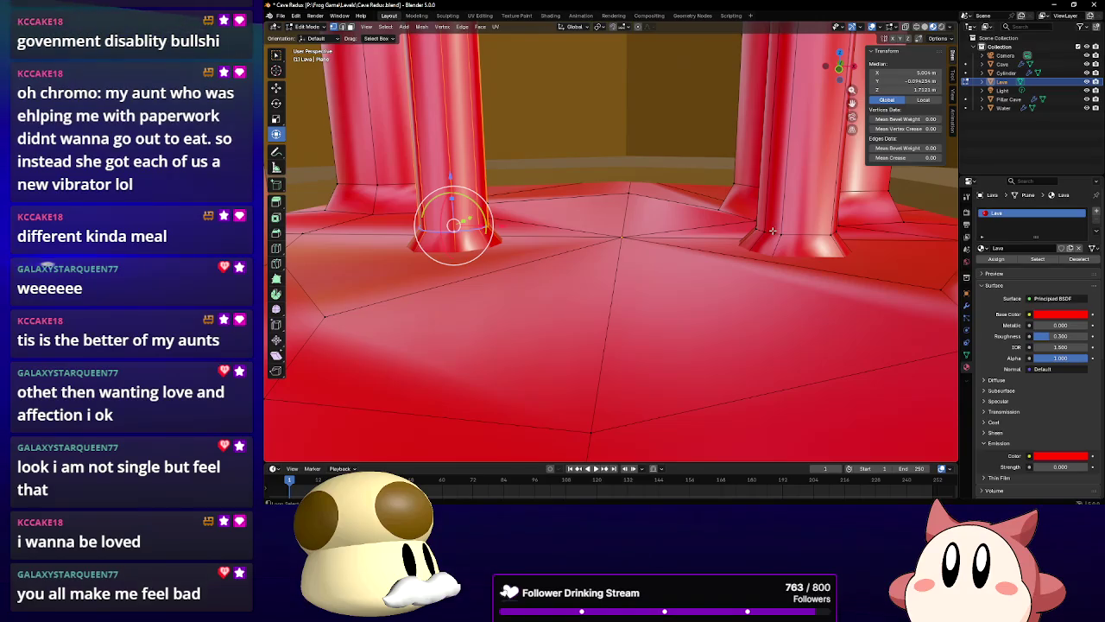
left_click(773, 231, "alt+shift")
left_click_drag(622, 176, 621, 169)
scroll(620, 180, "down", 5)
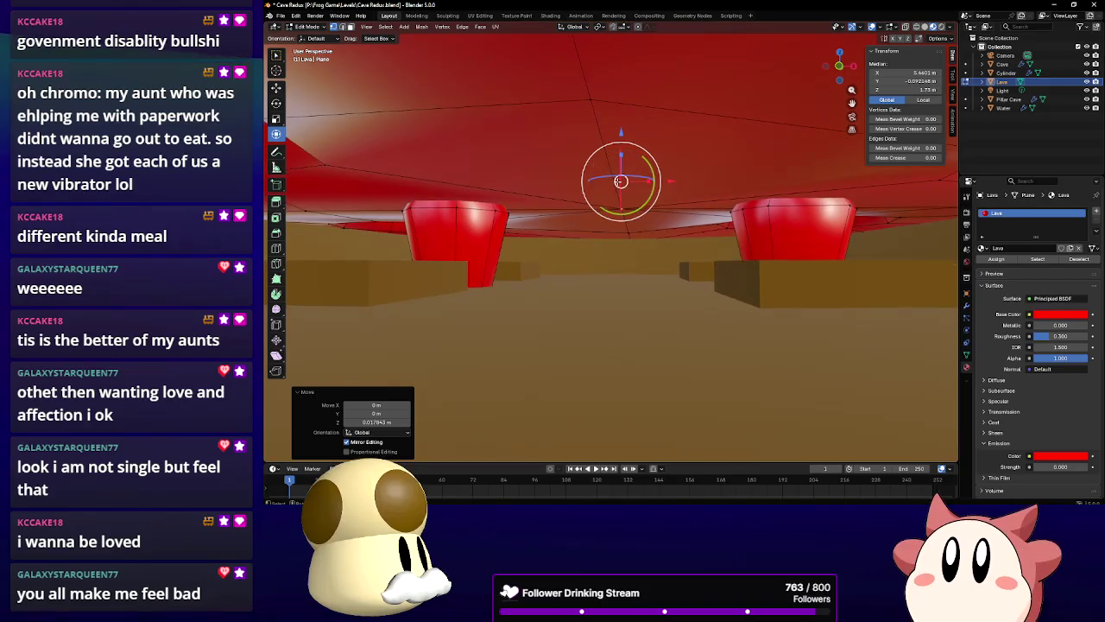
left_click(791, 232, "alt")
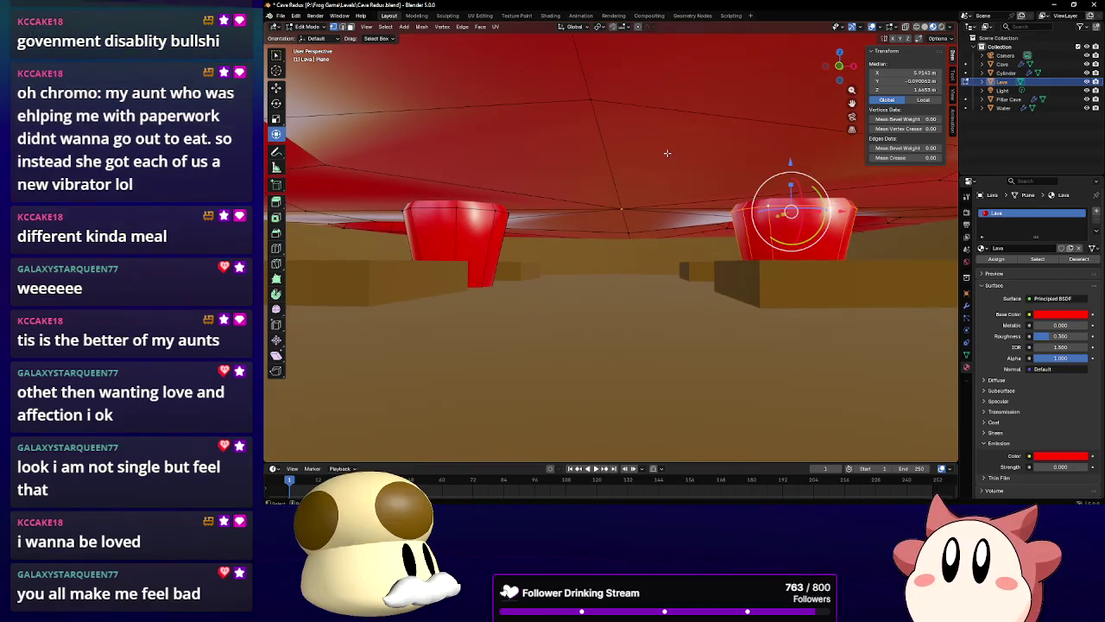
left_click(471, 208, "alt+shift")
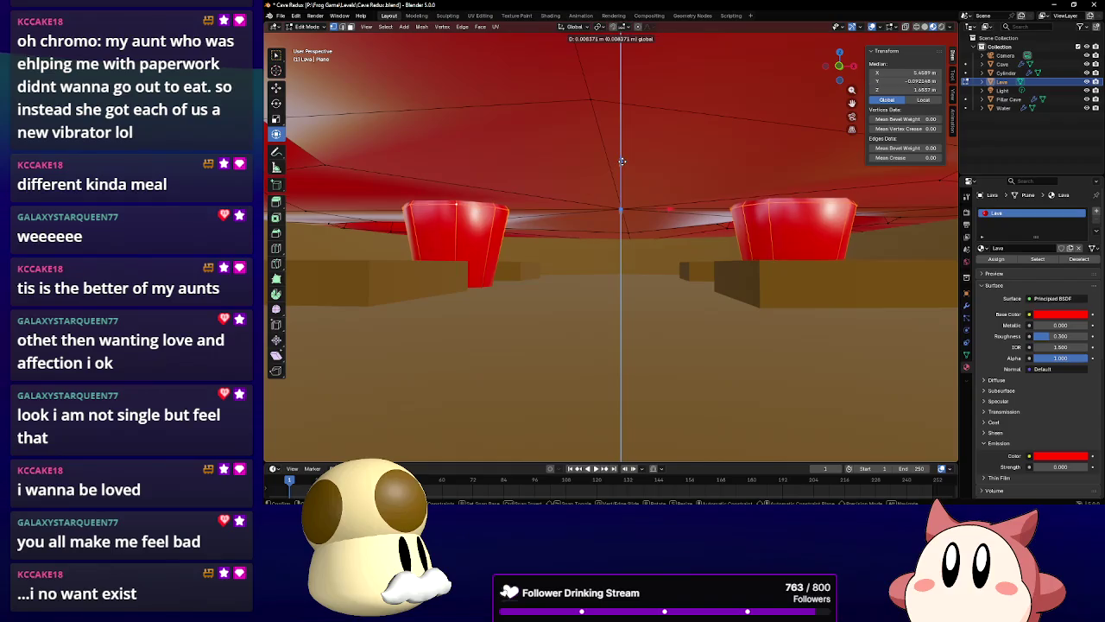
left_click_drag(621, 161, 616, 198)
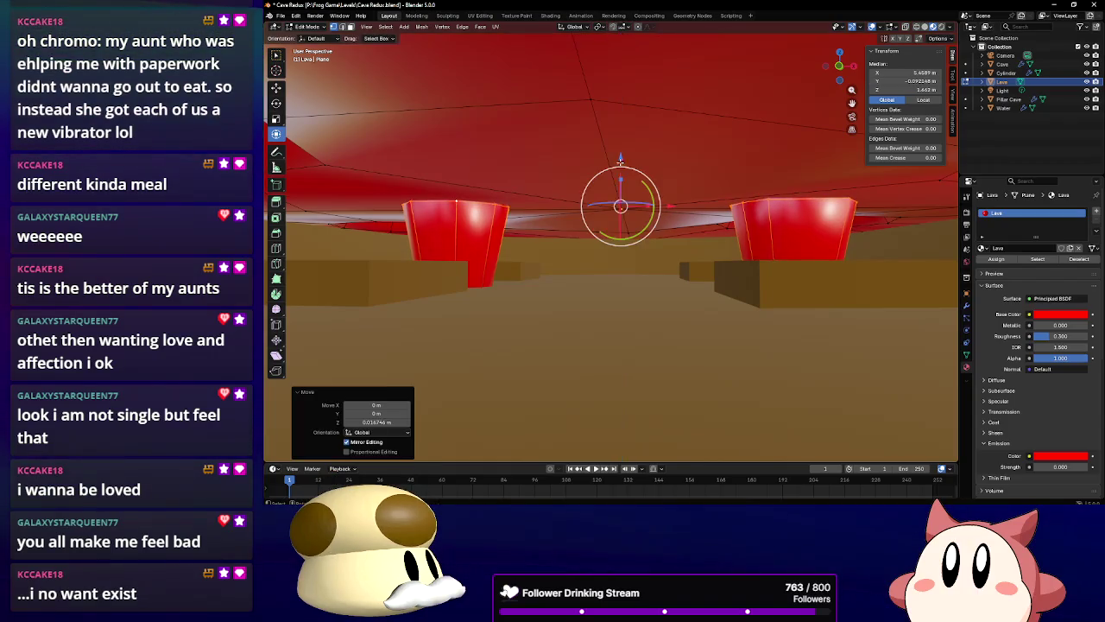
scroll(609, 198, "down", 3)
Select both red blobs with L (select linked) and delete them
left_click(791, 252)
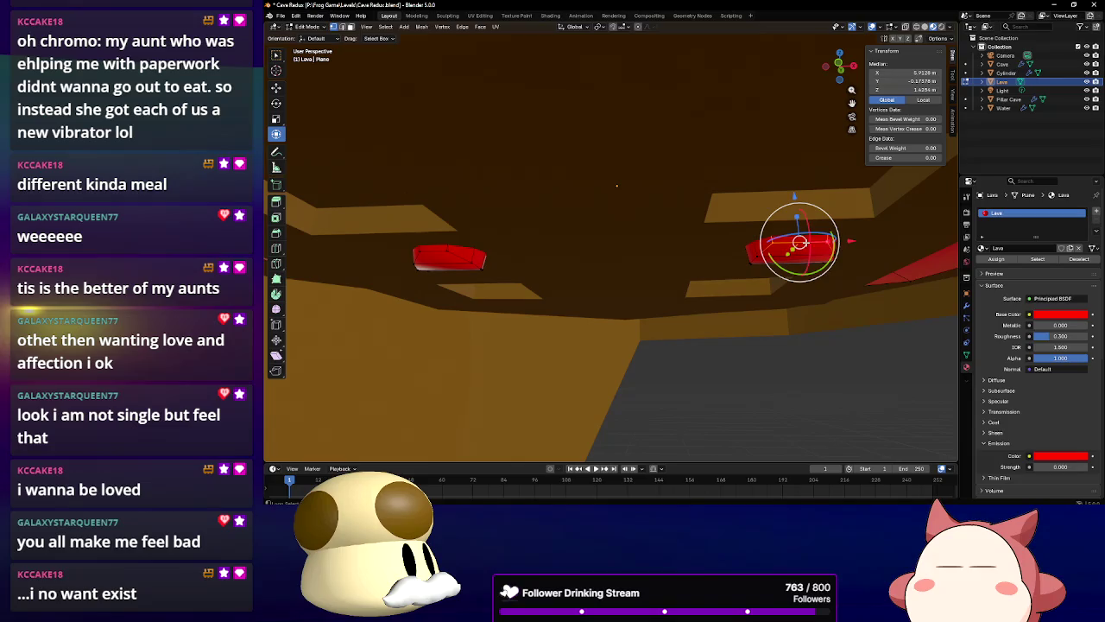
left_click_drag(791, 253, 724, 82)
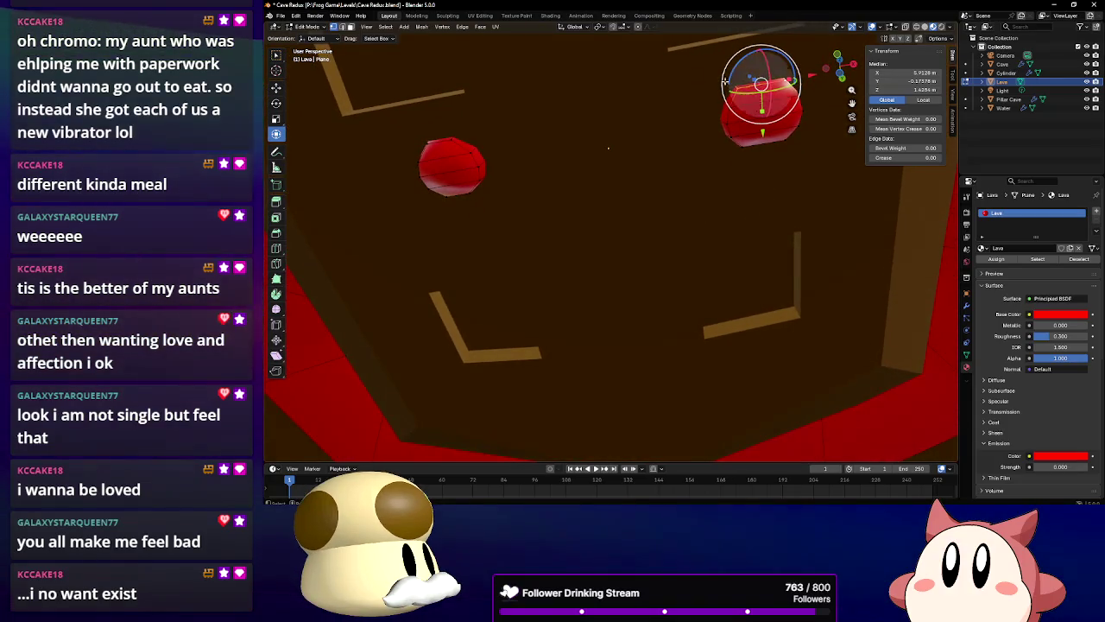
left_click(350, 28)
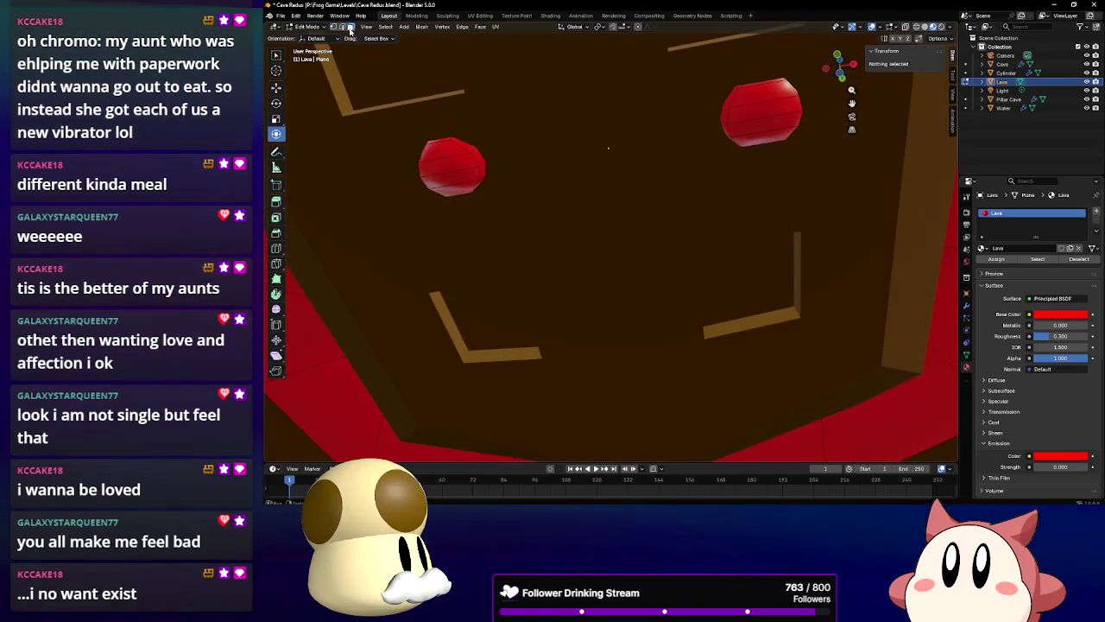
left_click(451, 158)
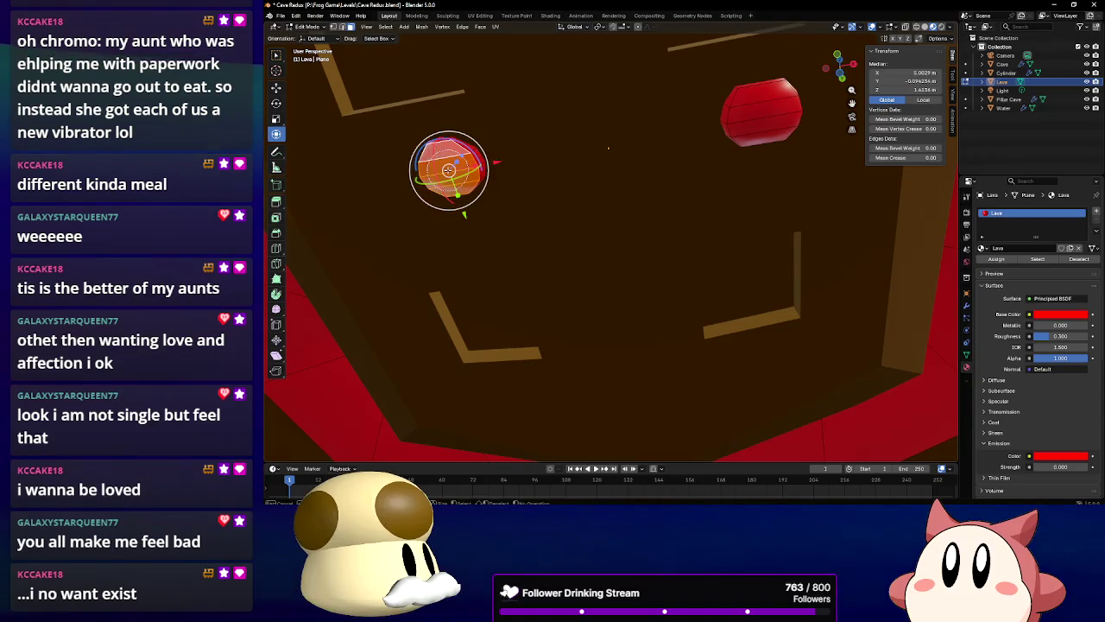
key("l")
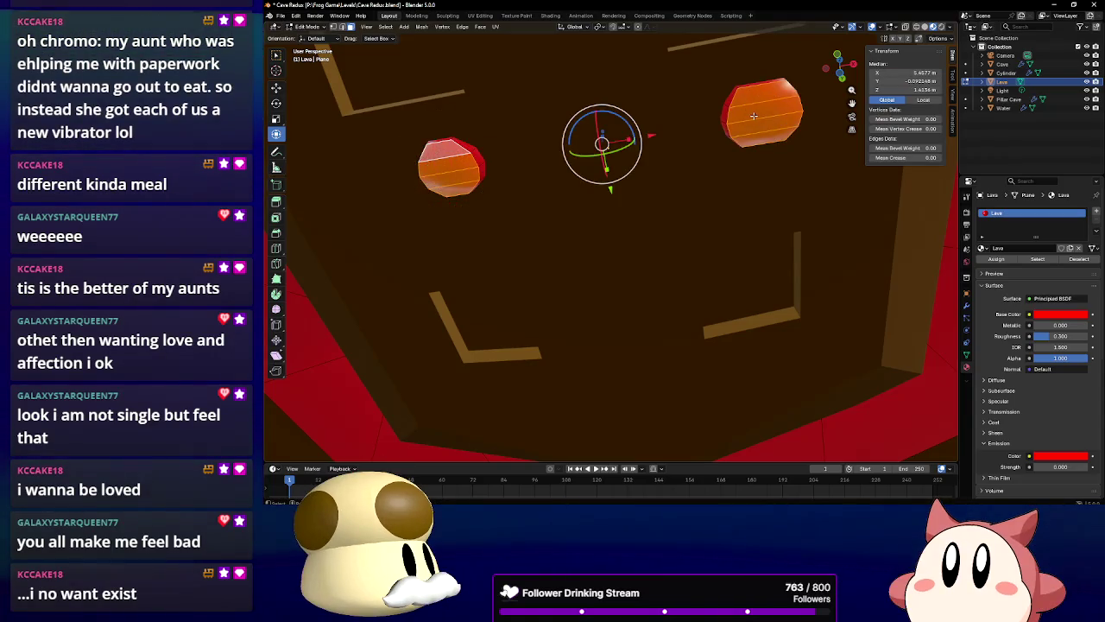
key("x")
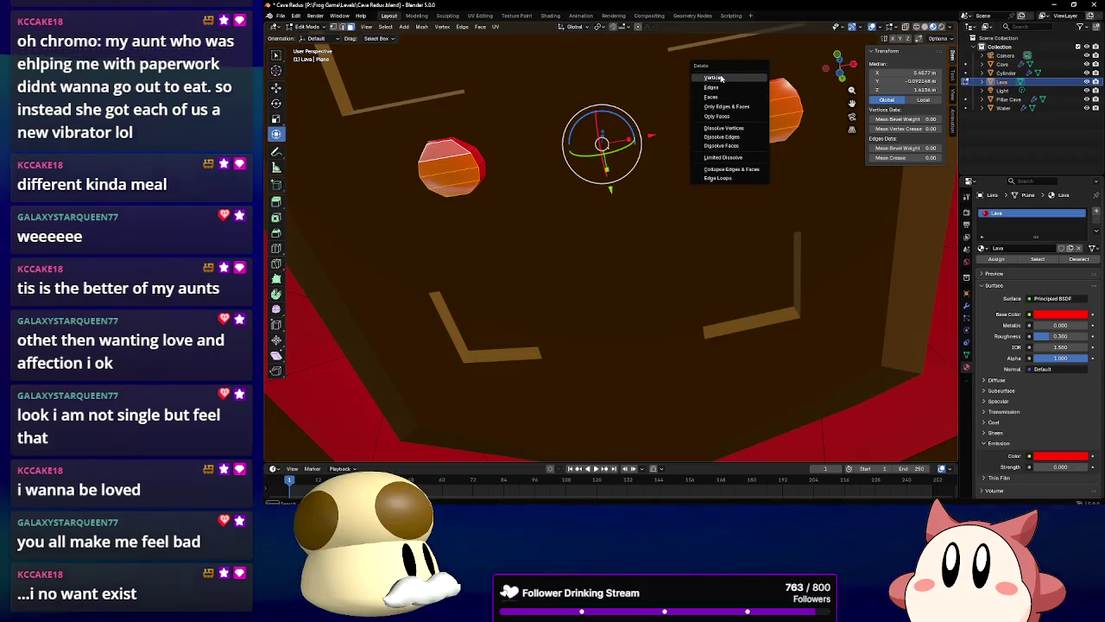
left_click(721, 79)
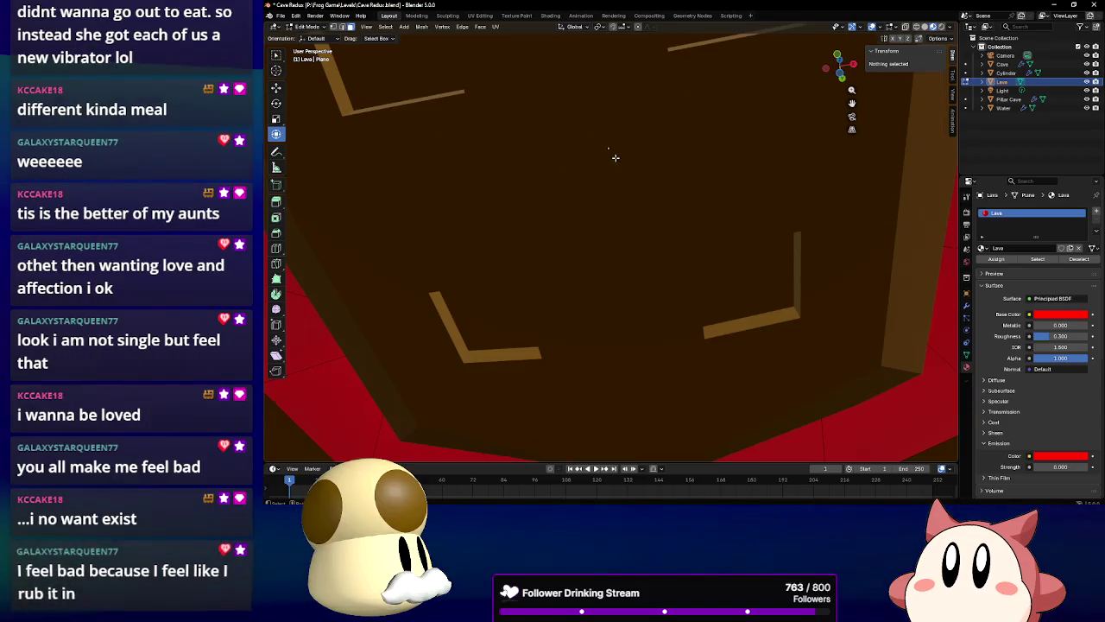
left_click_drag(625, 223, 632, 245)
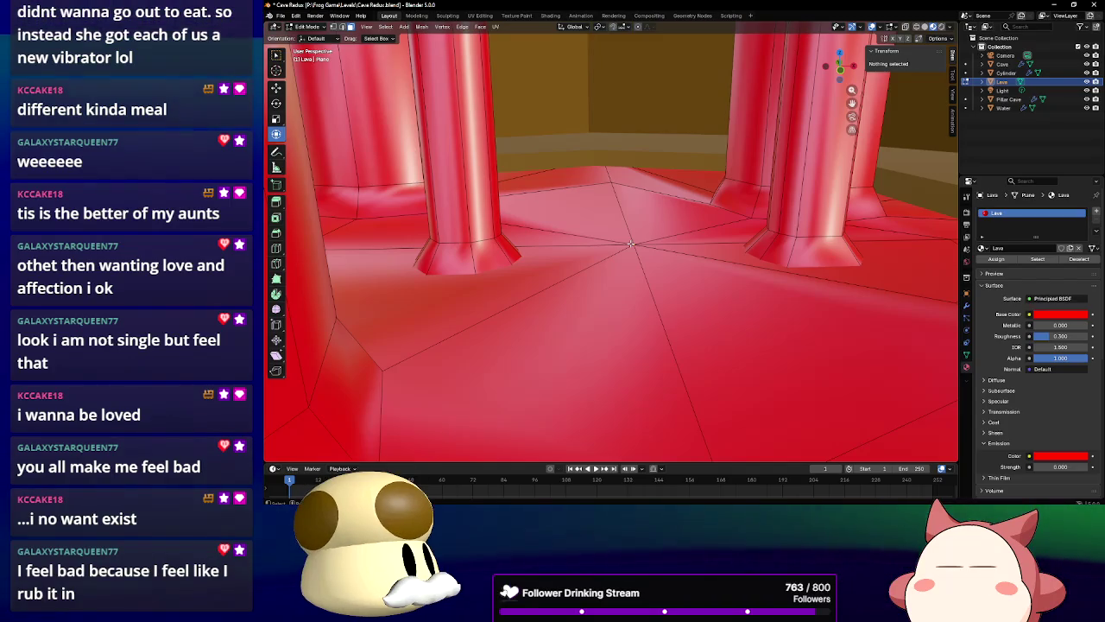
Shrink the first pillar's lava ring to 0.85 with s.85
mouse_move(631, 244)
left_mouse_down()
mouse_move(650, 294)
mouse_move(646, 285)
left_mouse_up()
mouse_move(586, 241)
left_mouse_down()
mouse_move(608, 249)
mouse_move(598, 230)
left_mouse_up()
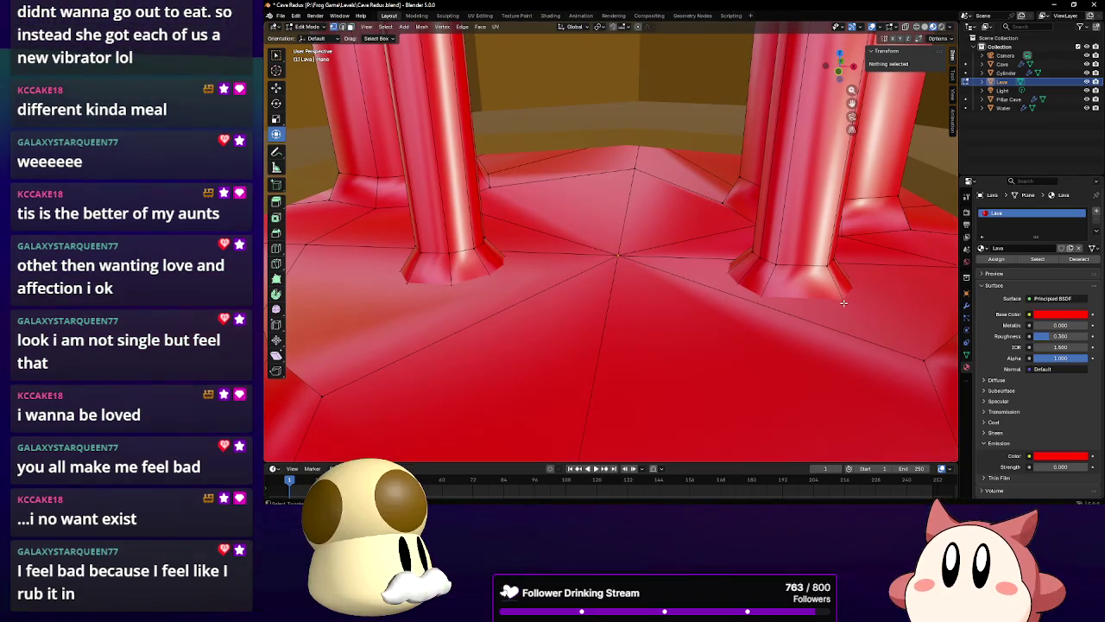
scroll(750, 284, "up", 5)
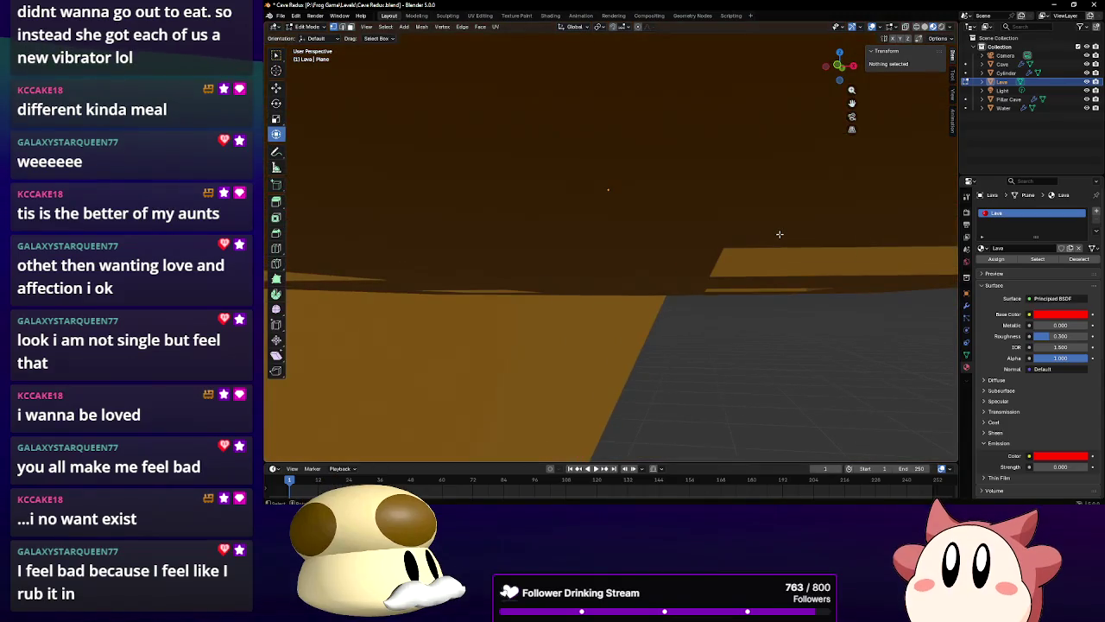
scroll(780, 235, "down", 3)
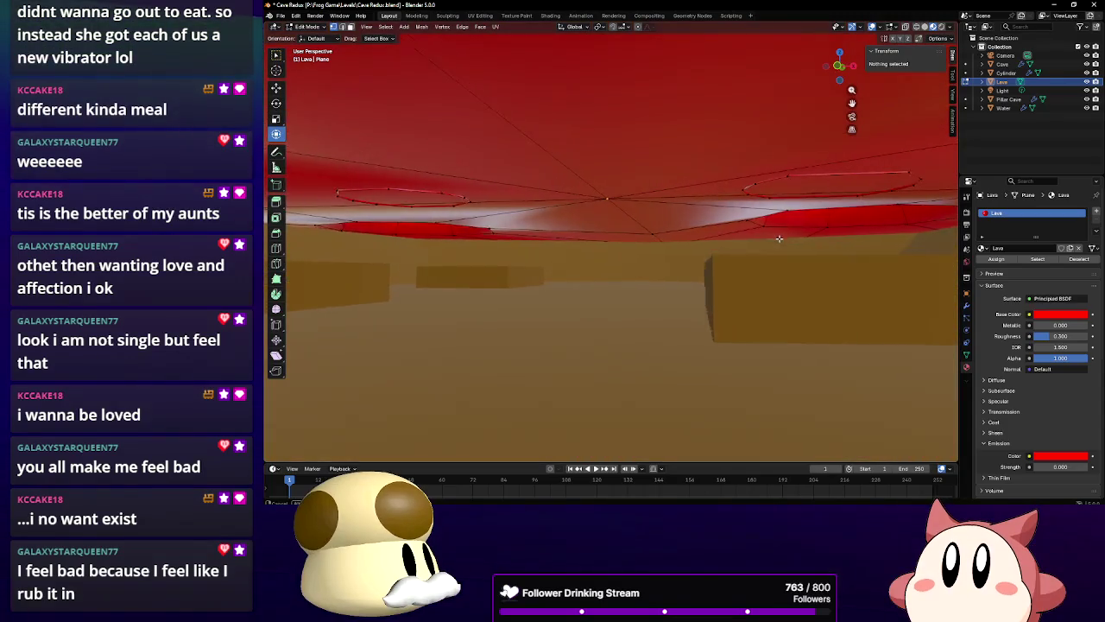
left_click(772, 174)
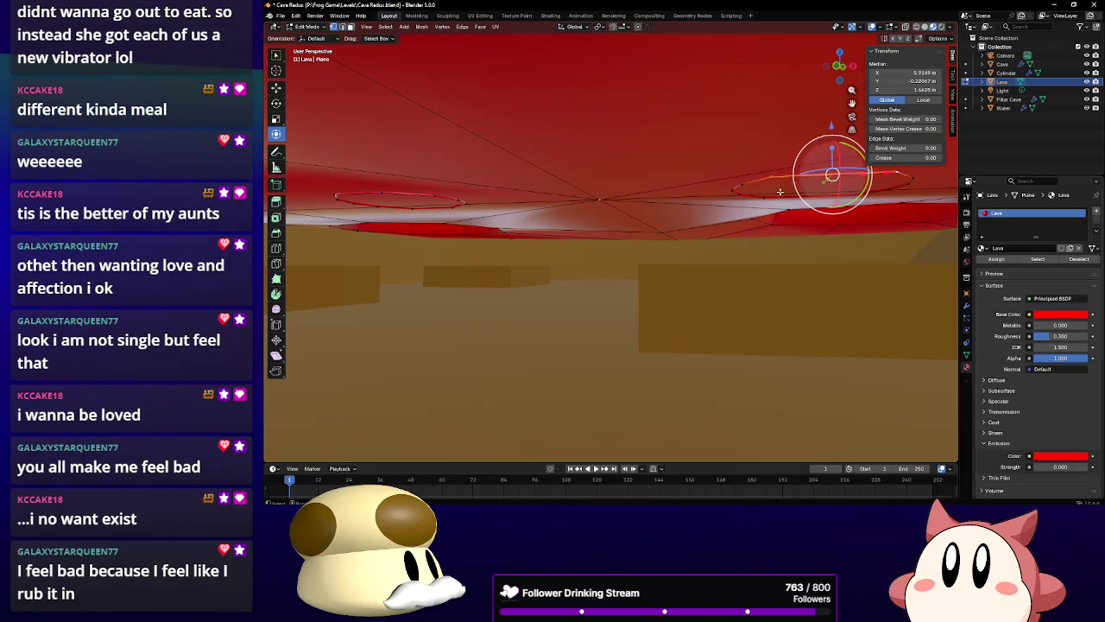
left_click(629, 198)
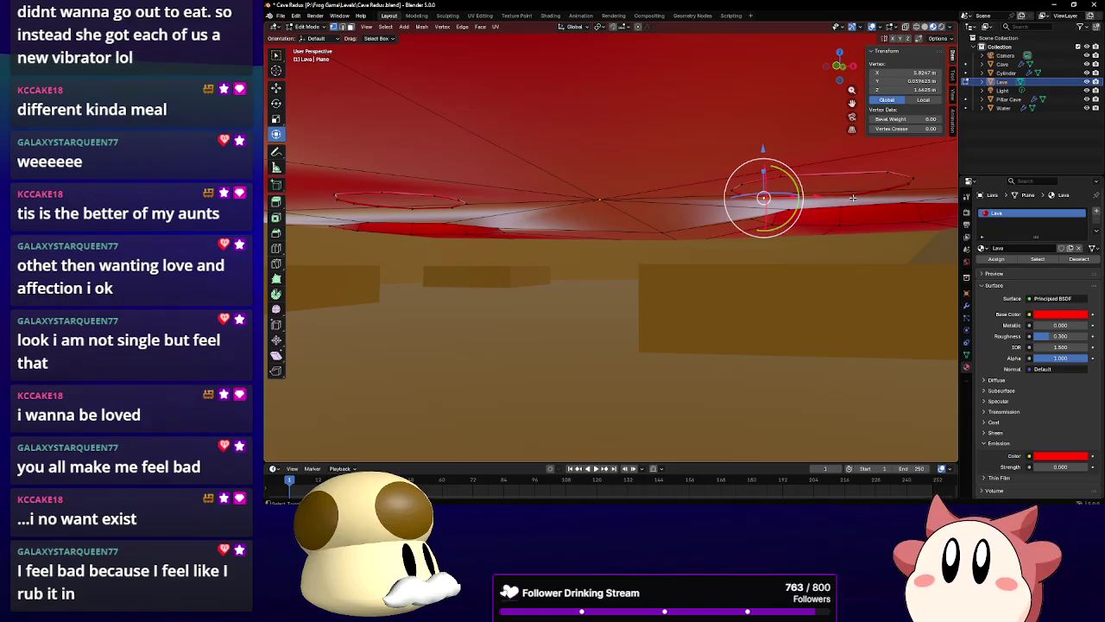
left_click(850, 196, "shift")
type("s.85")
key("Return")
scroll(651, 184, "down", 10)
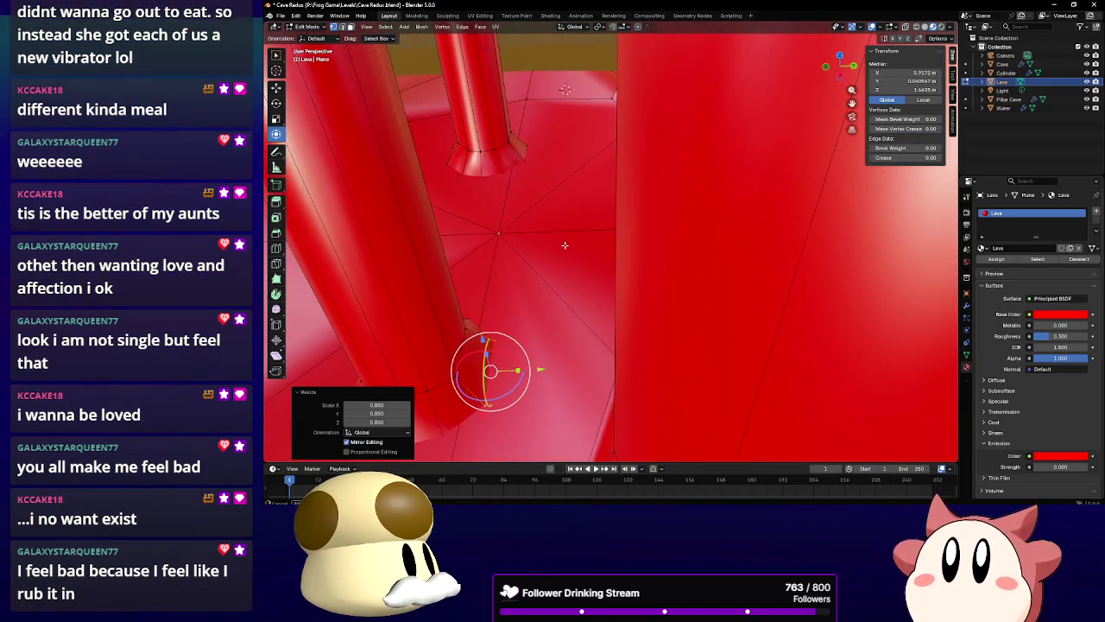
Shrink the two pillar-base rings to 0.829 and 0.825
left_click_drag(565, 245, 448, 256)
mouse_move(612, 211)
left_mouse_down()
mouse_move(560, 235)
mouse_move(605, 235)
mouse_move(486, 224)
mouse_move(586, 251)
left_mouse_up()
left_click(513, 242)
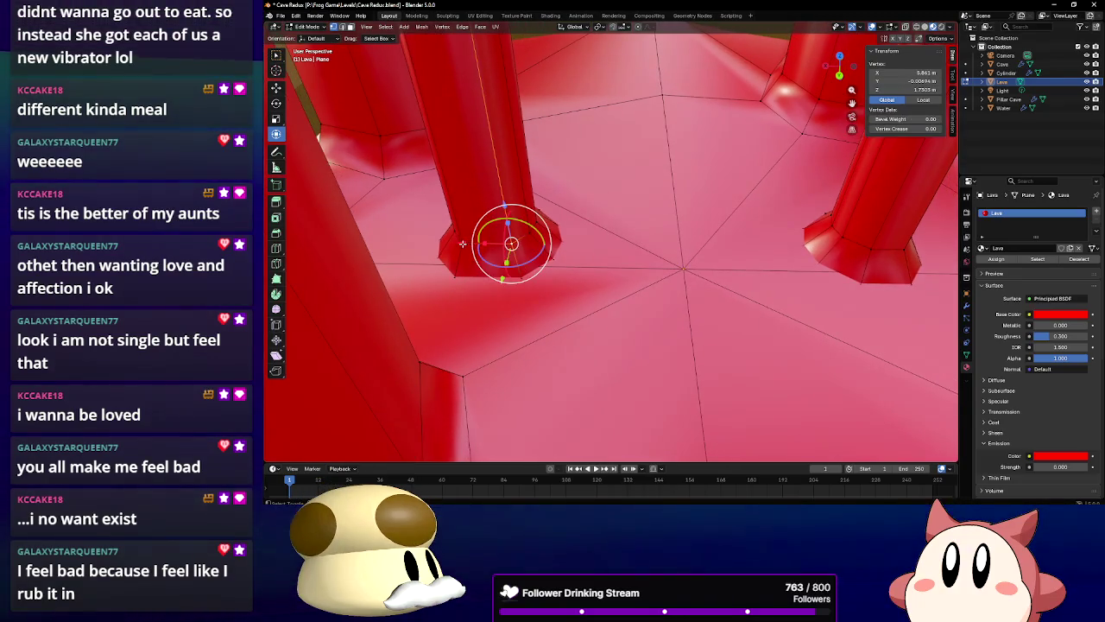
left_click(459, 276, "shift")
key("s")
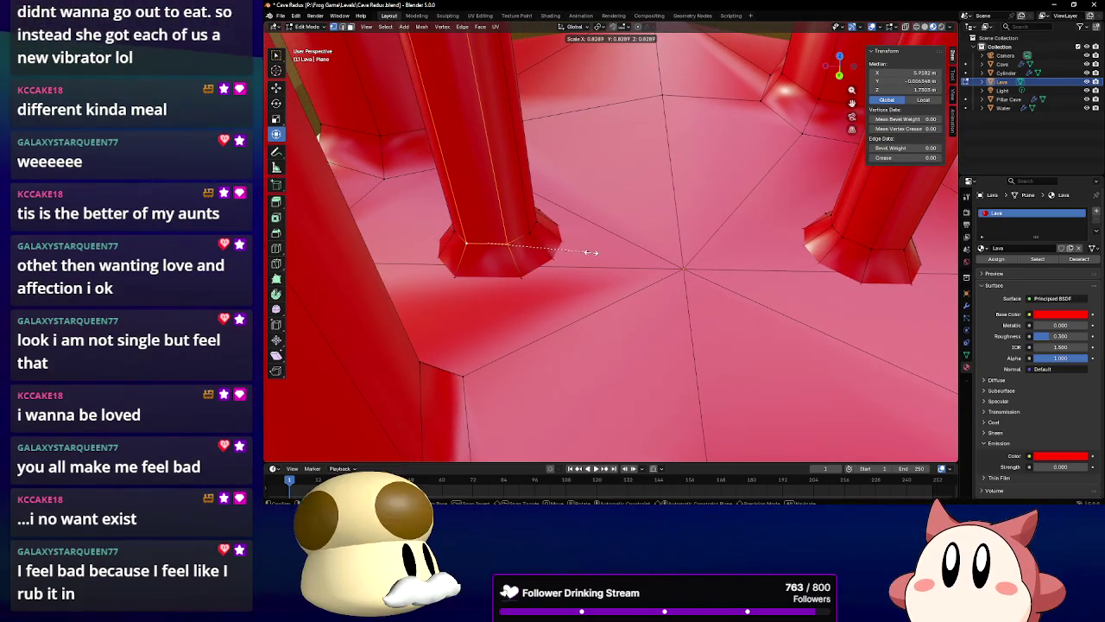
left_click(590, 250)
mouse_move(590, 249)
left_mouse_down()
mouse_move(483, 248)
mouse_move(750, 393)
left_mouse_up()
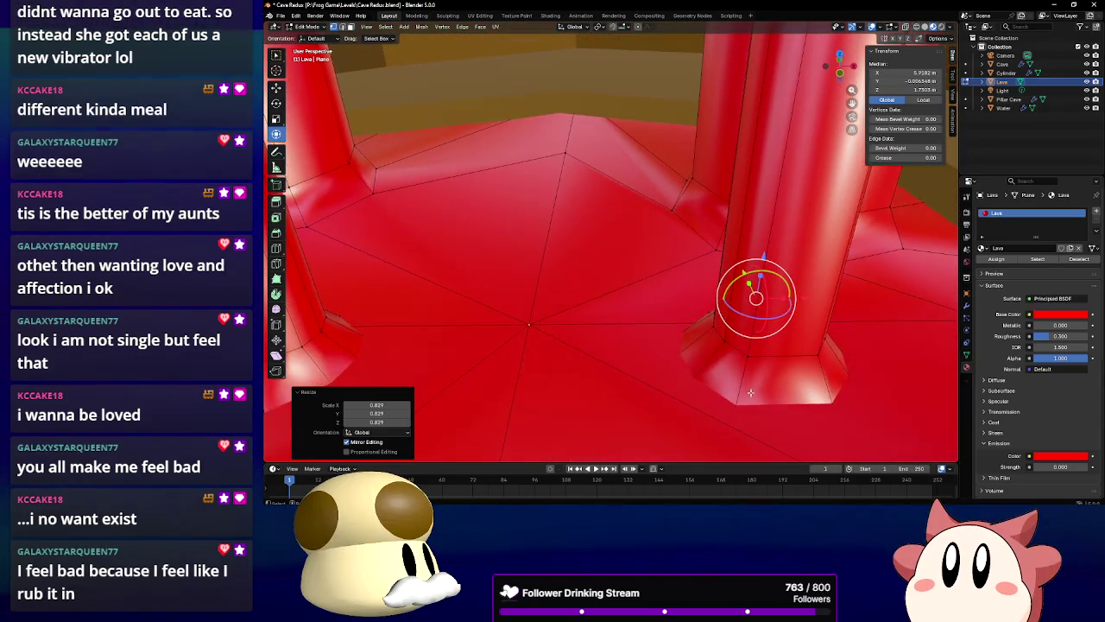
left_click(750, 353)
key("s")
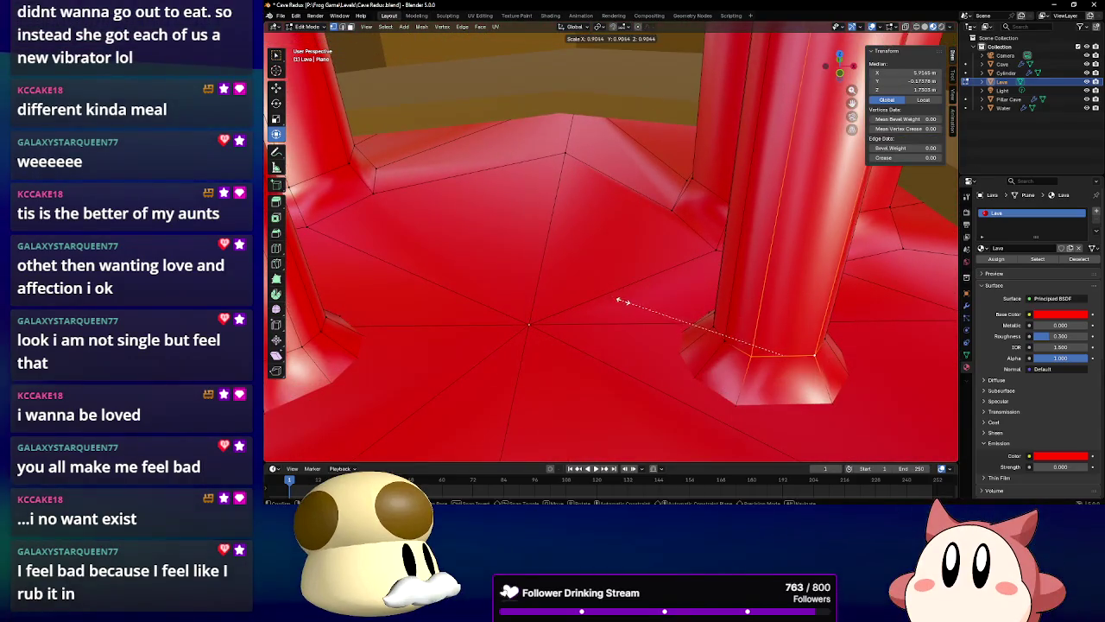
left_click(641, 302)
Tighten two pillar openings at floor level, scaling their rings to 0.761 and 0.819
key("alt+a")
left_click_drag(753, 409, 783, 326)
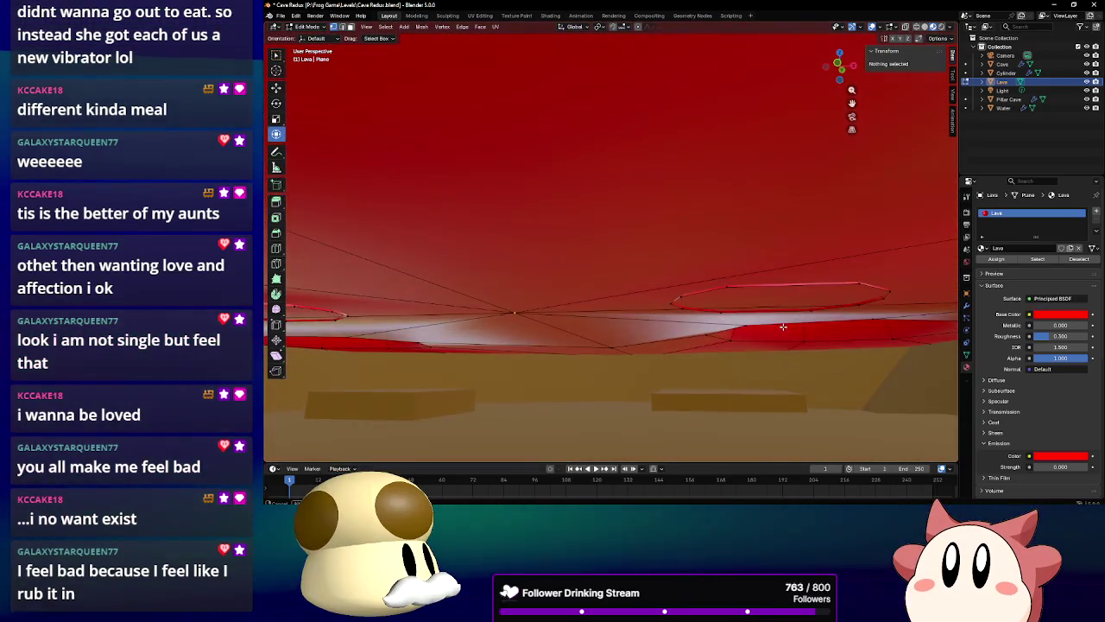
left_click(729, 275)
mouse_move(730, 274)
left_mouse_down()
mouse_move(734, 259)
mouse_move(732, 285)
mouse_move(614, 353)
mouse_move(520, 303)
left_mouse_up()
left_click(730, 281, "alt")
key("s")
left_click(741, 279)
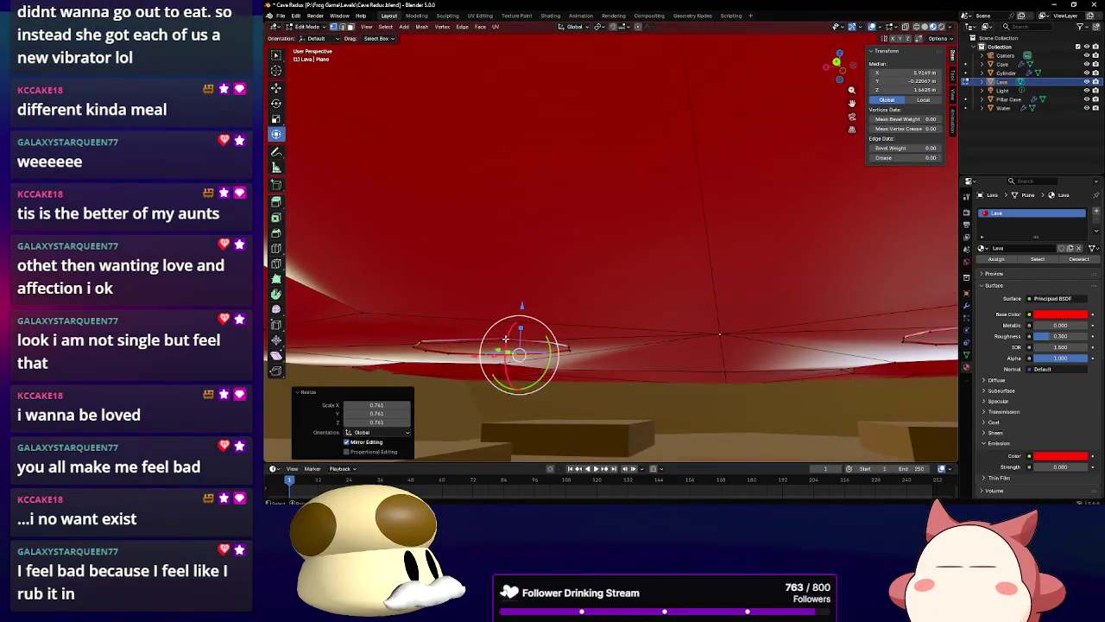
left_click(506, 338)
key("s")
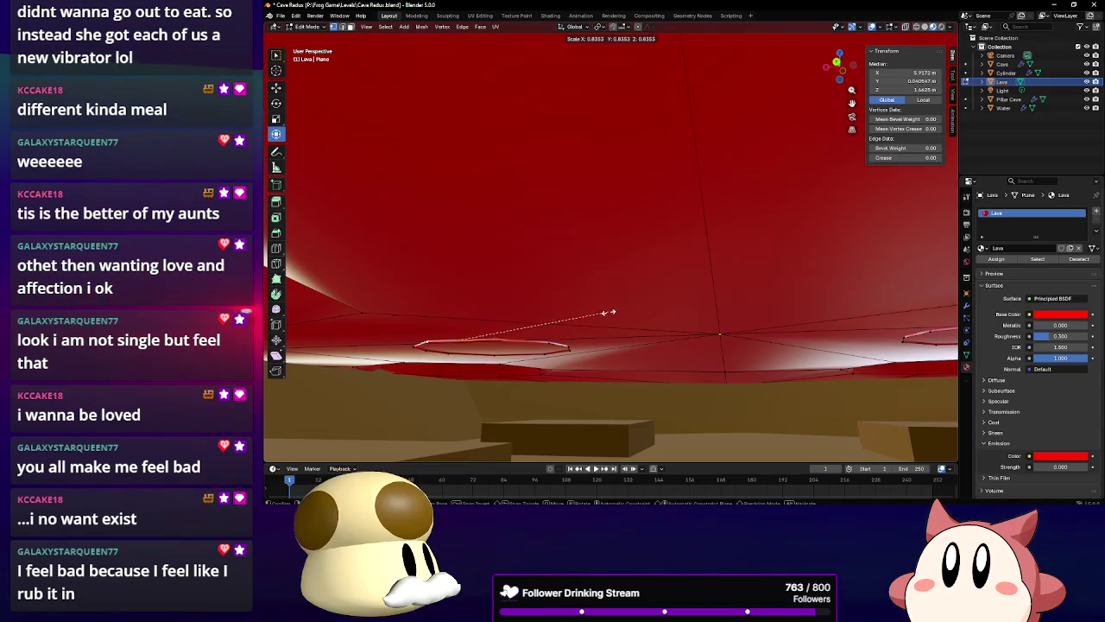
left_click(518, 328)
Nudge one pillar-opening ring about -0.008 m along X
mouse_move(518, 328)
left_mouse_down()
mouse_move(590, 354)
mouse_move(758, 325)
mouse_move(674, 314)
mouse_move(639, 323)
mouse_move(595, 389)
mouse_move(595, 316)
left_mouse_up()
left_click_drag(482, 272, 655, 283)
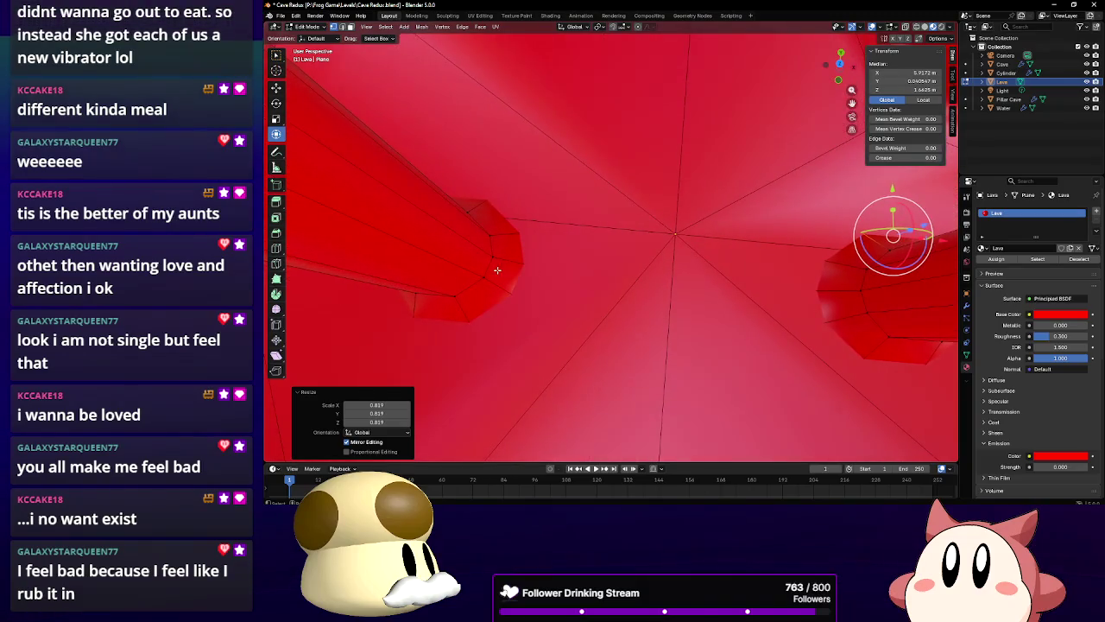
mouse_move(497, 270)
left_mouse_down()
mouse_move(711, 267)
mouse_move(726, 255)
mouse_move(715, 254)
left_mouse_up()
mouse_move(609, 299)
left_mouse_down()
mouse_move(646, 320)
mouse_move(582, 343)
left_mouse_up()
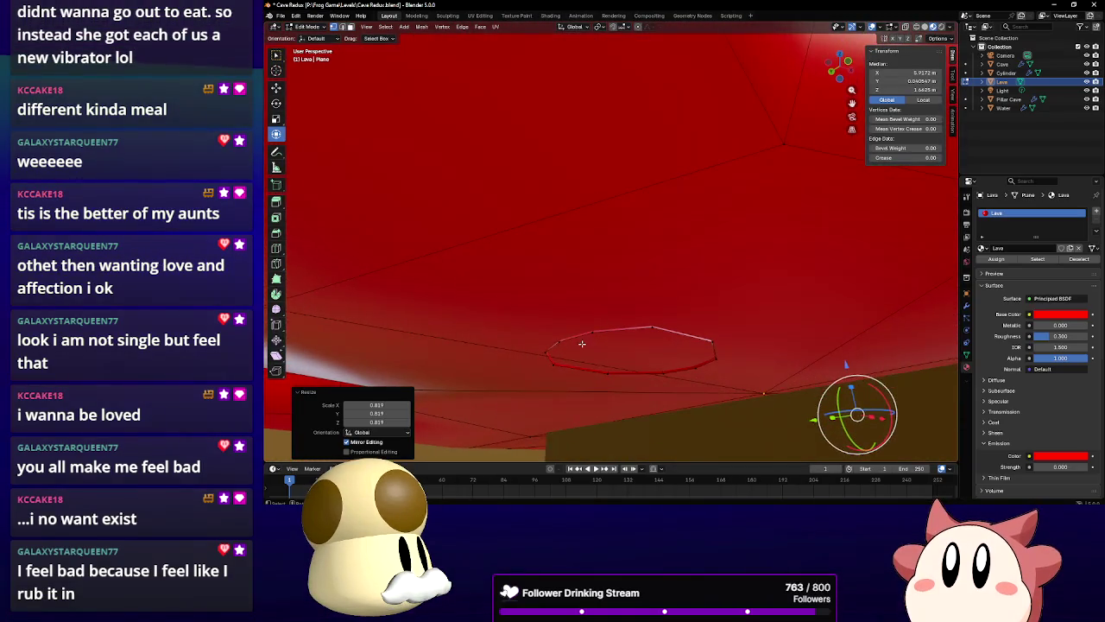
left_click(580, 340)
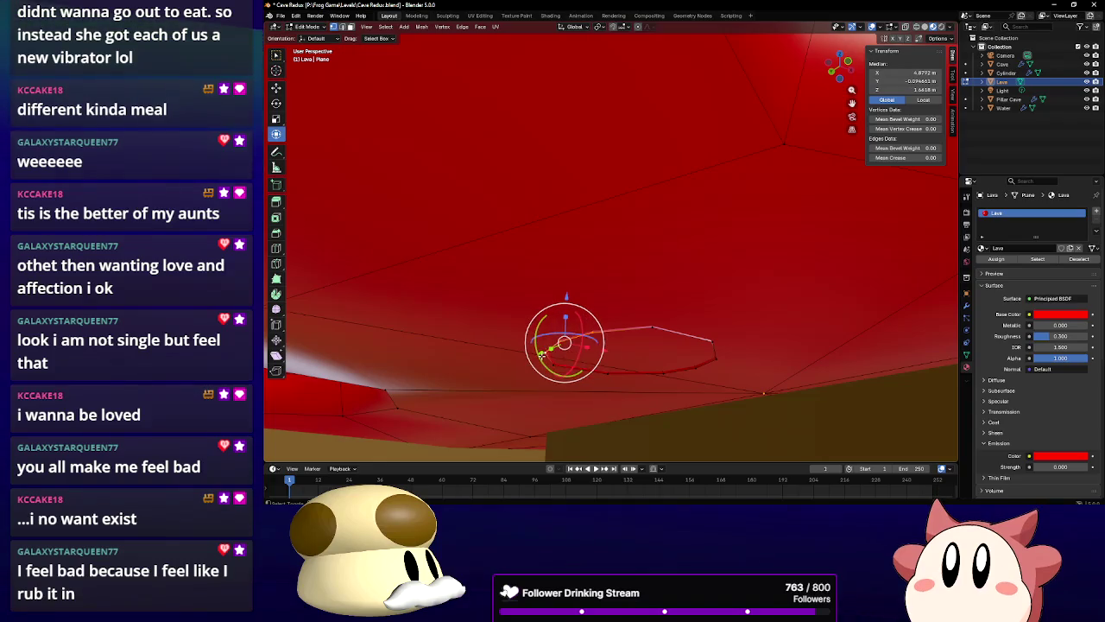
mouse_move(607, 353)
left_mouse_down()
mouse_move(580, 418)
mouse_move(722, 301)
mouse_move(530, 311)
mouse_move(759, 303)
mouse_move(643, 294)
mouse_move(593, 331)
mouse_move(612, 233)
left_mouse_up()
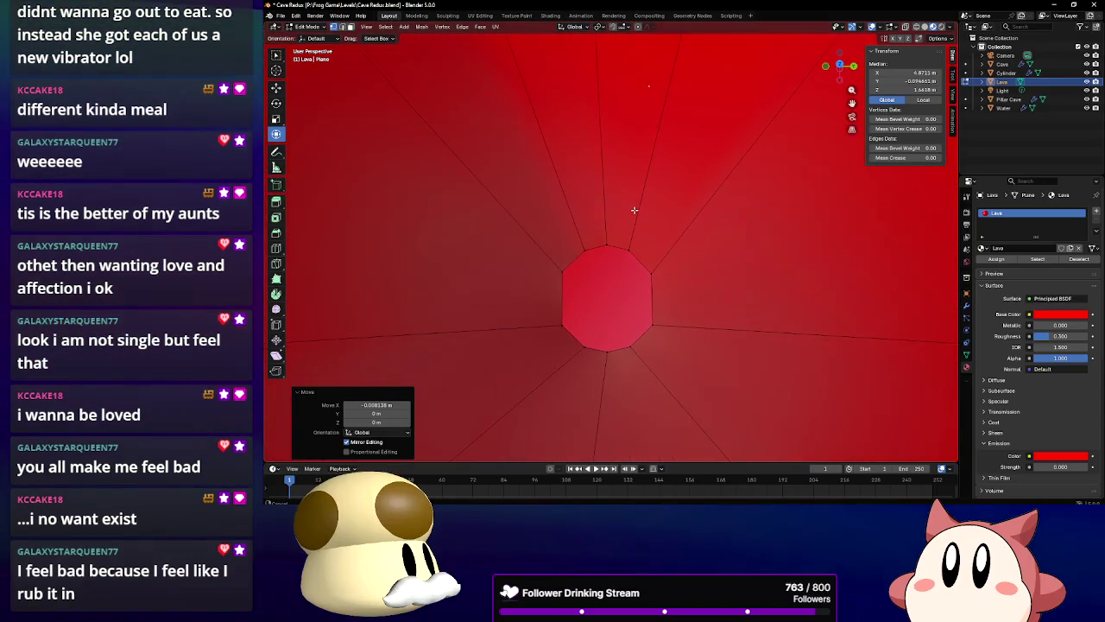
Scale the pillar's left-edge vertices to 0.922
key("c")
left_click(561, 277)
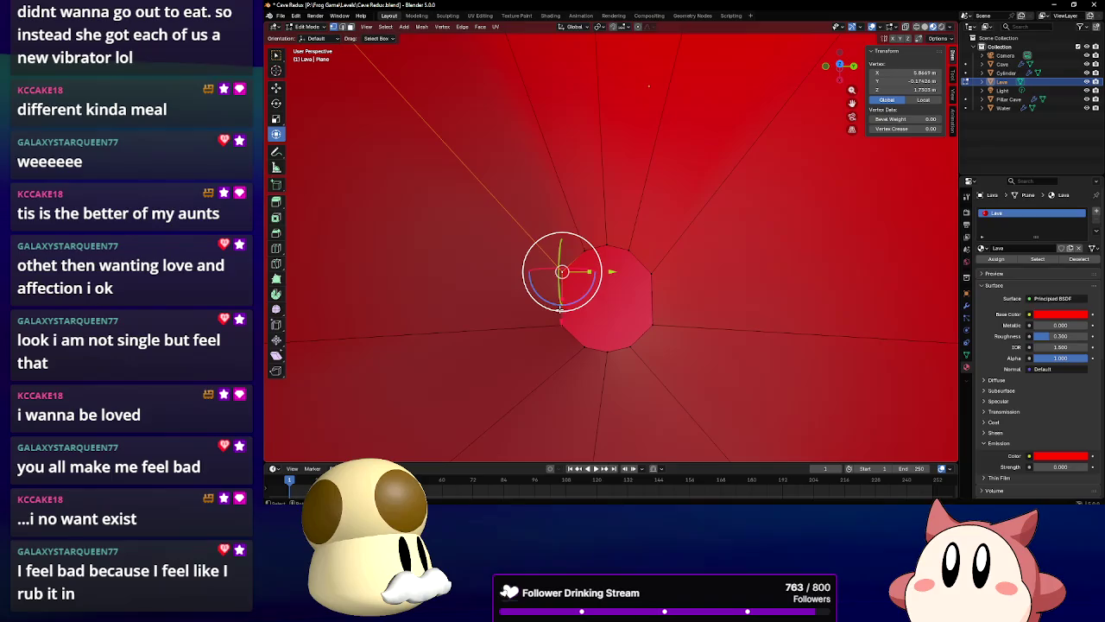
key("Escape")
key("s")
left_click(655, 303)
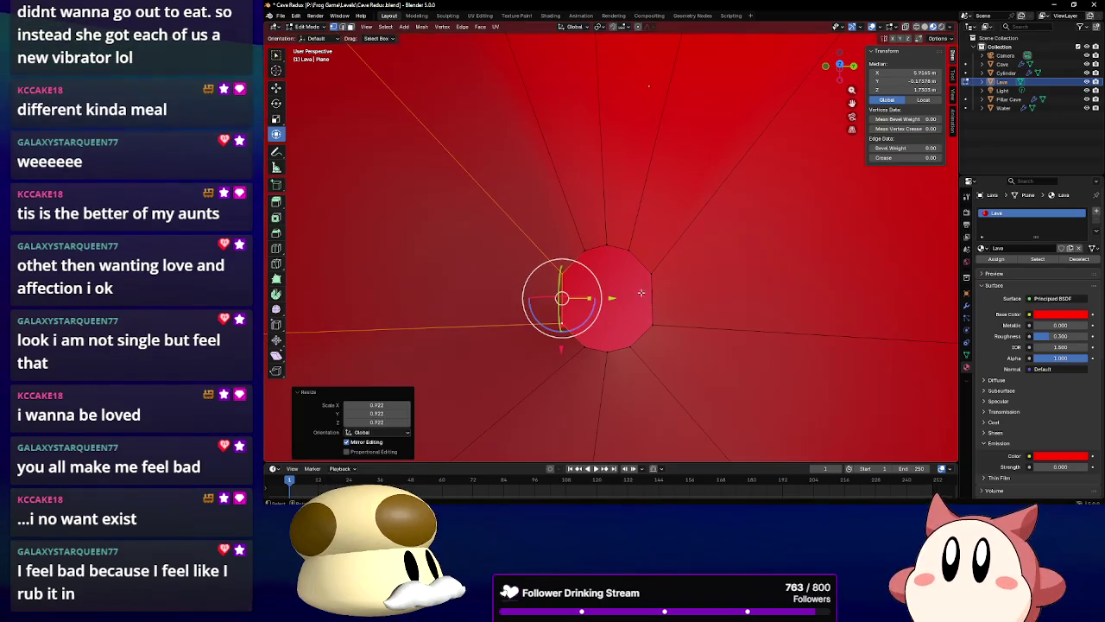
Nudge the top vertex along Y, then shift the right-side vertices and scale them to 0.915
left_click(587, 245)
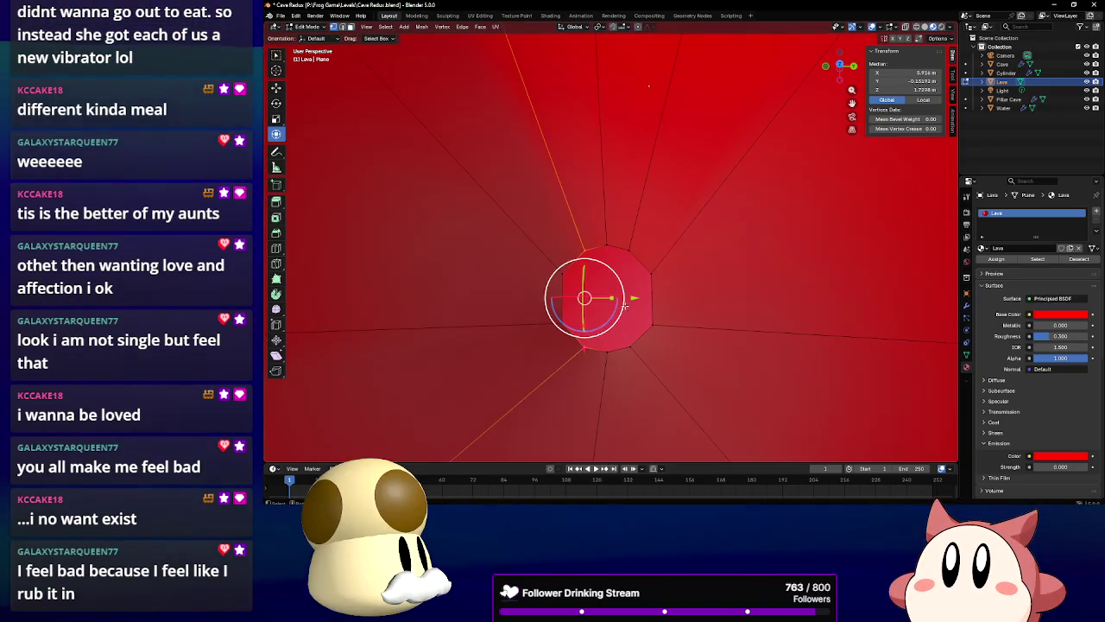
left_click_drag(625, 304, 643, 291)
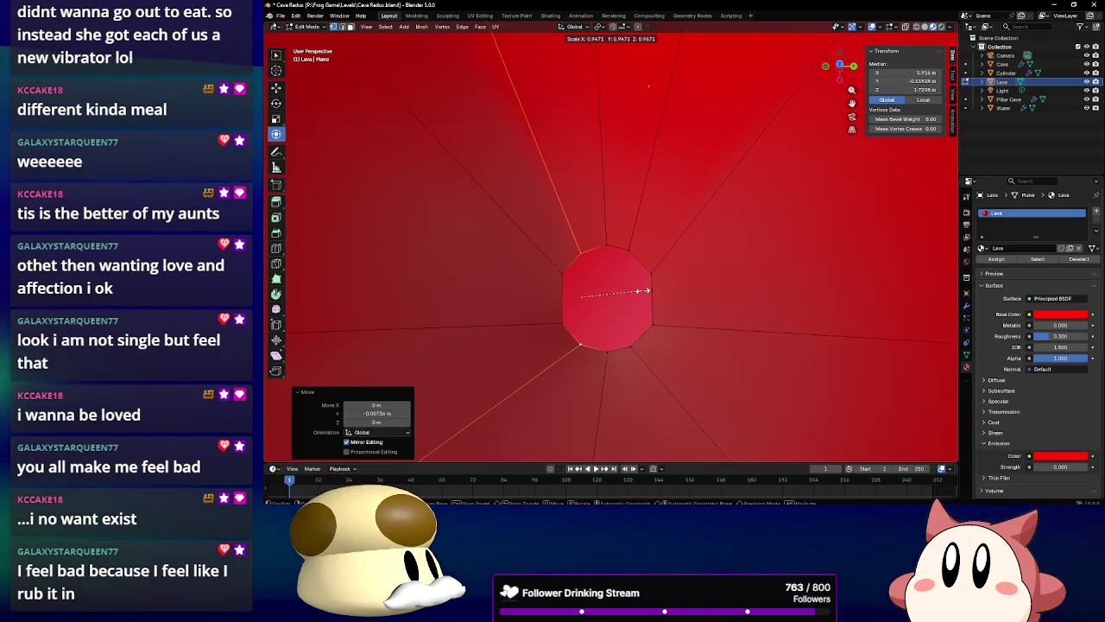
left_click(642, 291)
left_click(628, 250)
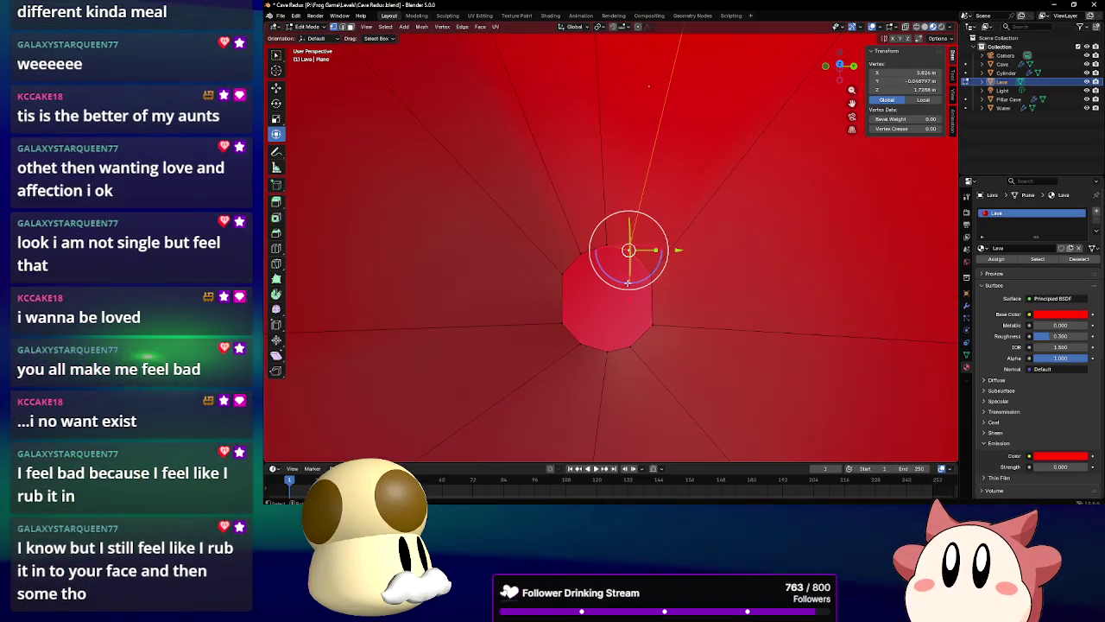
left_click(628, 349, "shift")
left_click_drag(676, 296, 695, 296)
key("s")
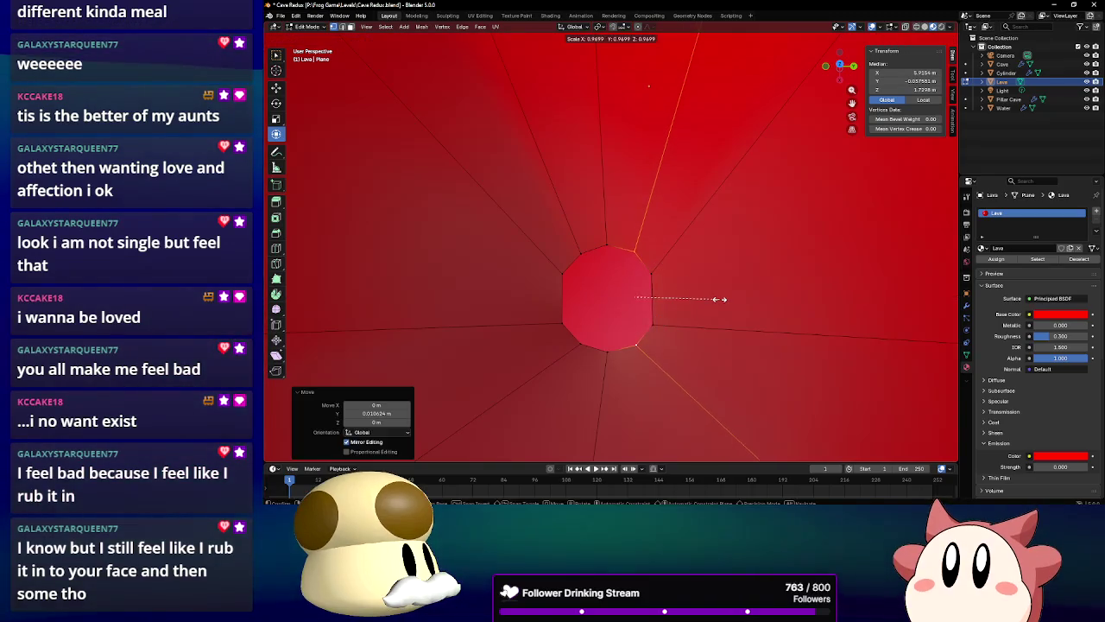
left_click(715, 298)
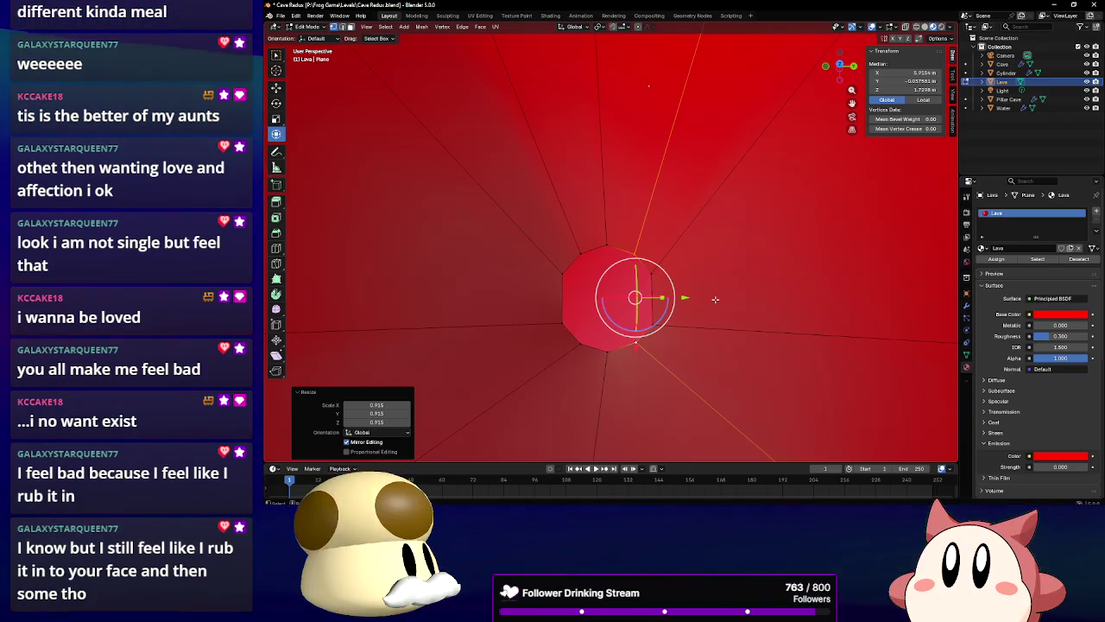
Scale the left vertex to 0.901 and the right vertex to 0.887, then slide it slightly
left_click(562, 277)
key("s")
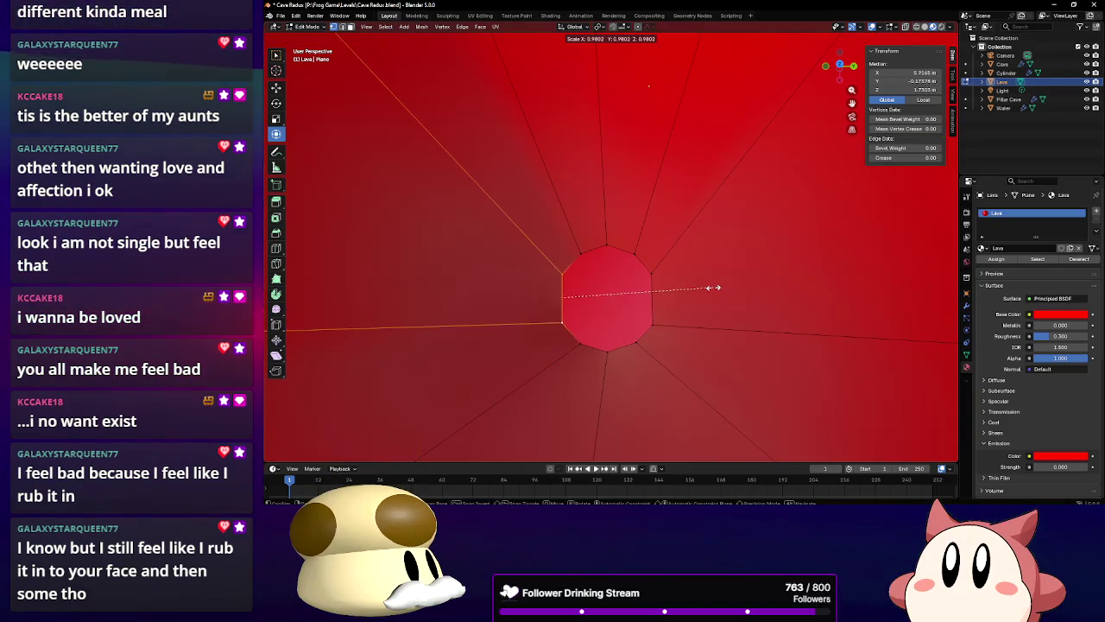
left_click(700, 287)
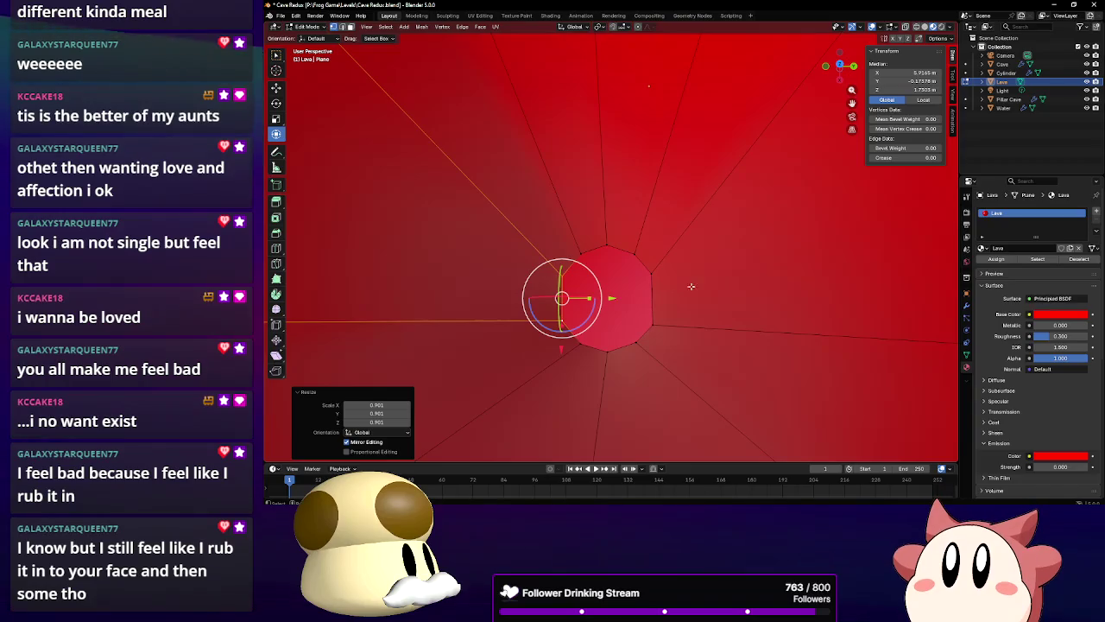
left_click(649, 268)
left_click(652, 299)
key("s")
left_click(738, 300)
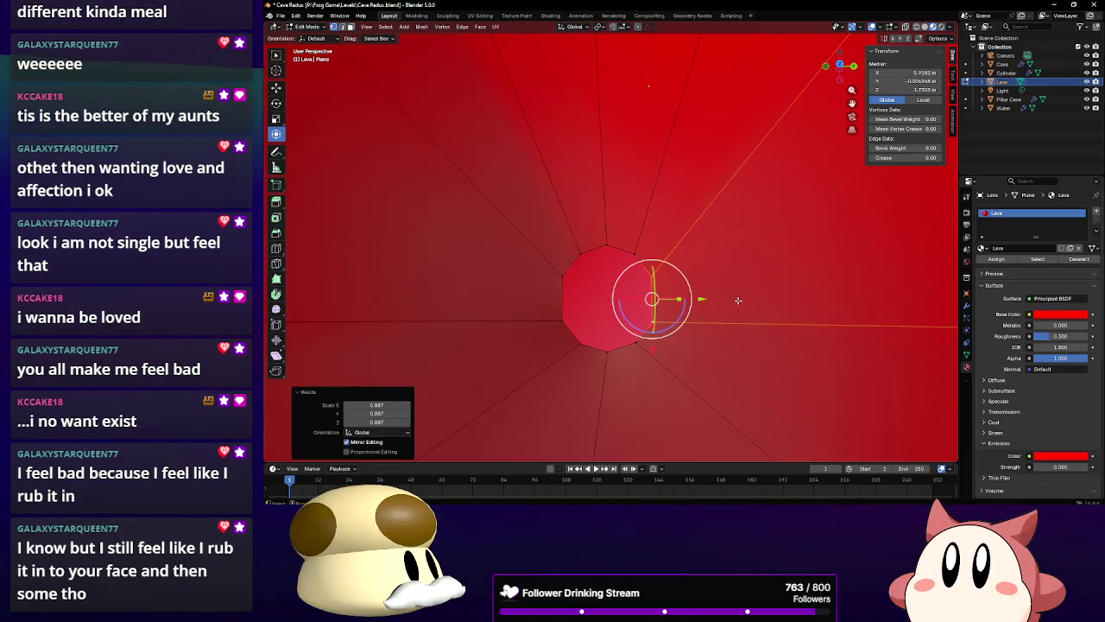
mouse_move(702, 299)
left_mouse_down()
mouse_move(680, 268)
mouse_move(638, 284)
mouse_move(653, 291)
mouse_move(633, 192)
left_mouse_up()
Move the polygon's top vertex slightly along X, then nudge it down and left
left_click(627, 186)
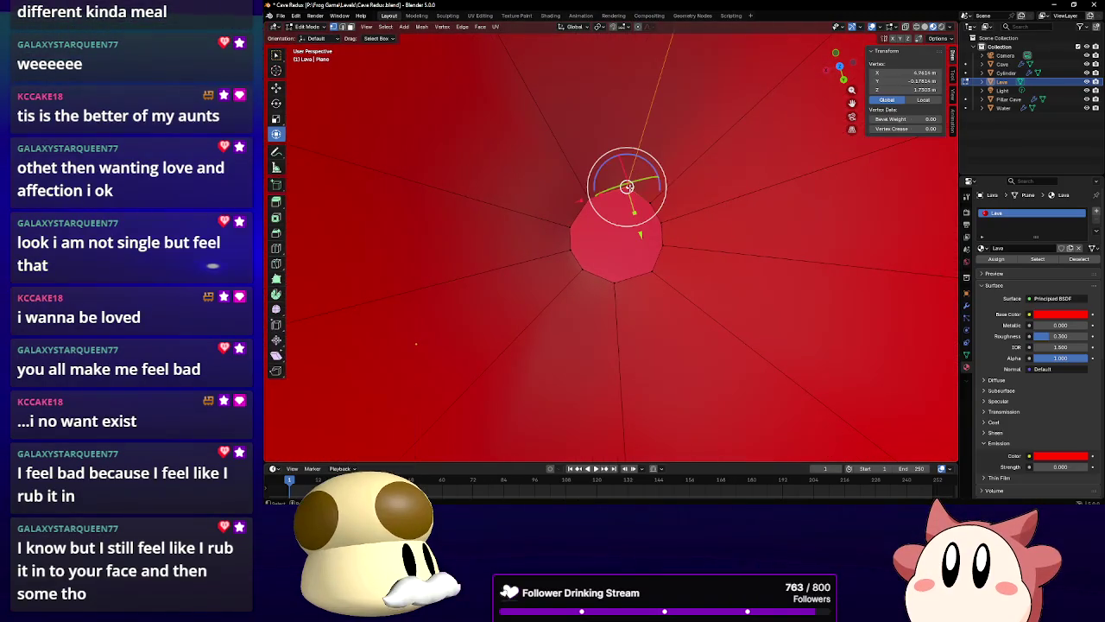
key("g")
key("x")
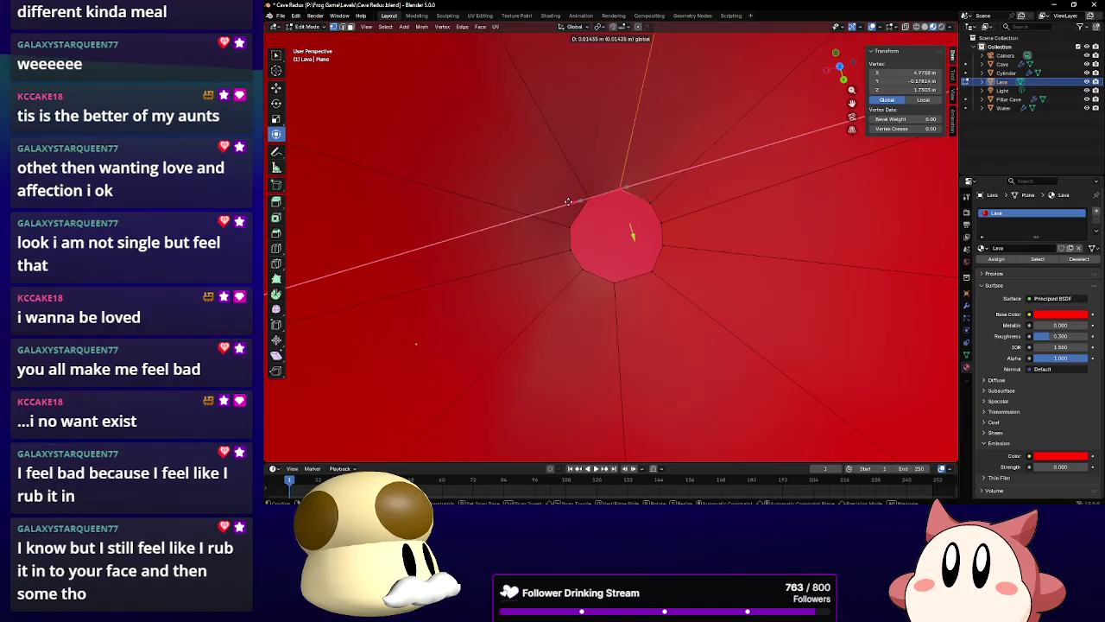
left_click(569, 201)
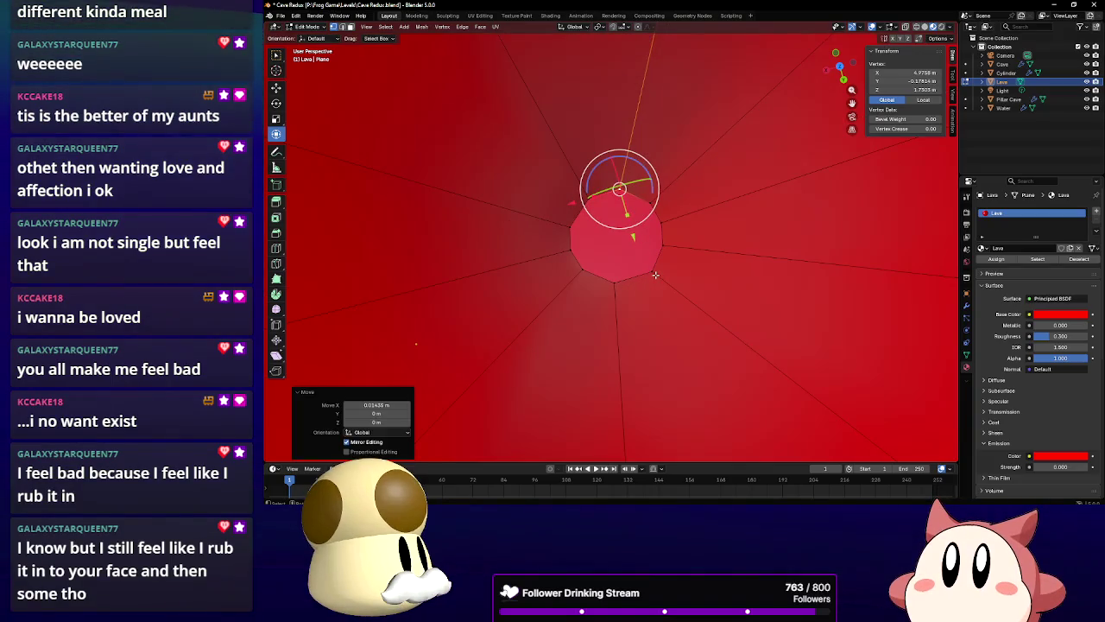
key("g")
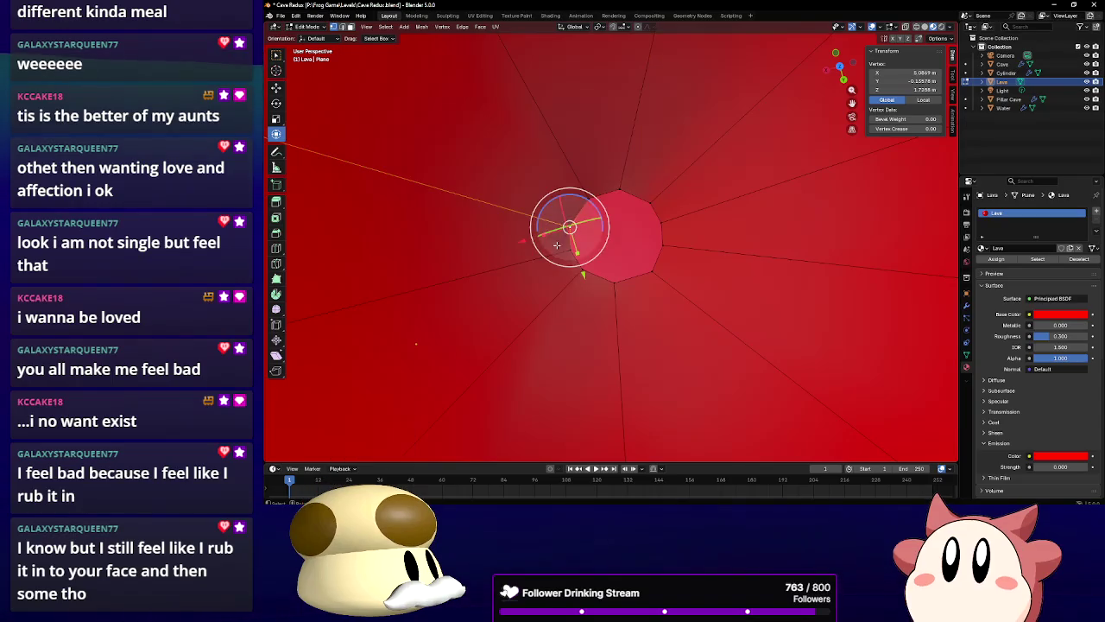
mouse_move(584, 273)
left_mouse_down()
mouse_move(570, 234)
mouse_move(522, 237)
left_mouse_up()
left_click(524, 238)
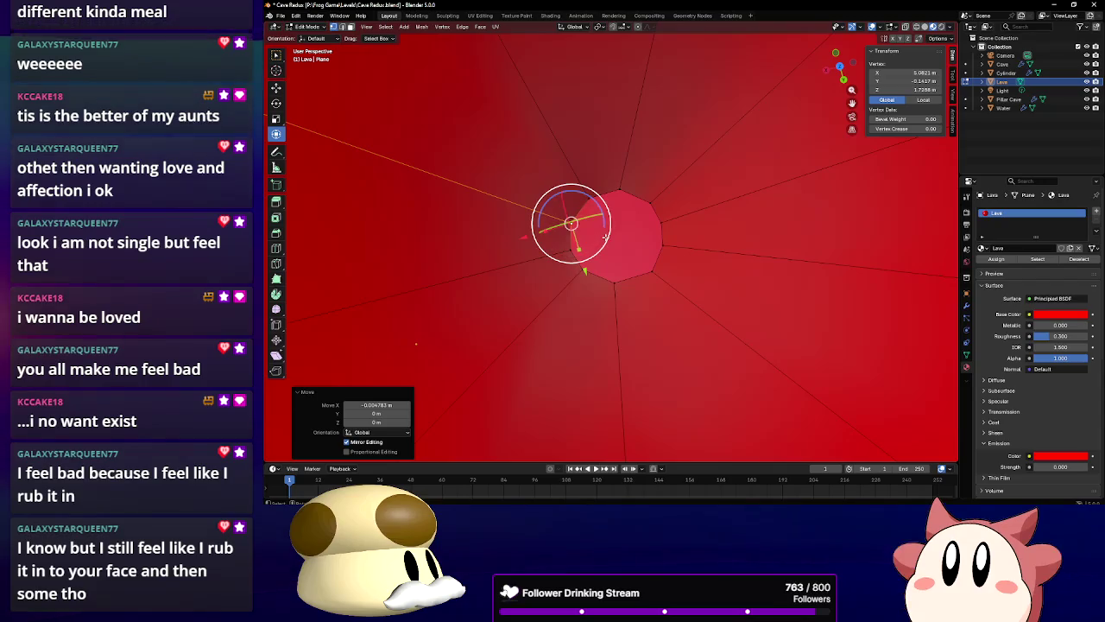
Return the Lava mesh to Object Mode
scroll(634, 196, "down", 3)
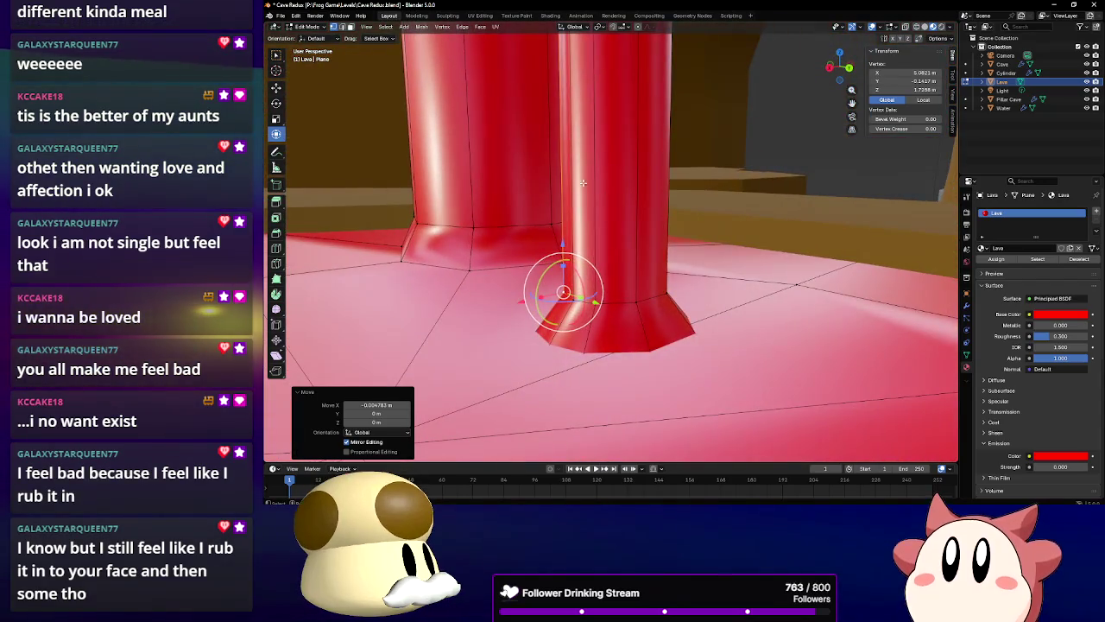
left_click(309, 27)
left_click(313, 36)
scroll(605, 242, "up", 3)
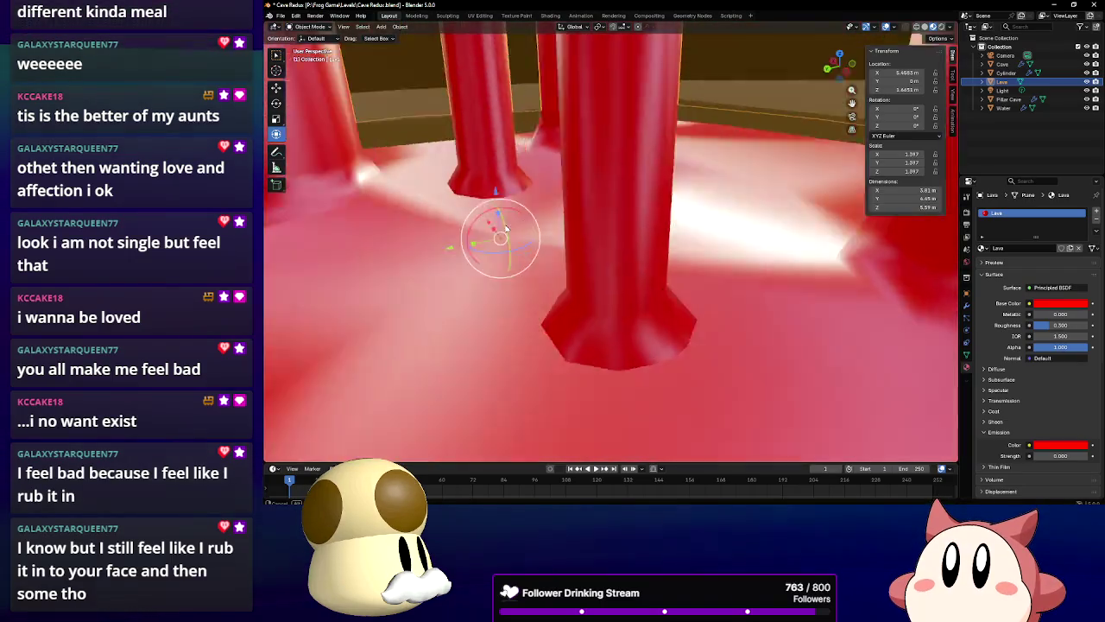
mouse_move(506, 229)
left_mouse_down()
mouse_move(446, 202)
mouse_move(449, 220)
mouse_move(426, 227)
mouse_move(485, 194)
mouse_move(490, 233)
mouse_move(574, 237)
left_mouse_up()
scroll(574, 237, "down", 5)
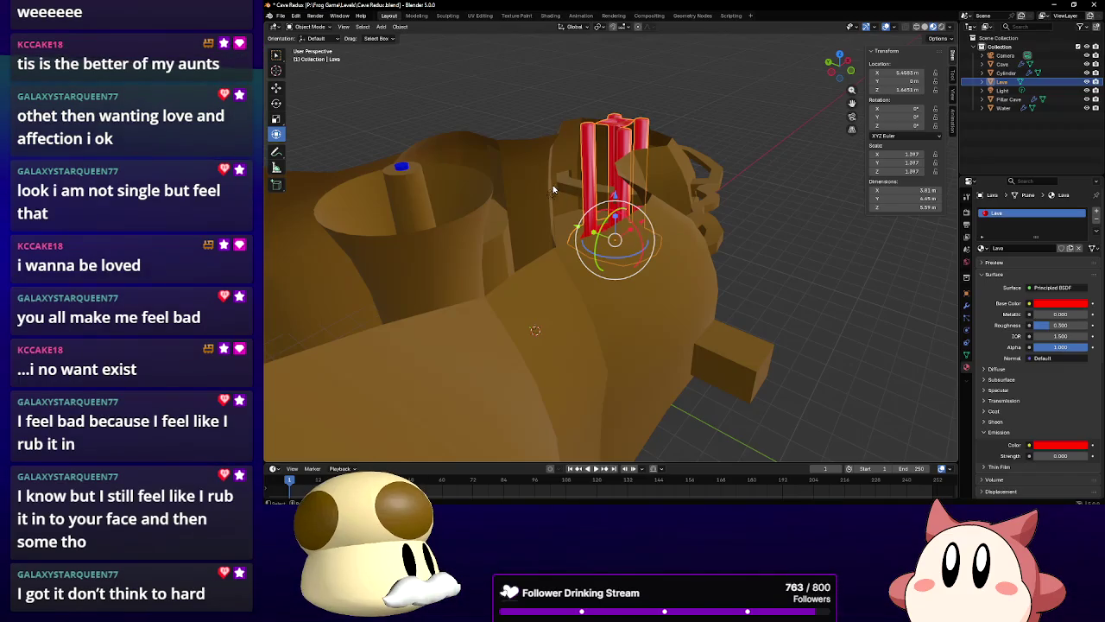
mouse_move(696, 257)
left_mouse_down()
mouse_move(657, 219)
mouse_move(682, 203)
mouse_move(829, 220)
mouse_move(751, 273)
mouse_move(518, 250)
left_mouse_up()
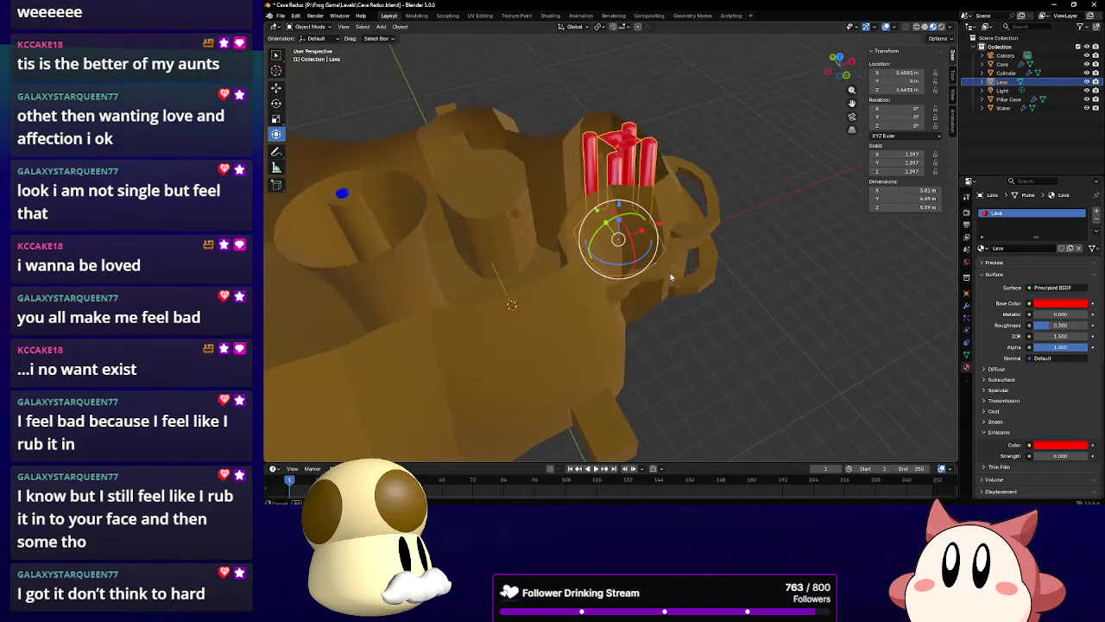
Save the cave .blend file
left_click(283, 17)
left_click(294, 73)
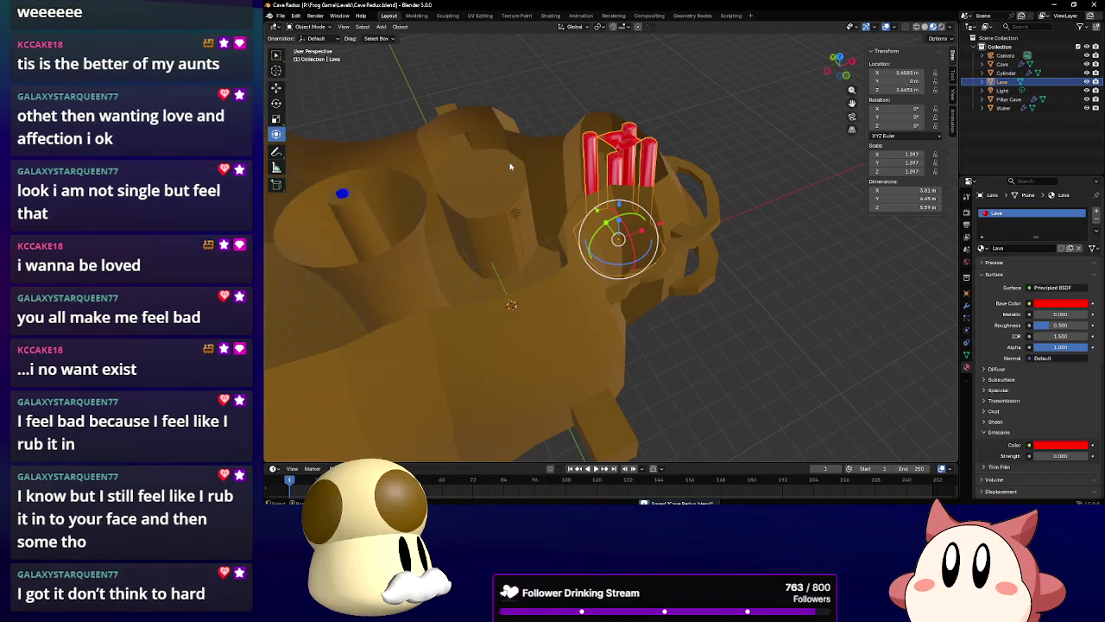
left_click_drag(509, 167, 295, 29)
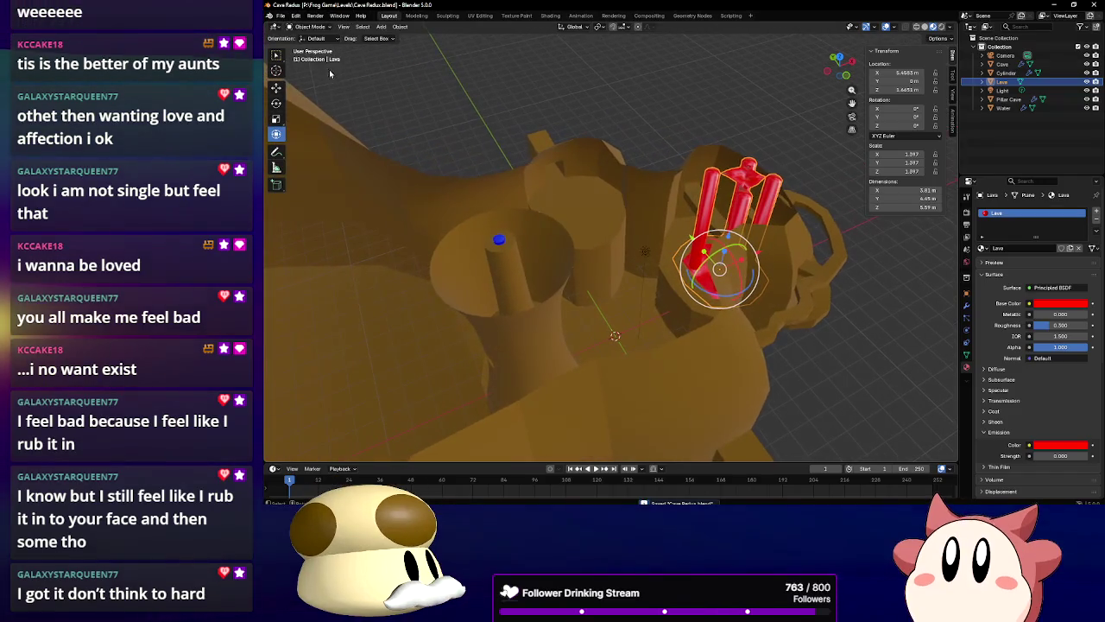
Open The Grand Canopy.blend from recent files, select the big tree trunk, then go to Unreal
left_click(281, 17)
mouse_move(311, 43)
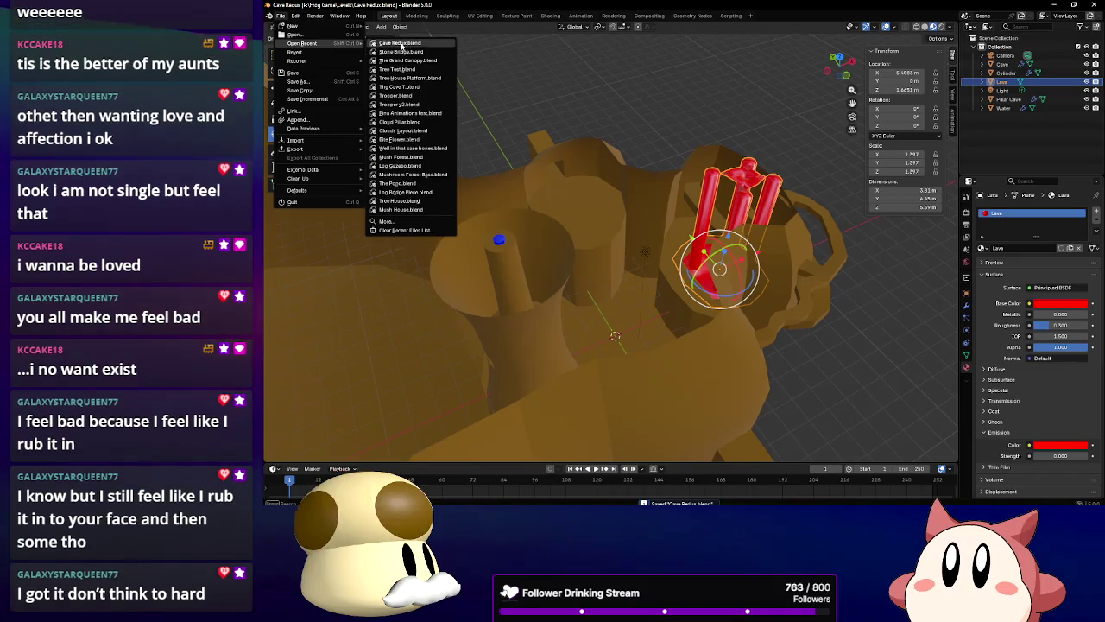
left_click(424, 62)
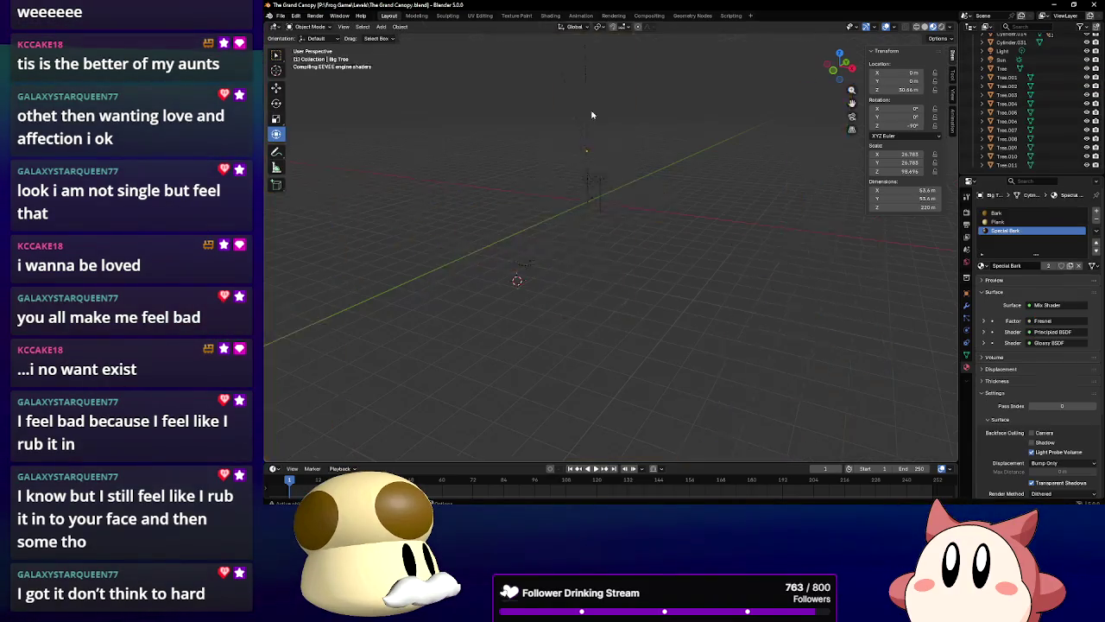
scroll(752, 166, "up", 10)
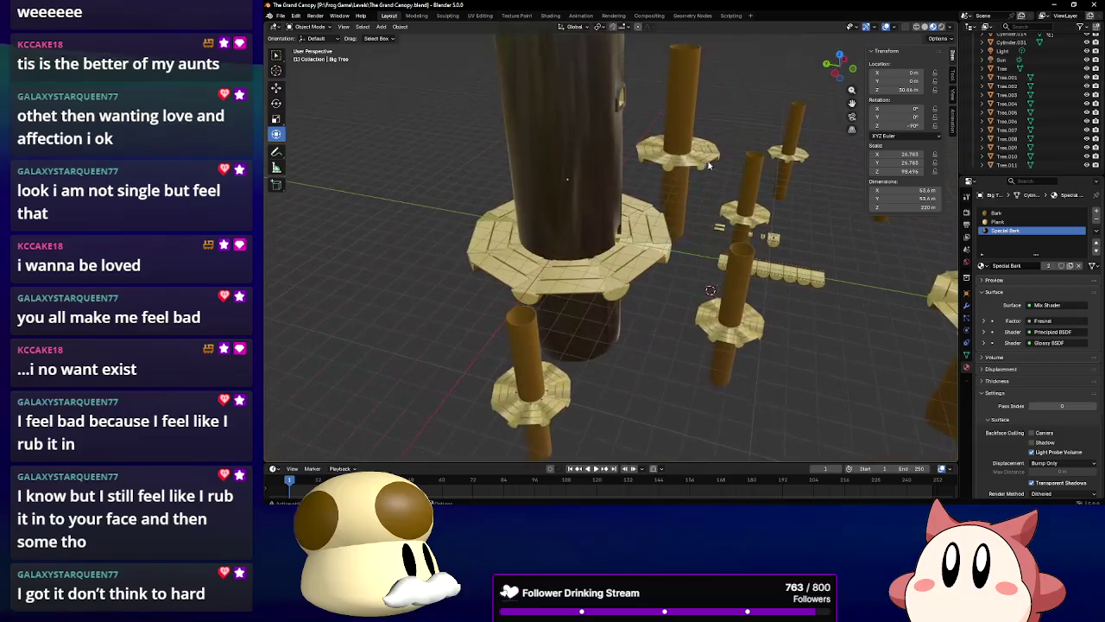
left_click(725, 247)
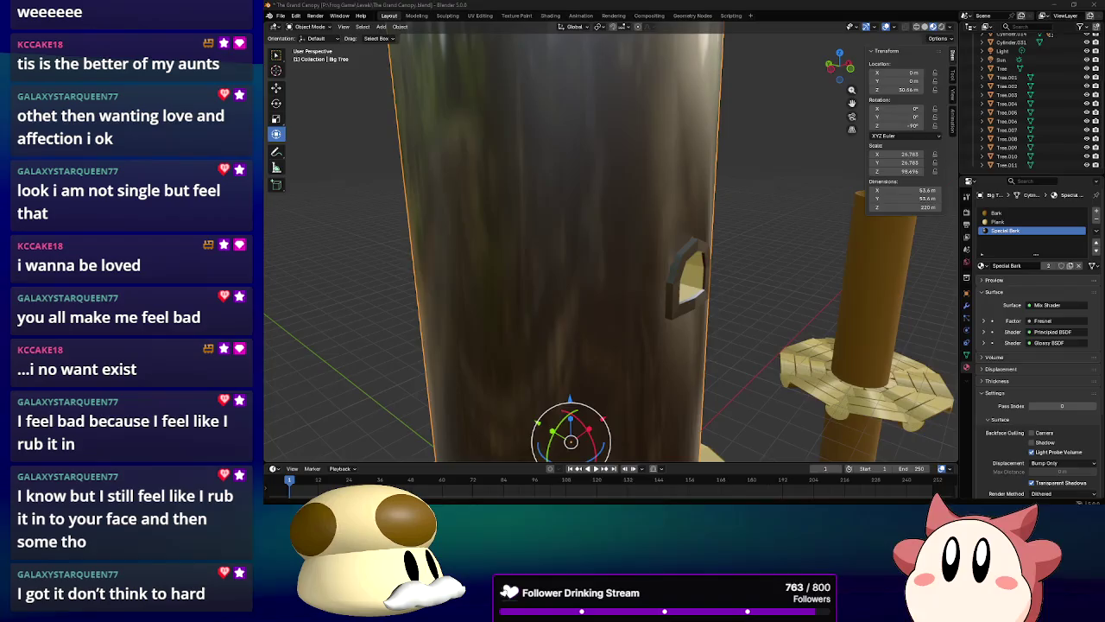
key("alt+Tab")
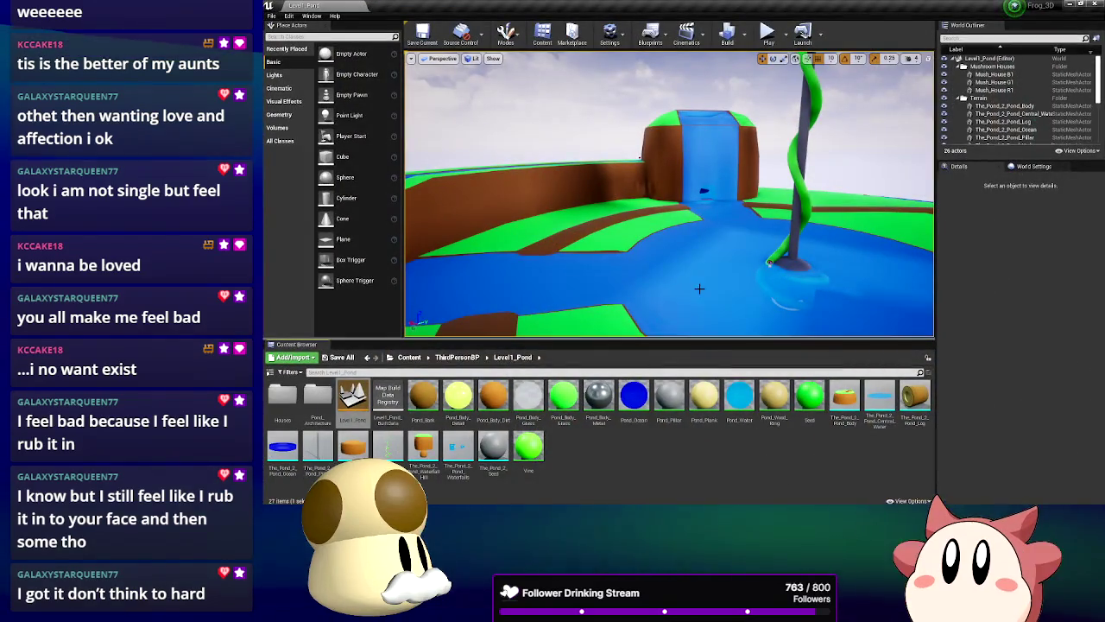
Walk the frog along the brown and green paths, swim underwater toward the pillar, then resurface
mouse_move(699, 288)
left_mouse_down()
mouse_move(687, 289)
mouse_move(756, 269)
left_mouse_up()
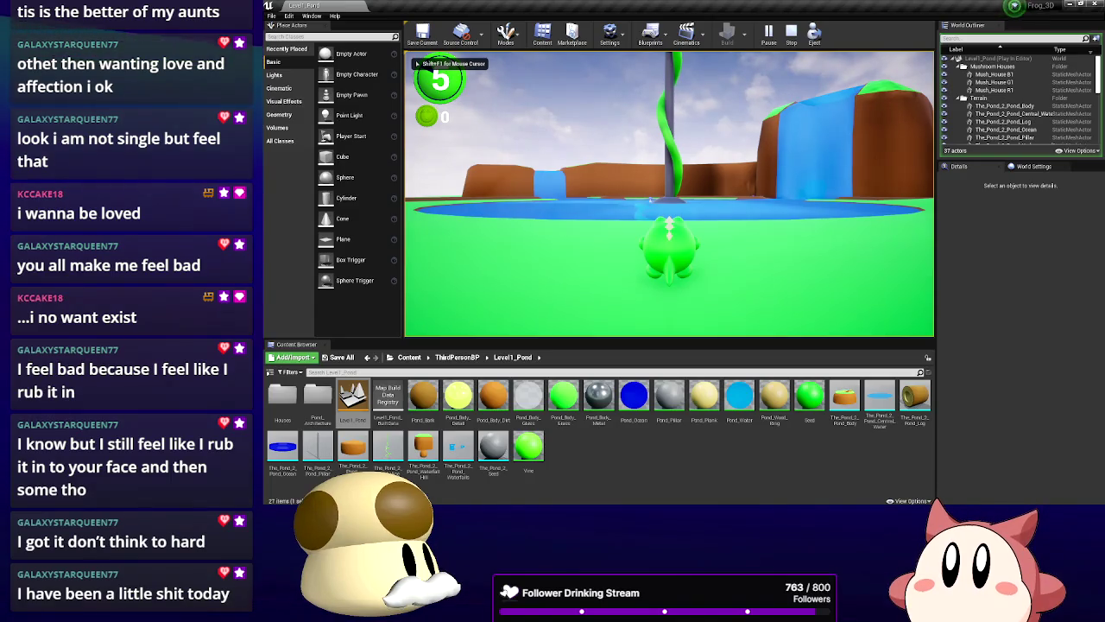
key("w")
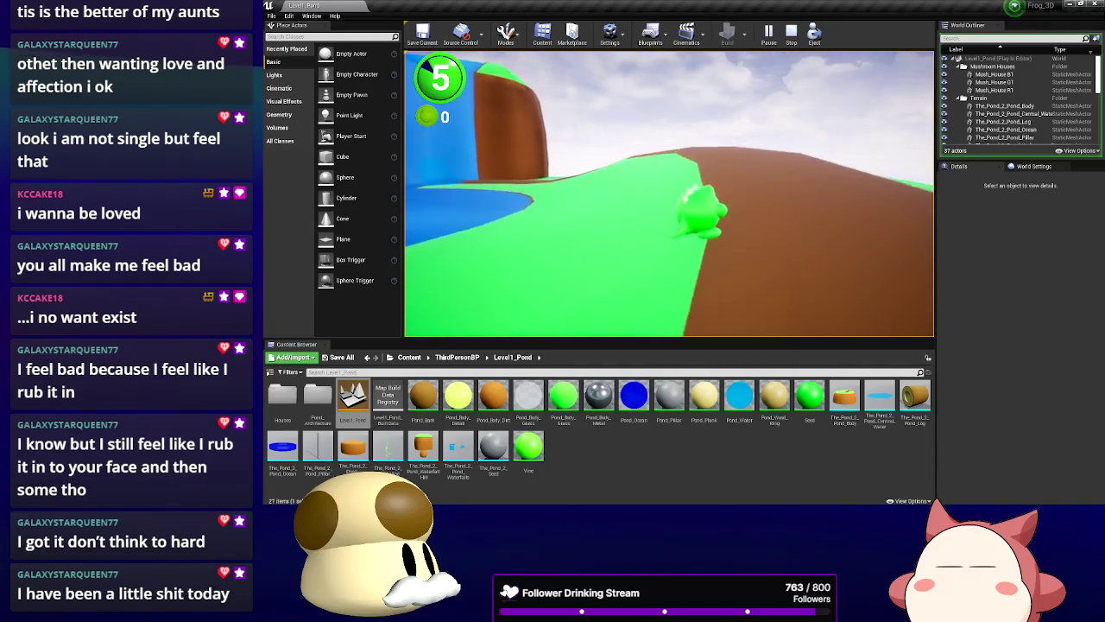
key("w")
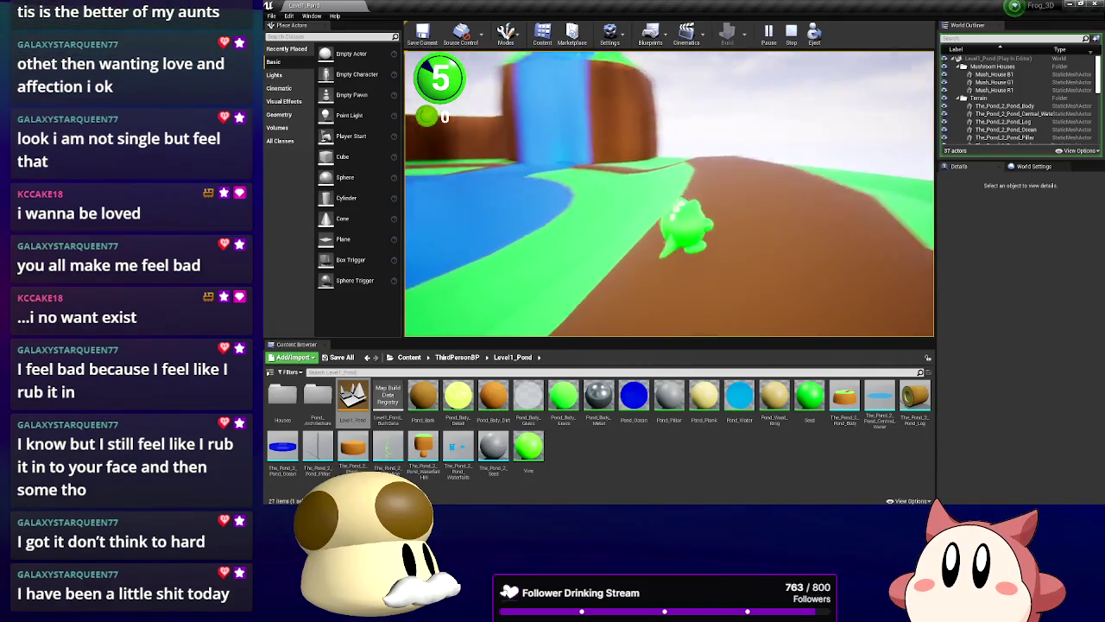
key("w")
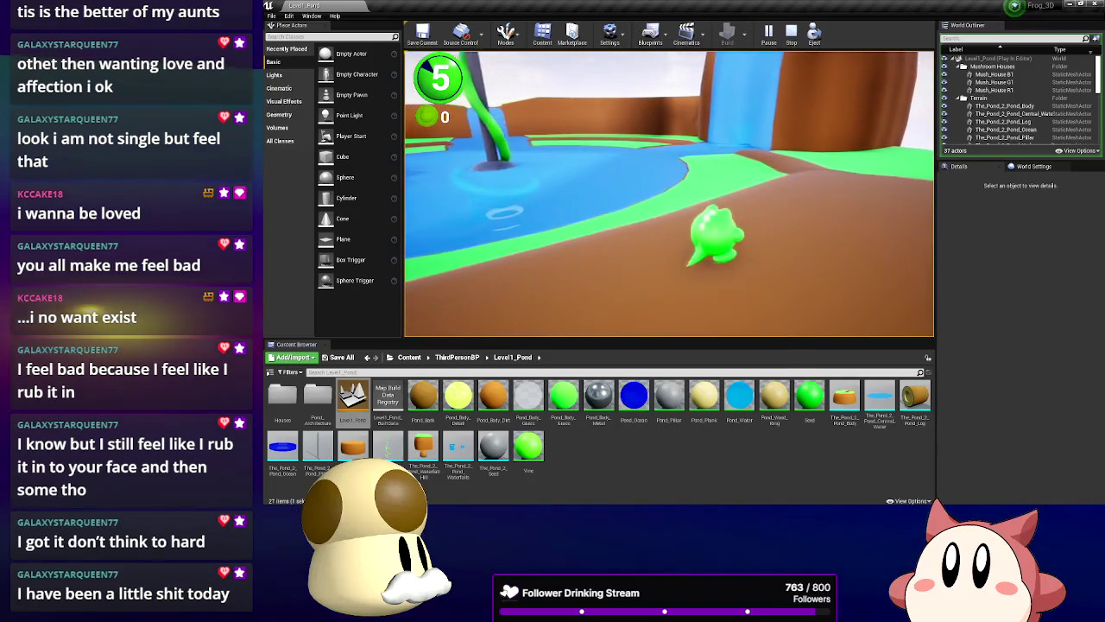
key("w")
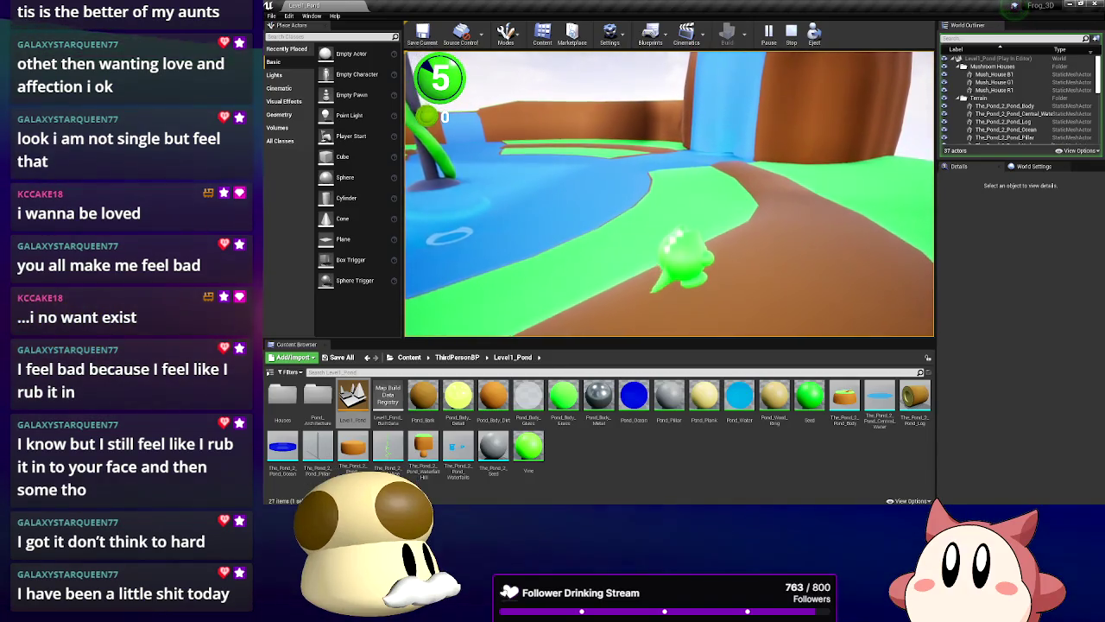
key("w")
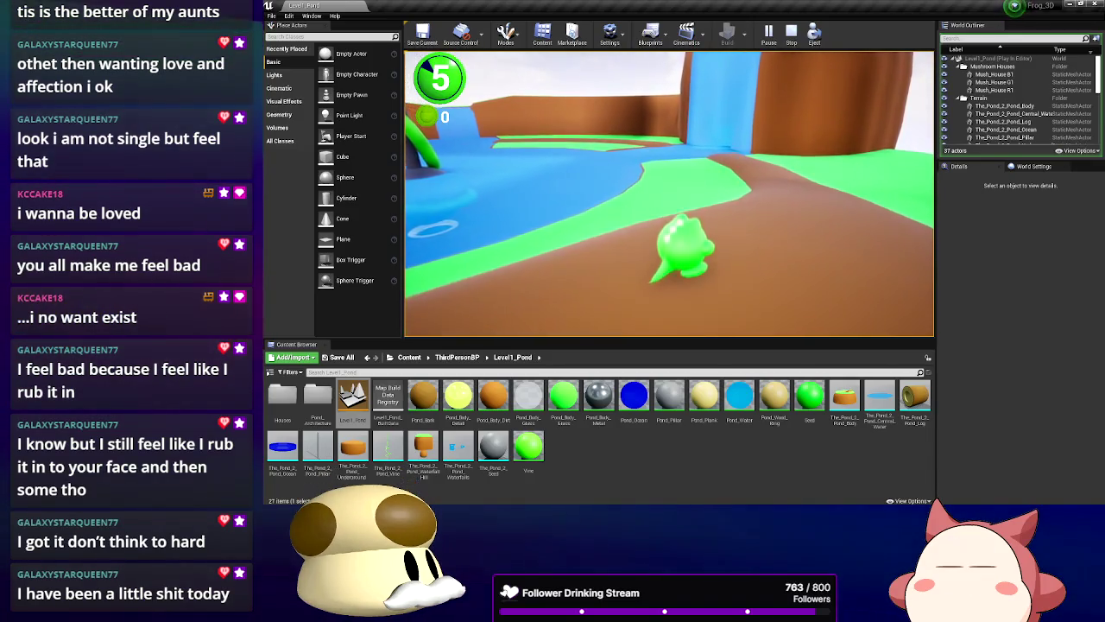
key("w")
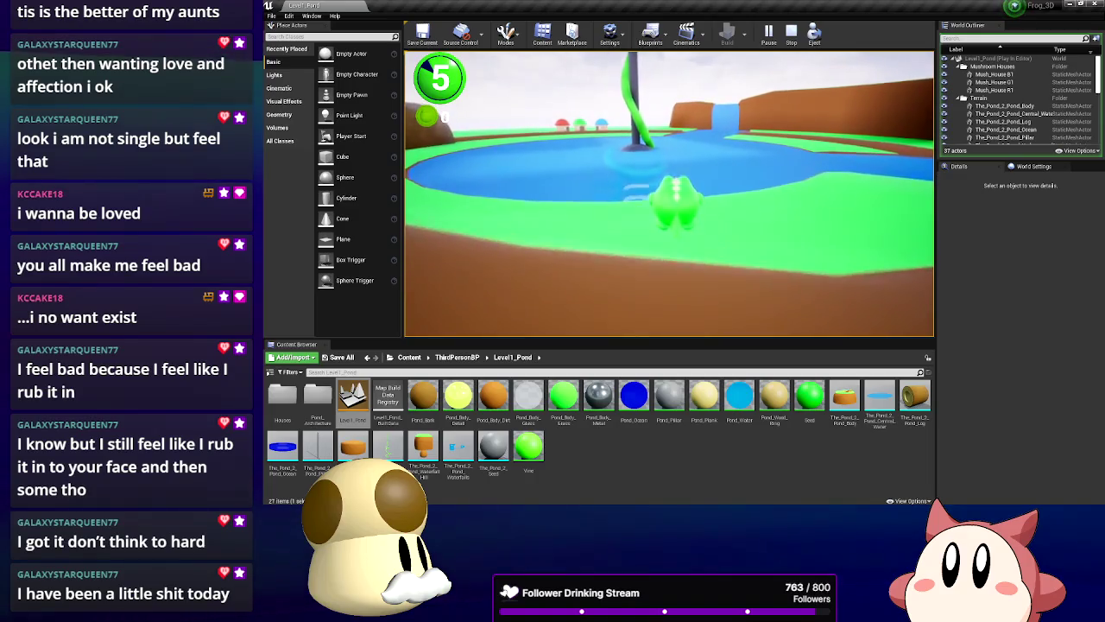
key("w")
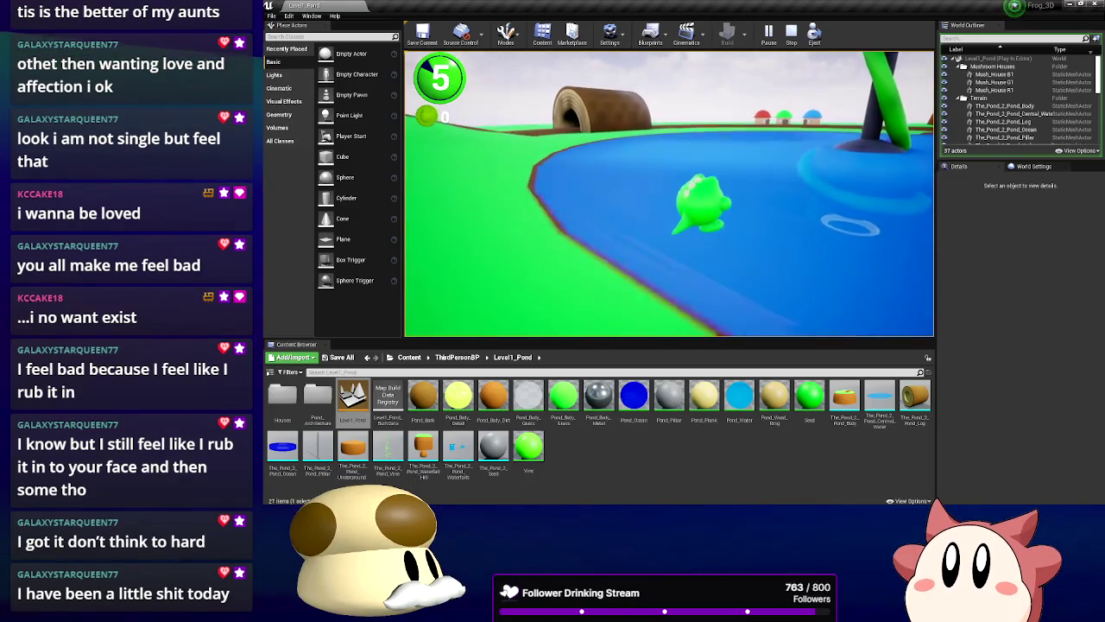
key("w")
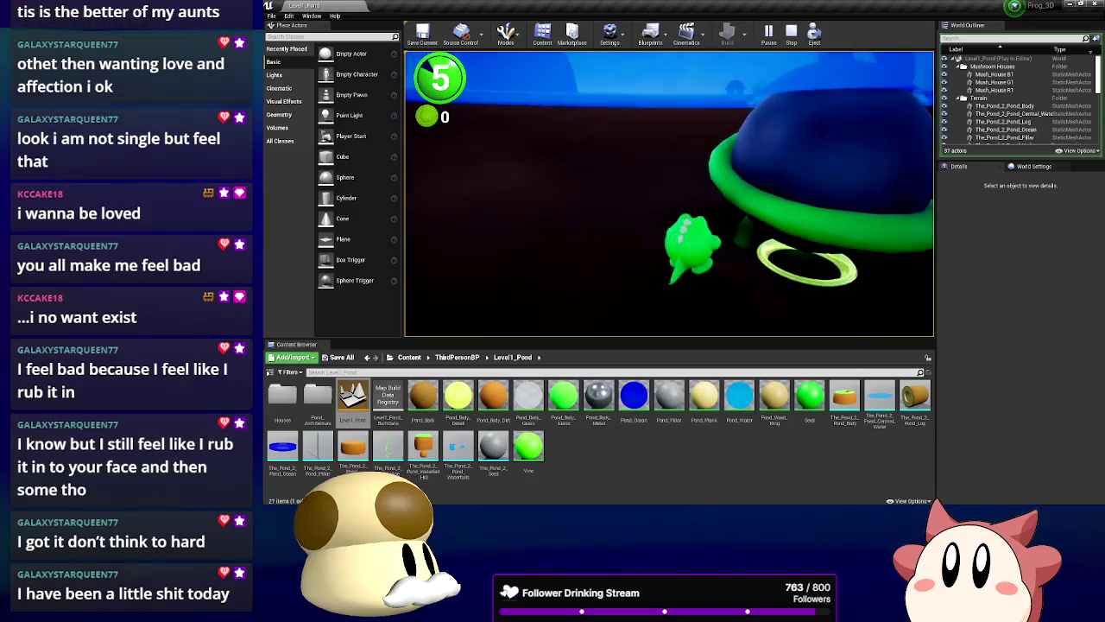
key("w")
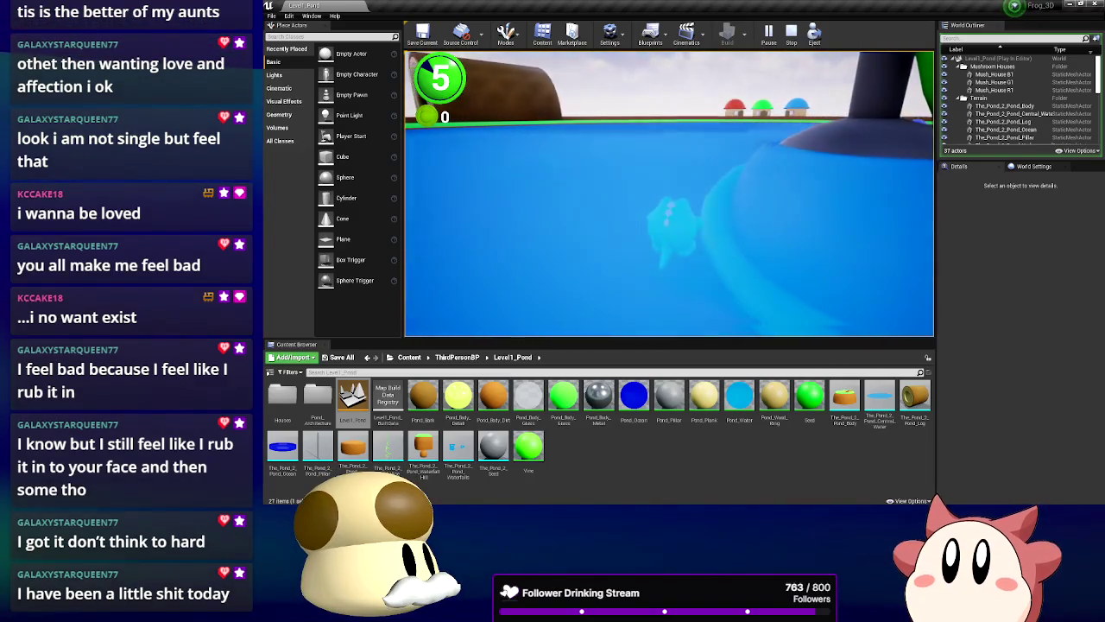
key("space")
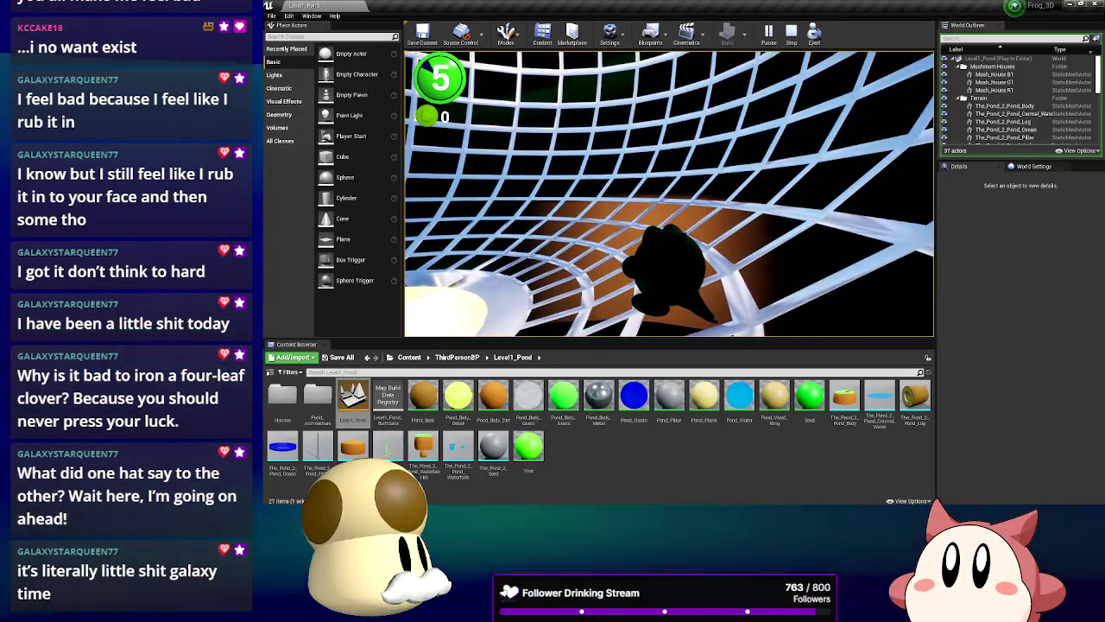
Stop the play test and fly the view through the tunnel, past the log, to the mushroom houses
key("Escape")
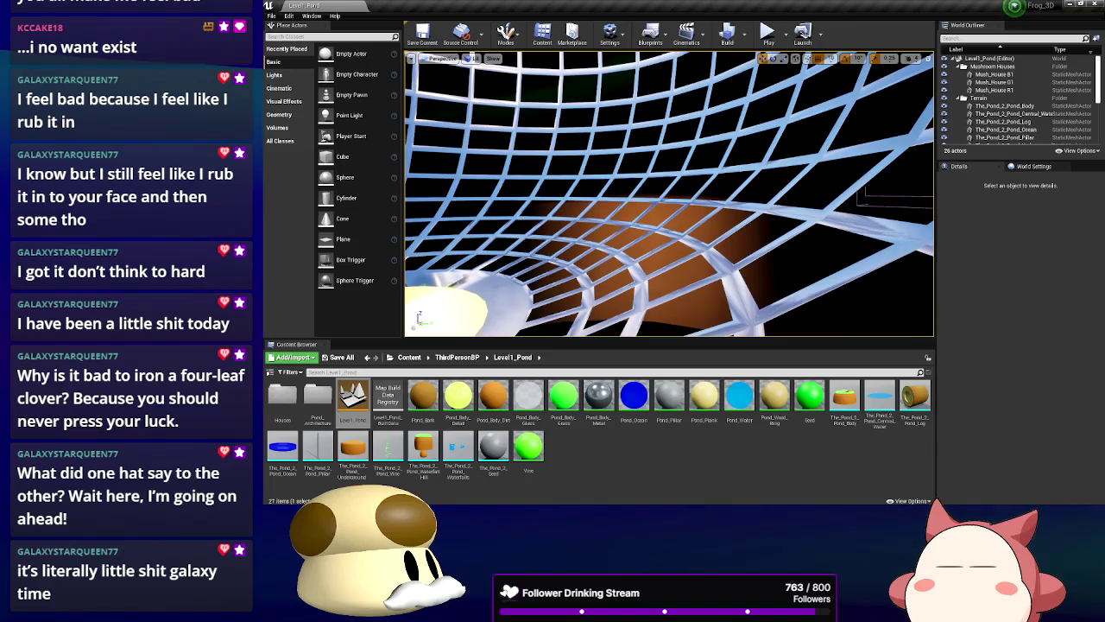
key("Up")
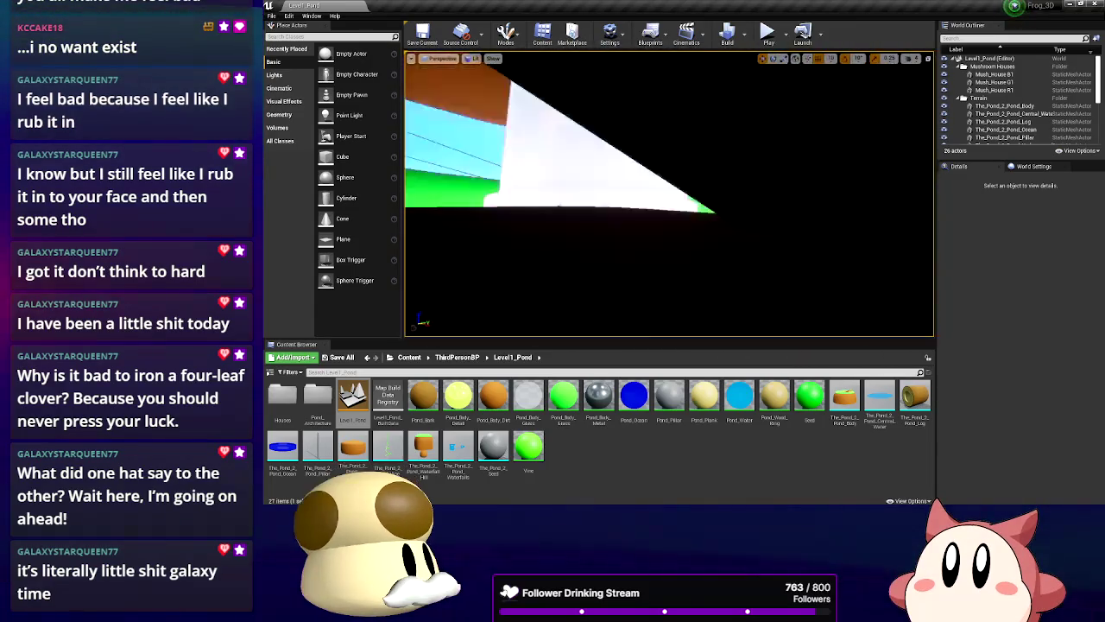
key("Up")
key("Left")
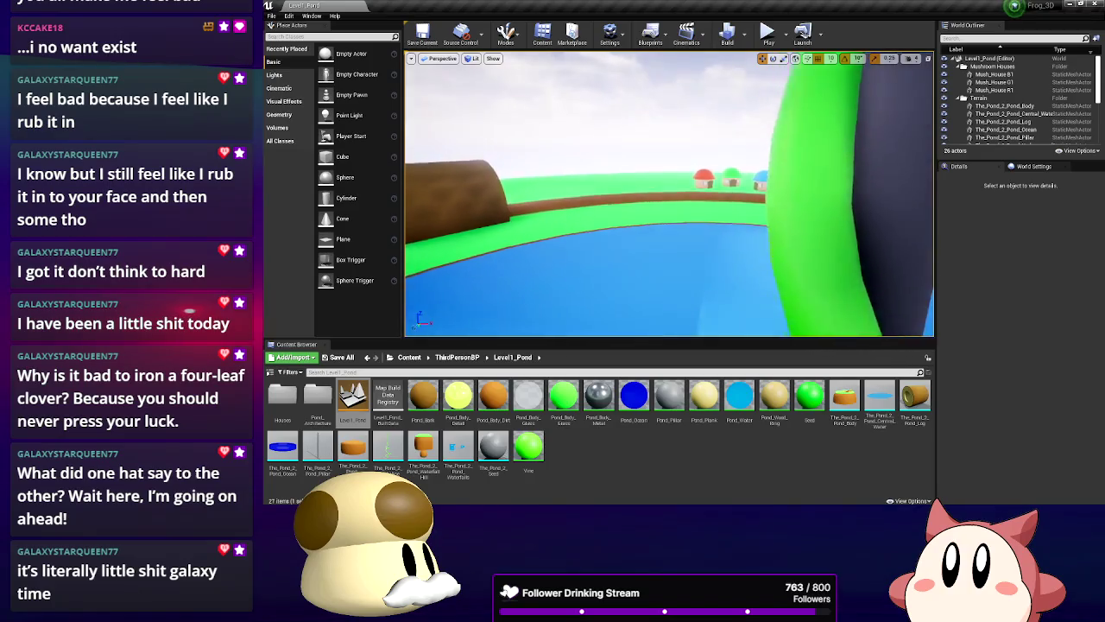
key("Left")
key("Up")
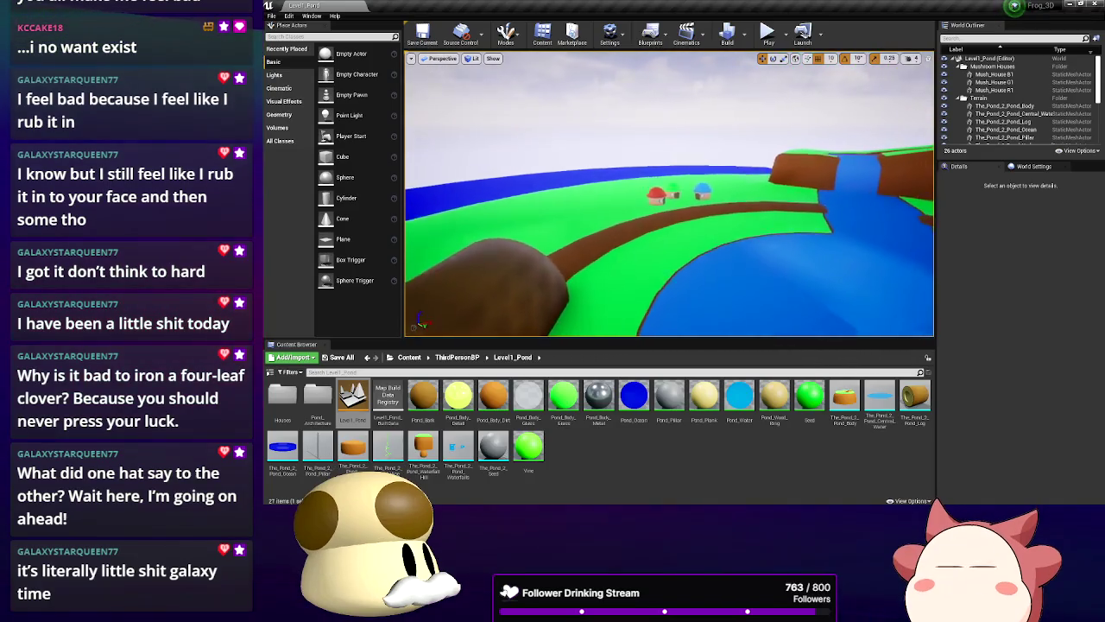
key("Right")
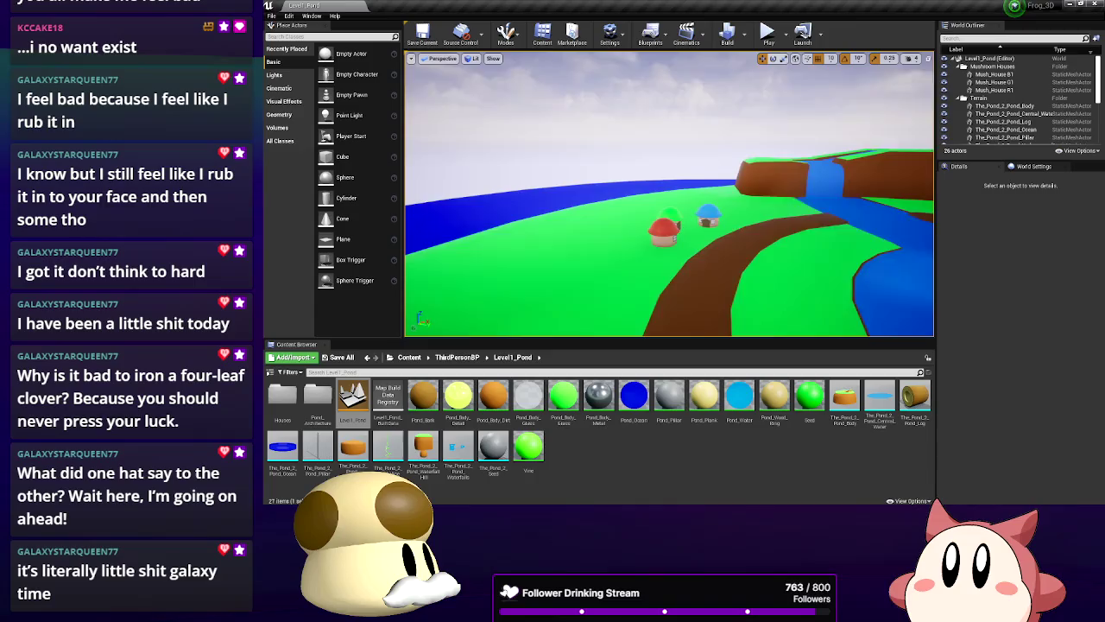
key("Left")
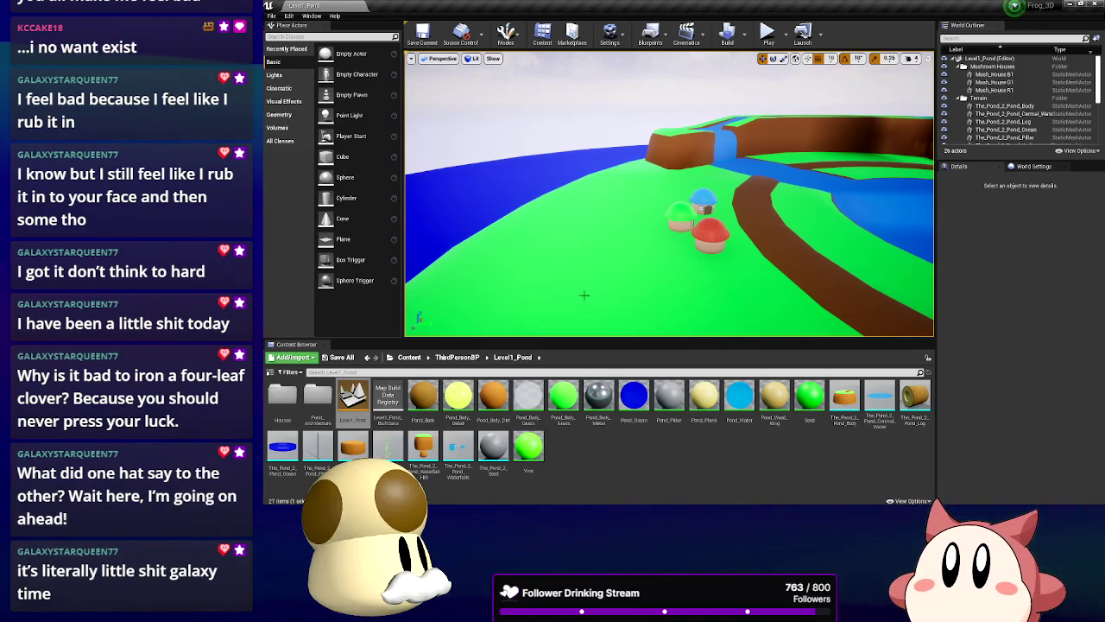
Bring the asset editor forward and show the ThirdPersonCharacter blueprint's Event Graph
key("alt+Tab")
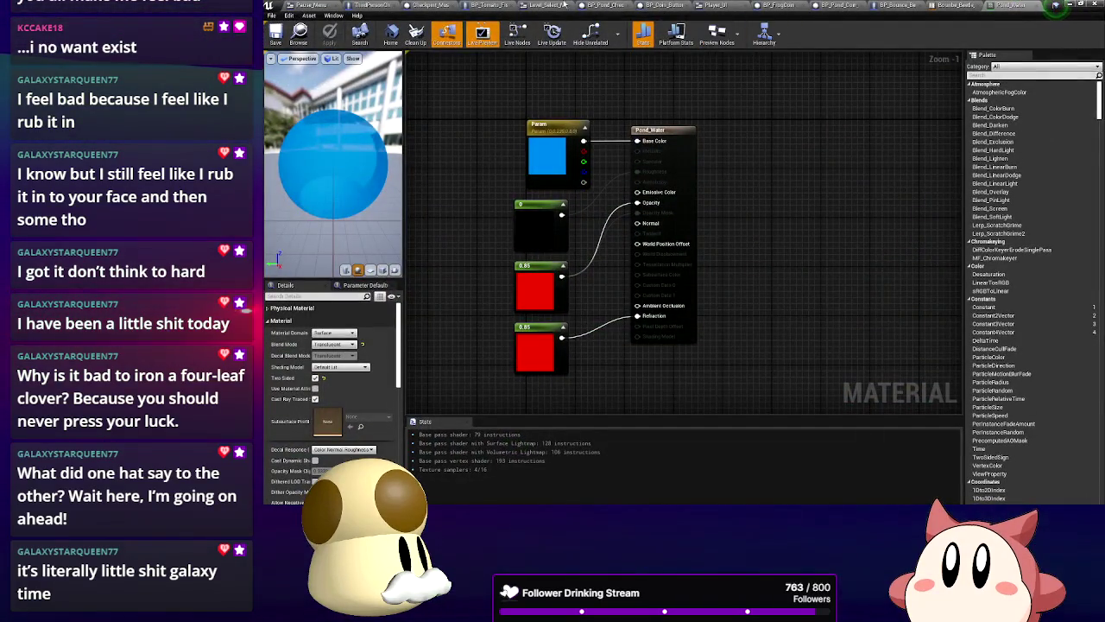
left_click(349, 5)
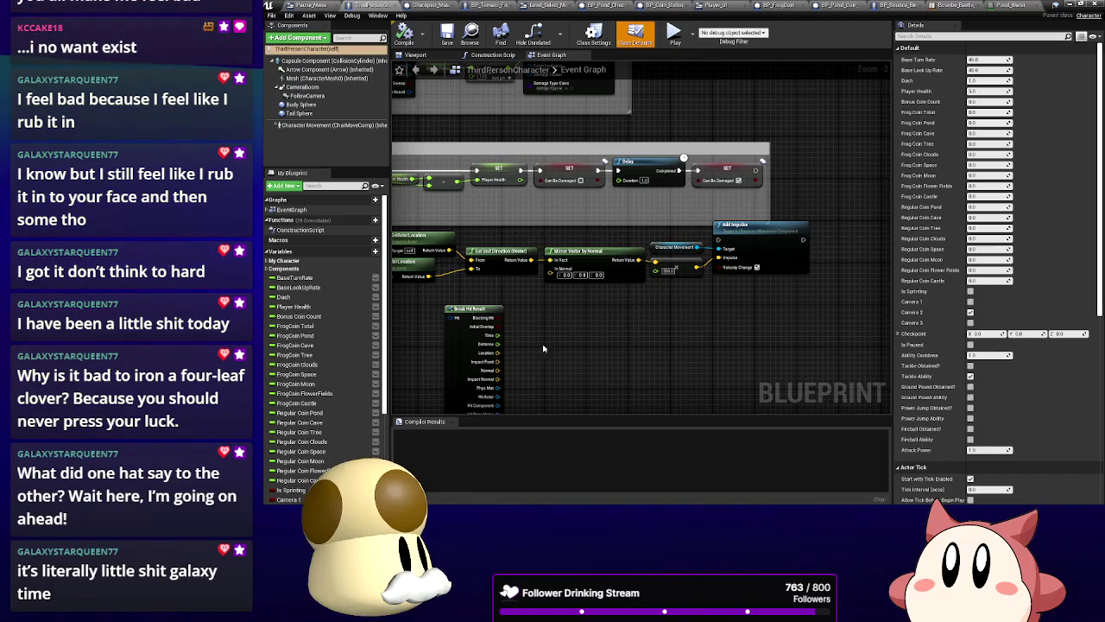
Move FrogCoin Space below FrogCoin Moon and Regular Coin Space below Regular Coin Moon
scroll(333, 387, "down", 2)
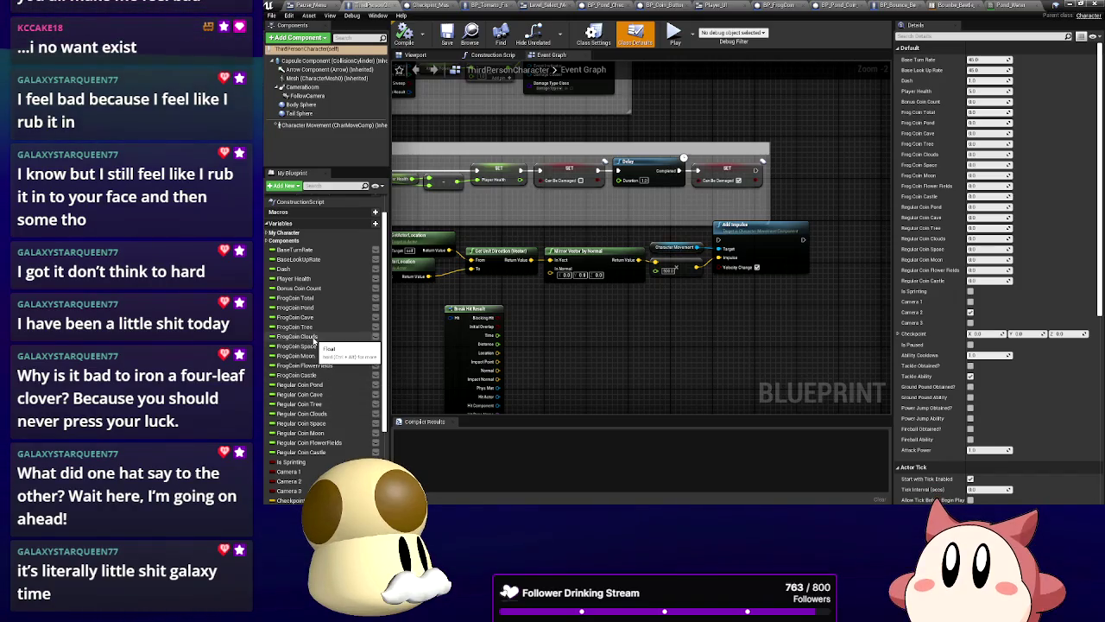
left_click_drag(312, 350, 313, 365)
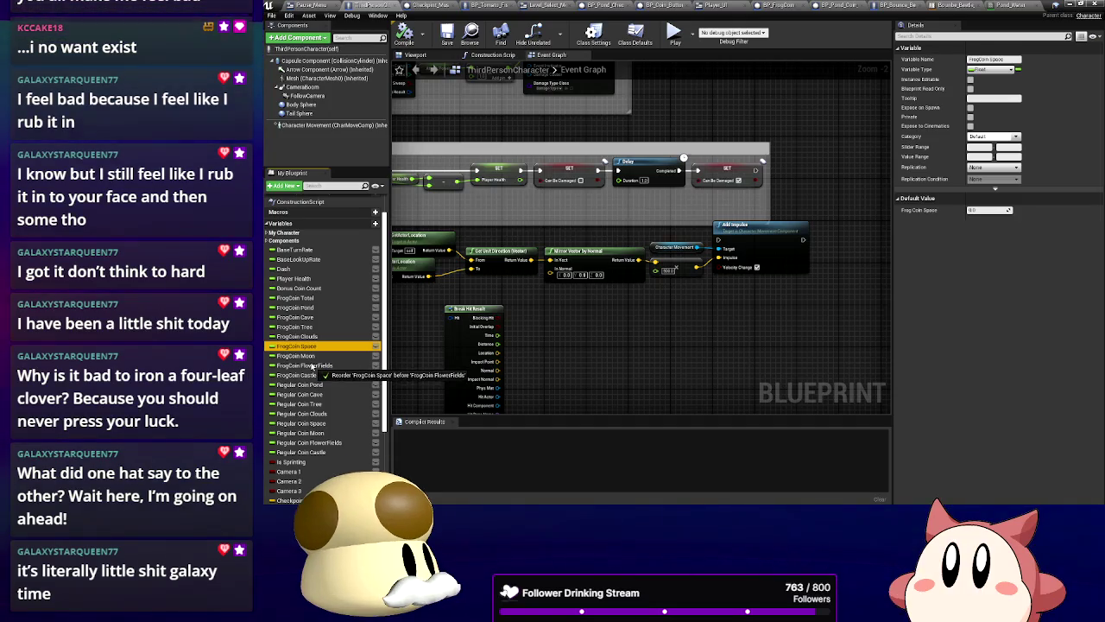
left_click_drag(311, 424, 322, 443)
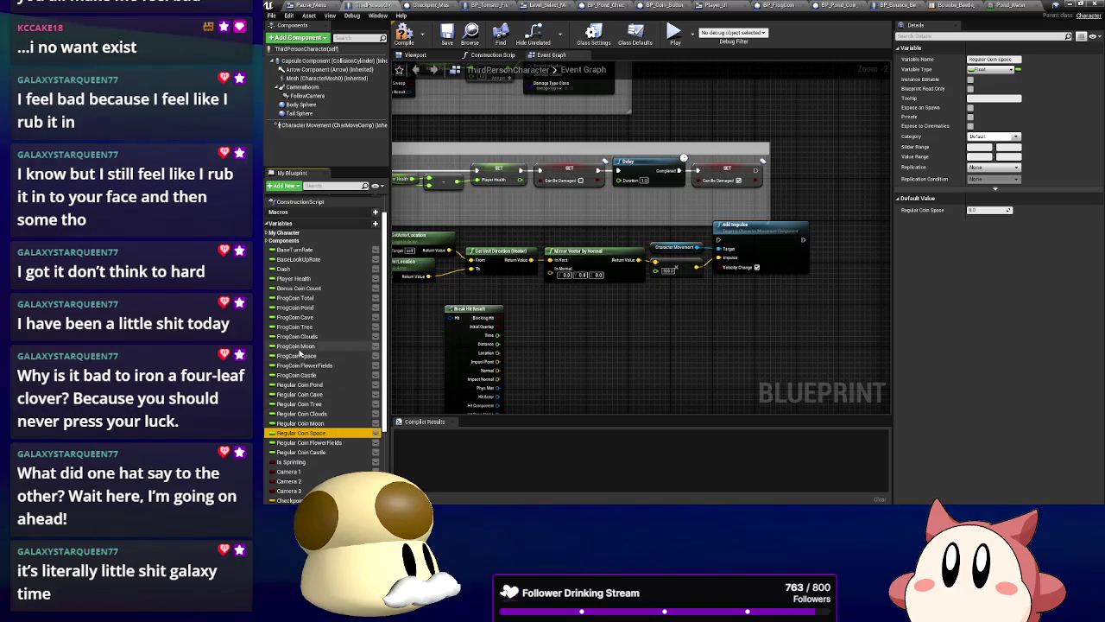
scroll(302, 351, "up", 1)
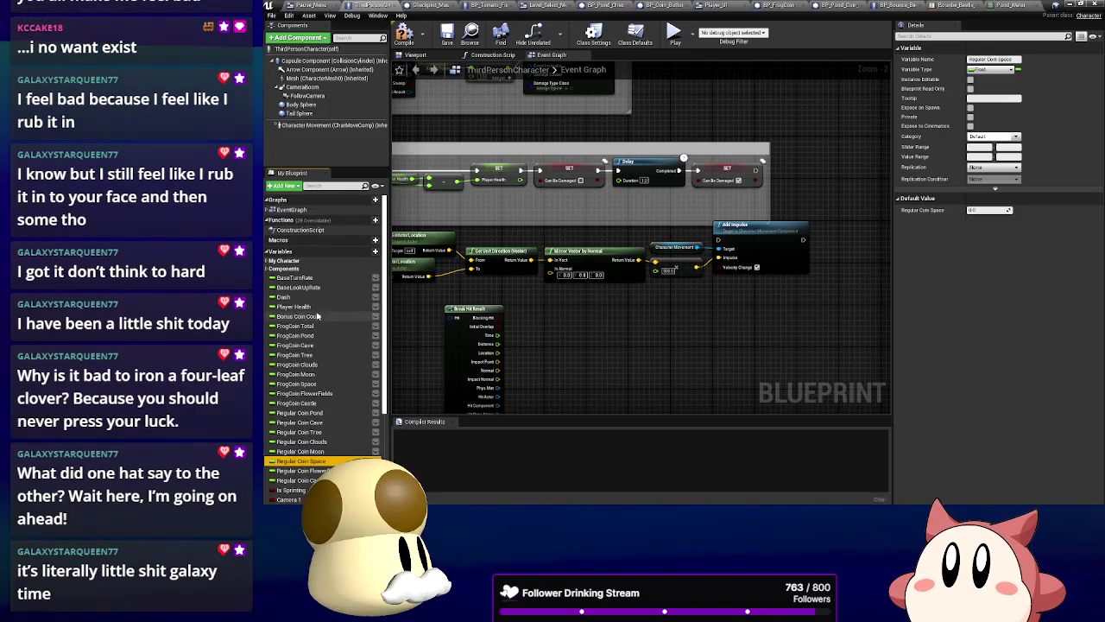
Check the Bonus Coin Count variable's details, then view the BP_Pond_Coin_1 graph
left_click(318, 316)
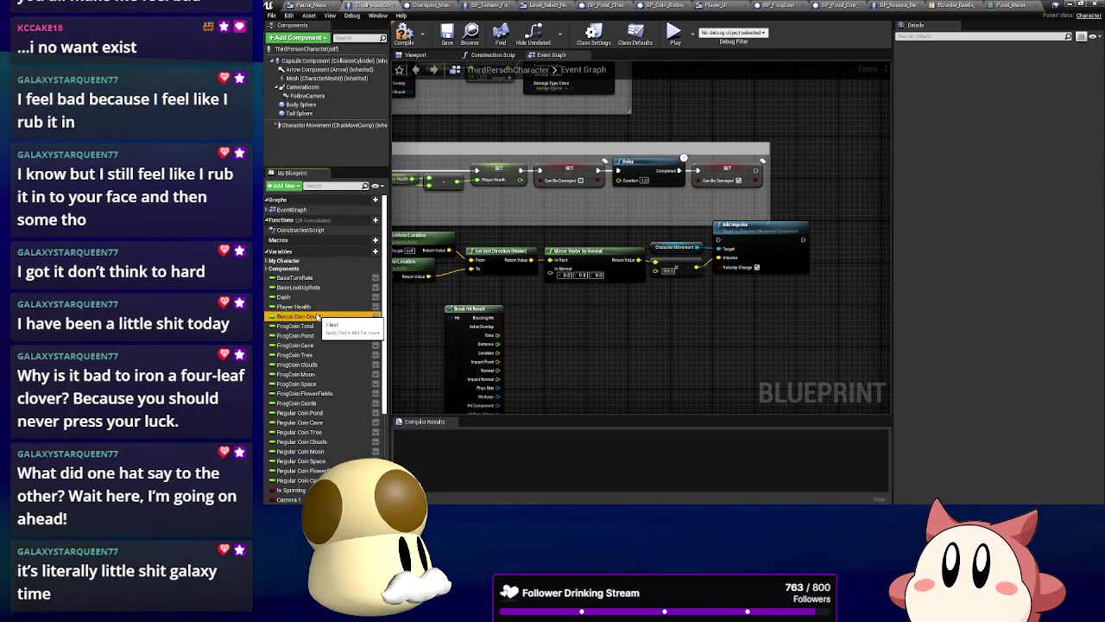
left_click(614, 345)
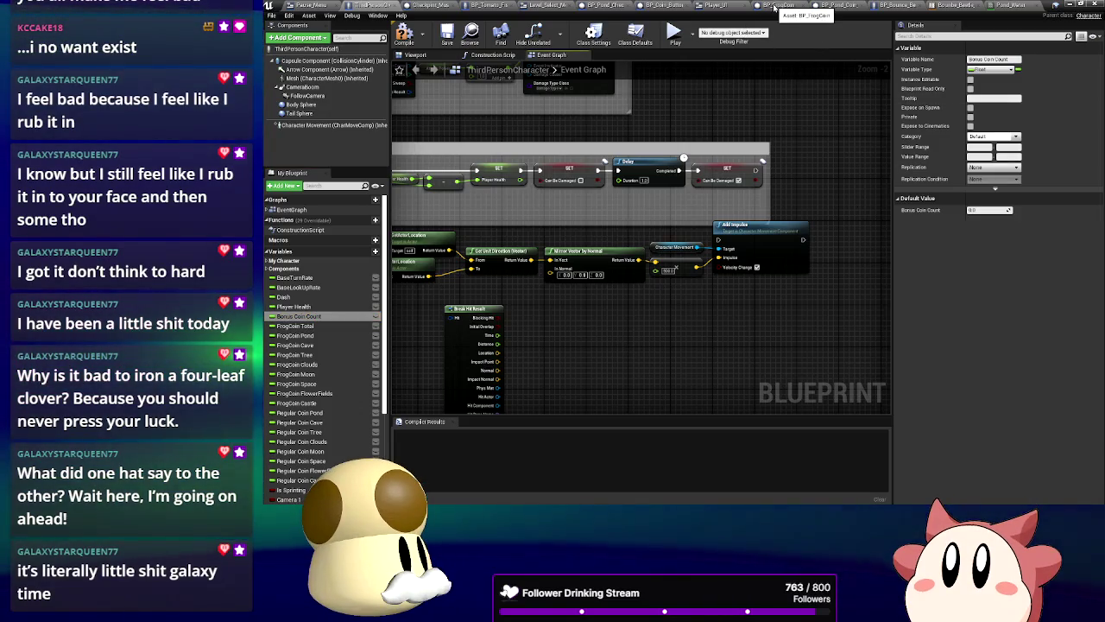
left_click(834, 7)
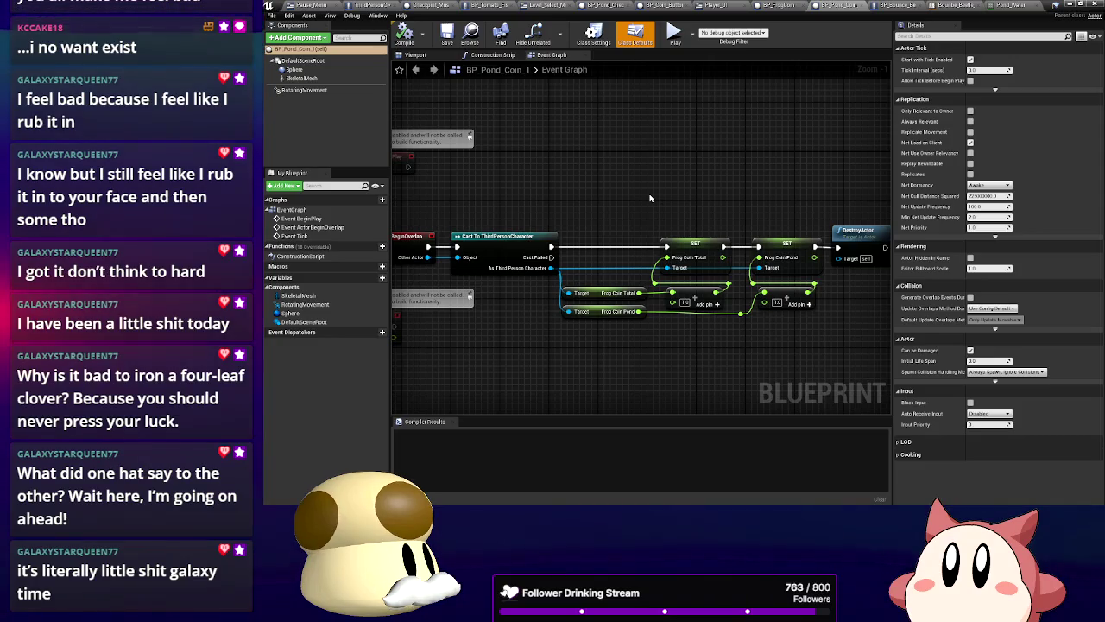
Inspect BP_FrogCoin's Cast To ThirdPersonCharacter node, then return to BP_Pond_Coin_1
left_click(788, 5)
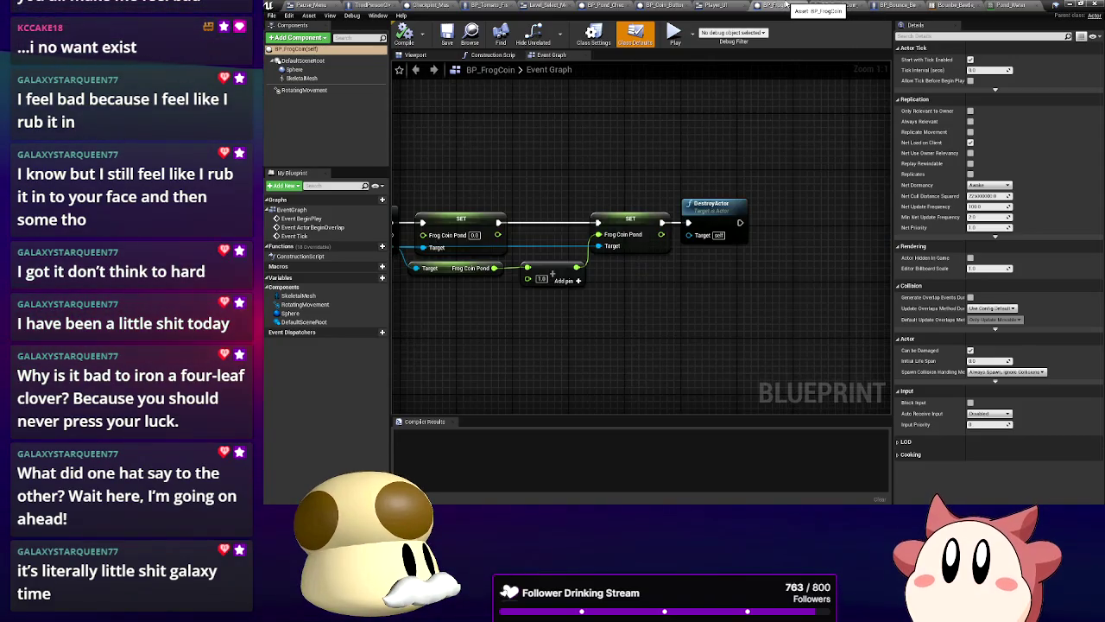
left_click_drag(662, 170, 783, 170)
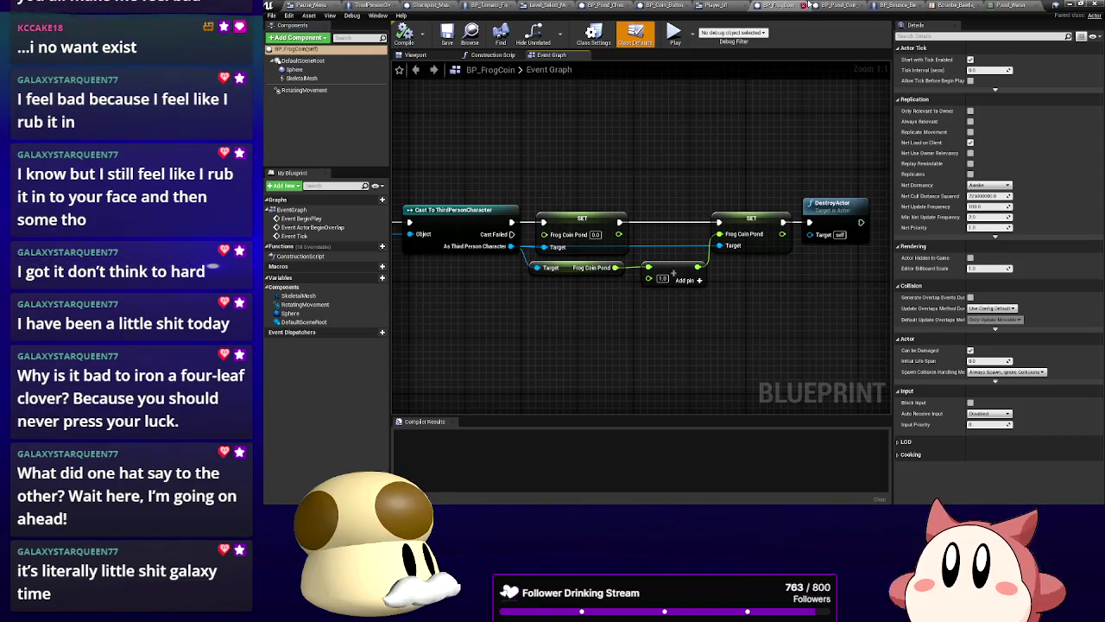
left_click(844, 6)
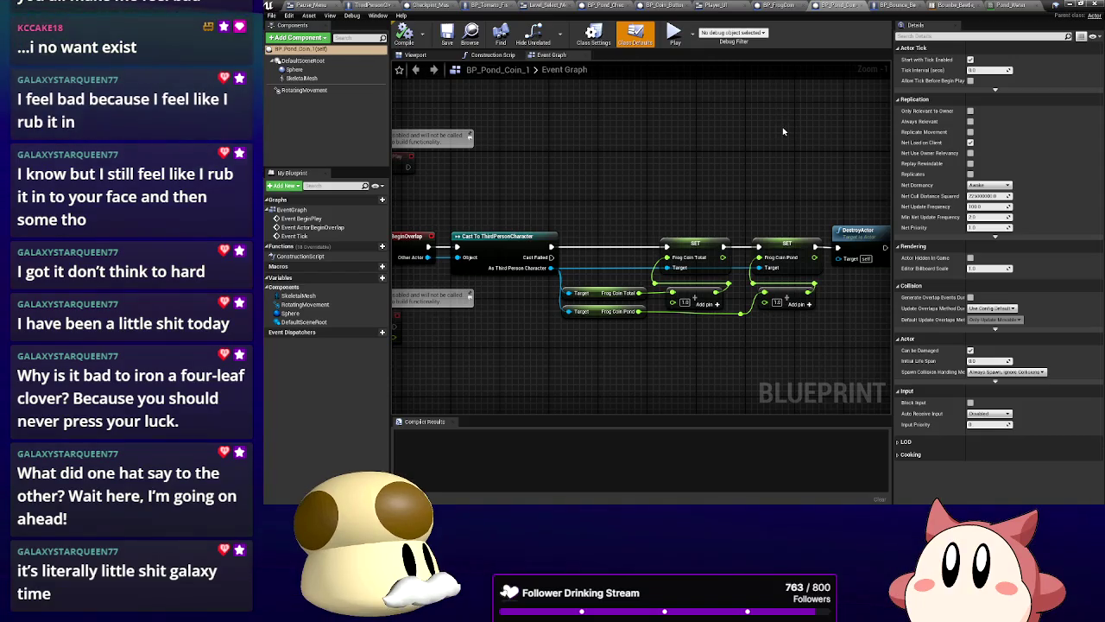
Switch to the beetle animation blueprint and close the blueprint editor window
left_click(957, 5)
right_click(953, 7)
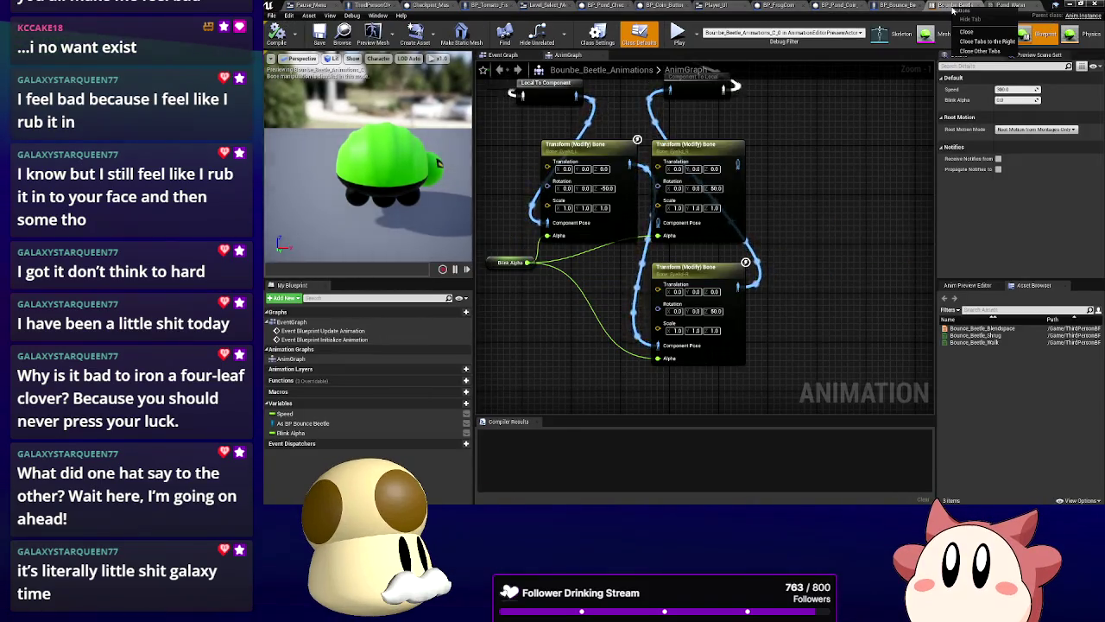
left_click(827, 159)
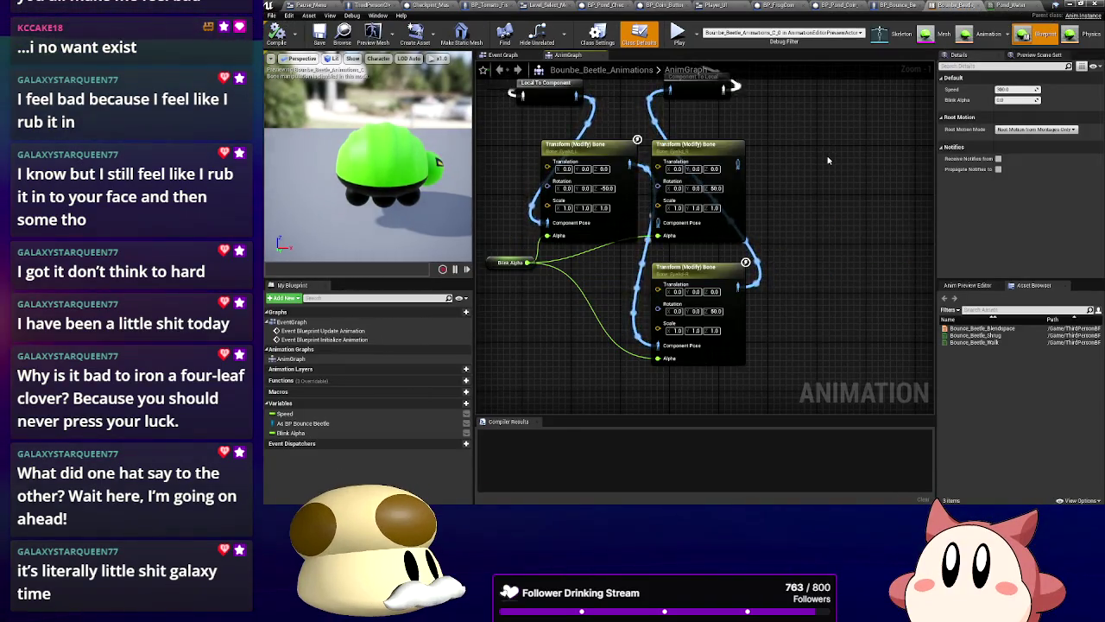
left_click(1068, 4)
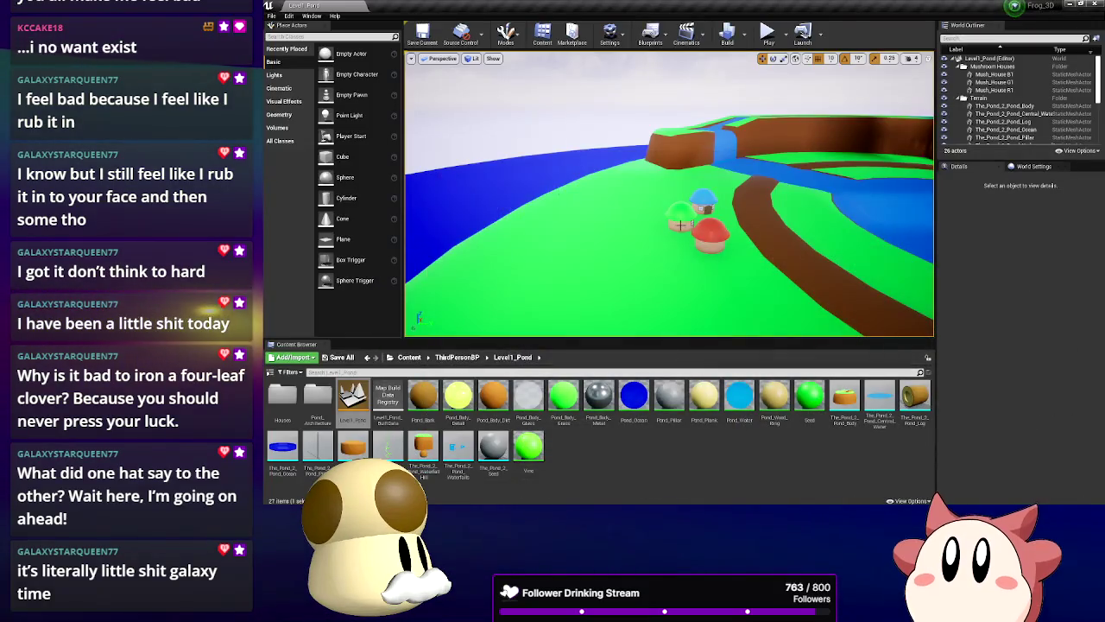
Browse the Content Browser to Creatures > Land > Bounce_Beetle
mouse_move(842, 76)
left_mouse_down()
mouse_move(824, 129)
mouse_move(838, 104)
mouse_move(764, 114)
left_mouse_up()
left_click(457, 357)
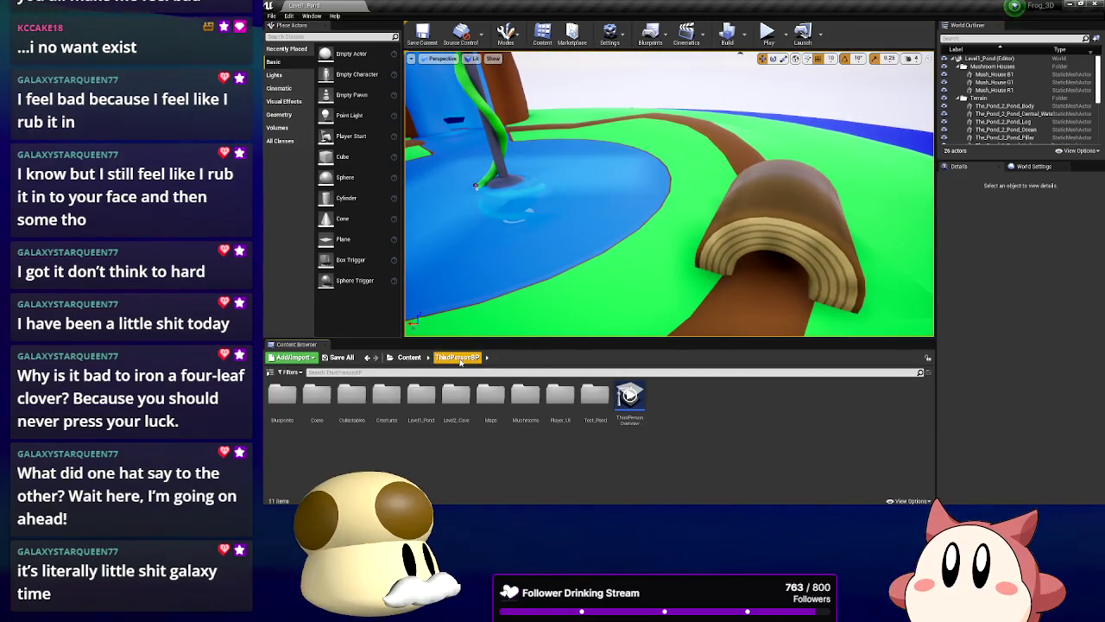
double_click(388, 397)
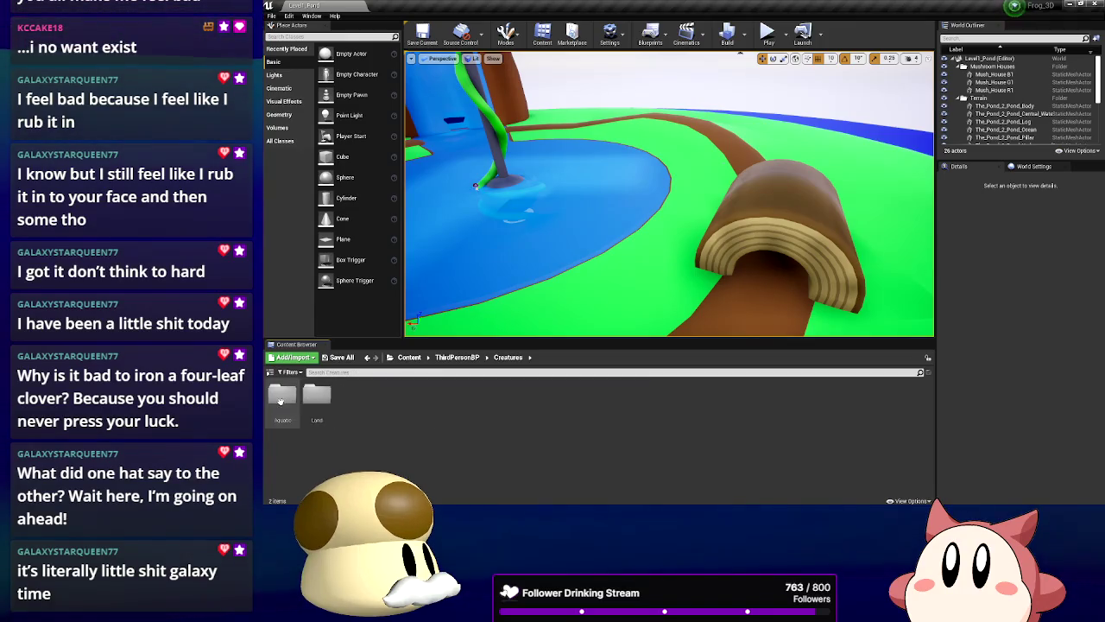
left_click(317, 398)
double_click(282, 396)
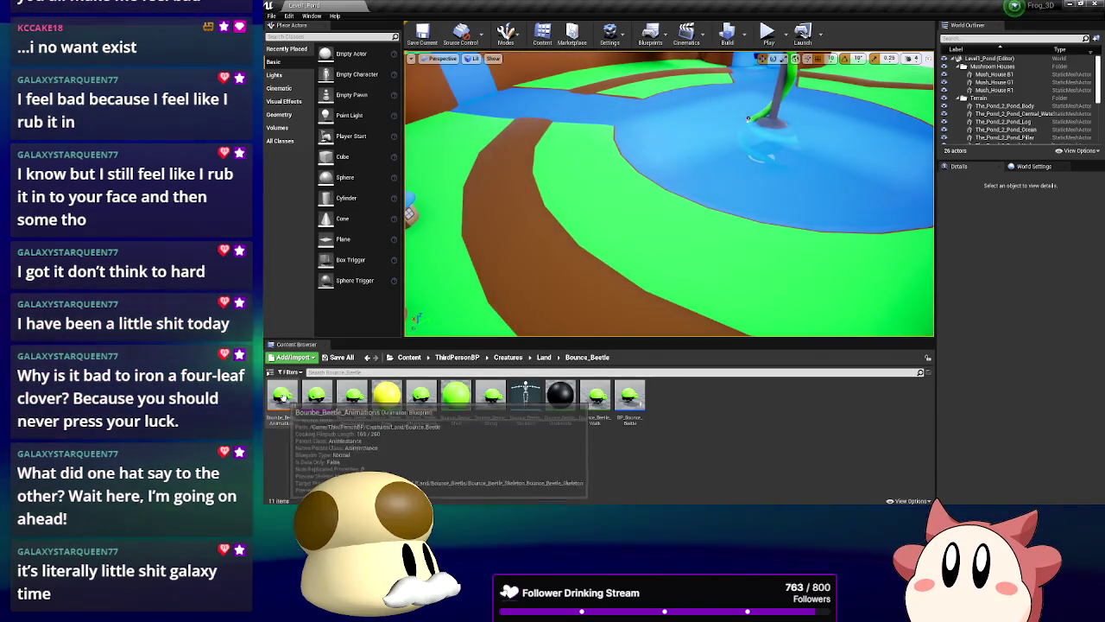
Rename the beetle animation blueprint to Bounce_Beetle_Animations
right_click(286, 395)
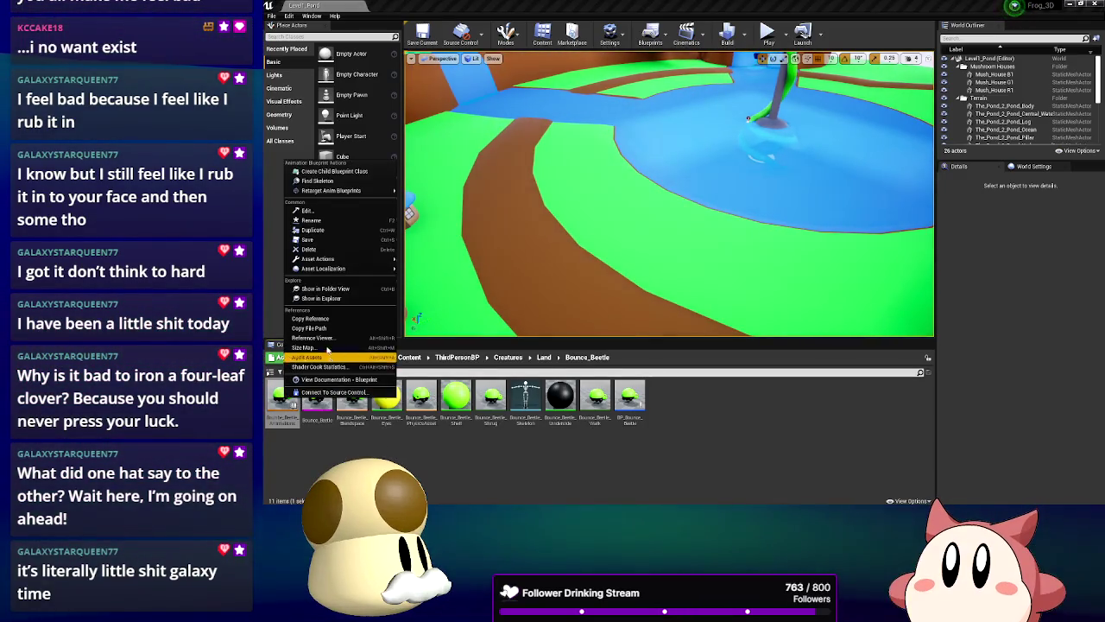
left_click(321, 220)
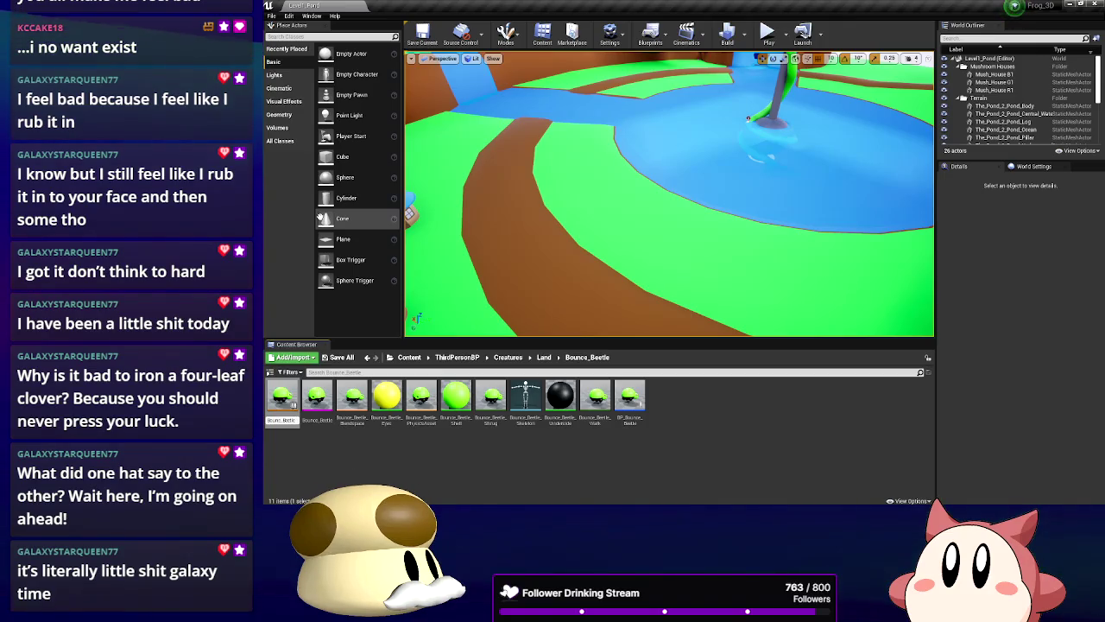
key("Return")
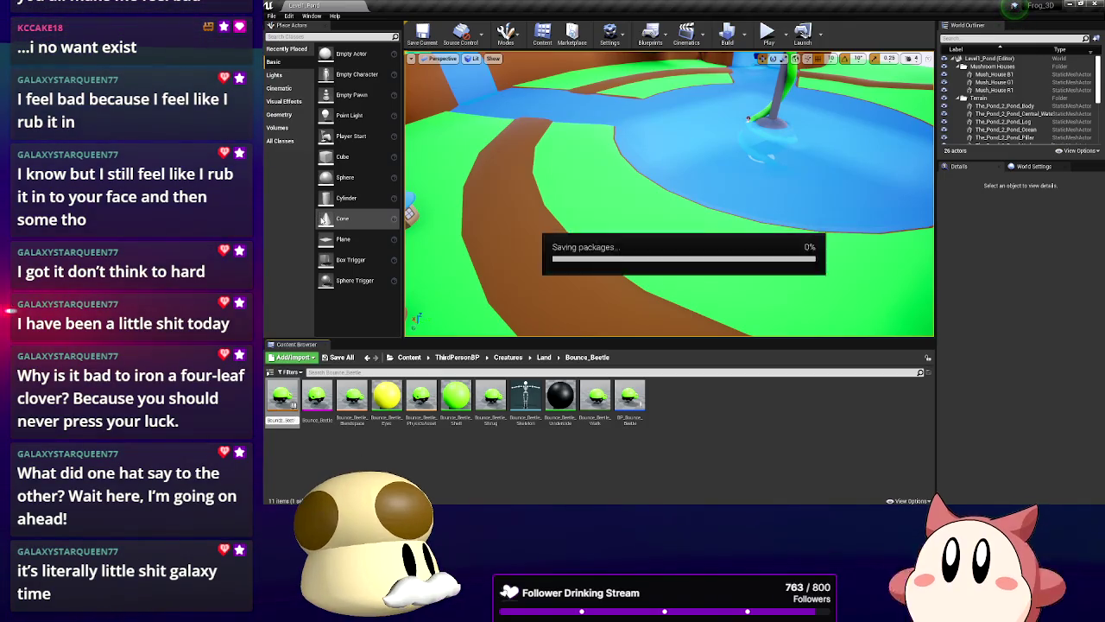
mouse_move(604, 216)
left_mouse_down()
mouse_move(556, 302)
mouse_move(535, 220)
left_mouse_up()
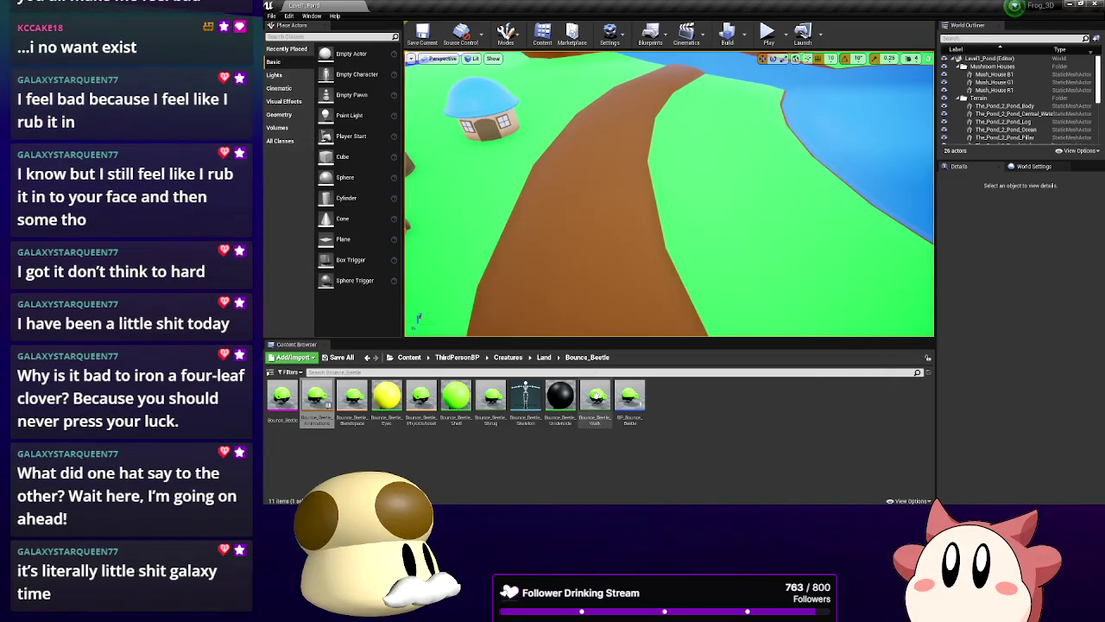
Drop BP_Bounce_Beetle into the level and move it onto the dirt path by the blue mushroom house
left_click_drag(630, 397, 571, 248)
mouse_move(493, 222)
left_mouse_down()
mouse_move(470, 216)
mouse_move(516, 224)
left_mouse_up()
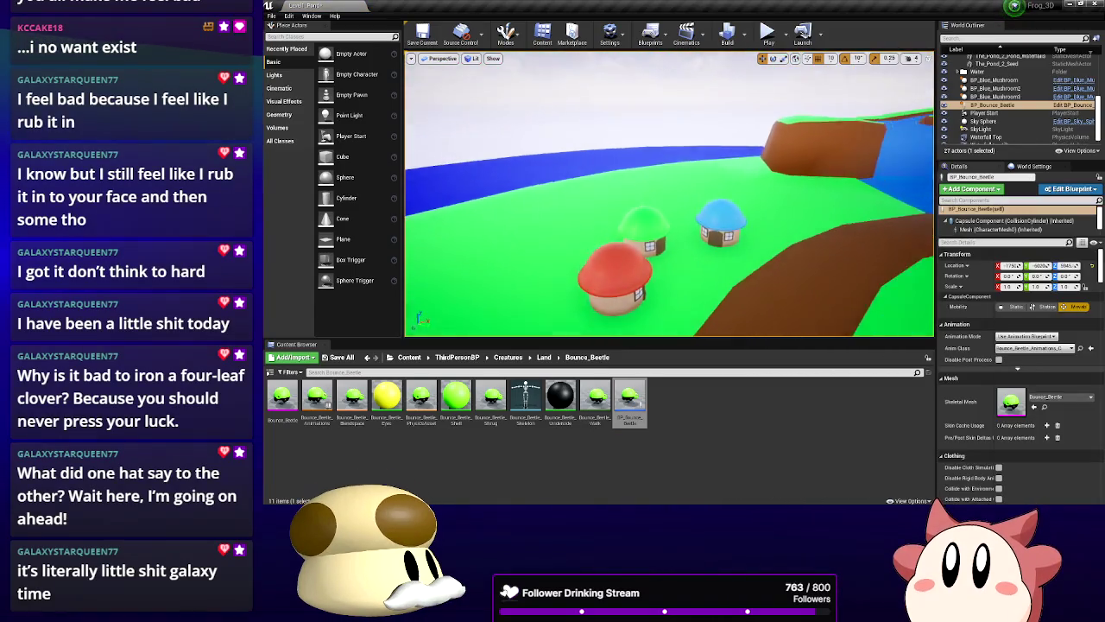
mouse_move(658, 183)
left_mouse_down()
mouse_move(657, 62)
mouse_move(659, 252)
left_mouse_up()
key("f")
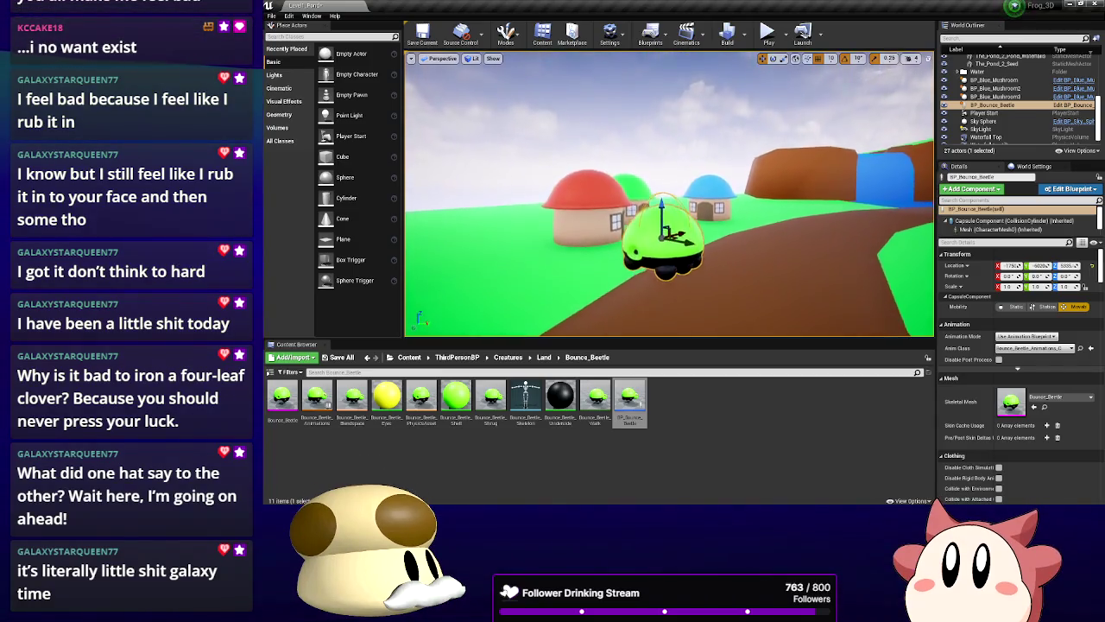
mouse_move(656, 179)
left_mouse_down()
mouse_move(665, 238)
mouse_move(708, 240)
mouse_move(665, 235)
mouse_move(811, 296)
mouse_move(863, 294)
mouse_move(863, 363)
mouse_move(863, 311)
mouse_move(789, 249)
left_mouse_up()
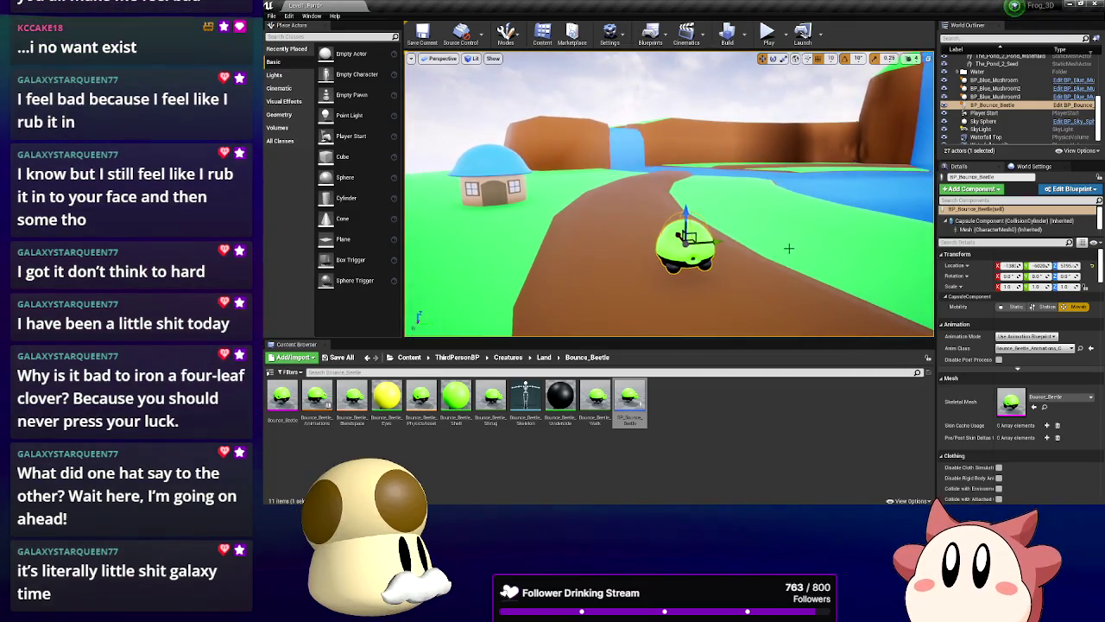
left_click_drag(717, 238, 624, 243)
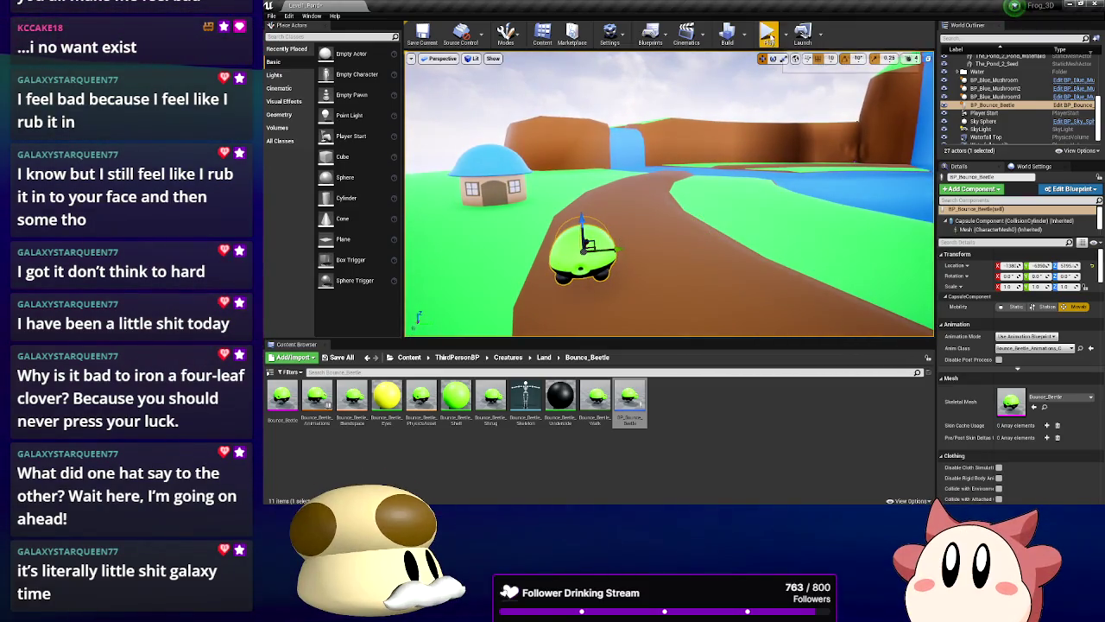
left_click(768, 35)
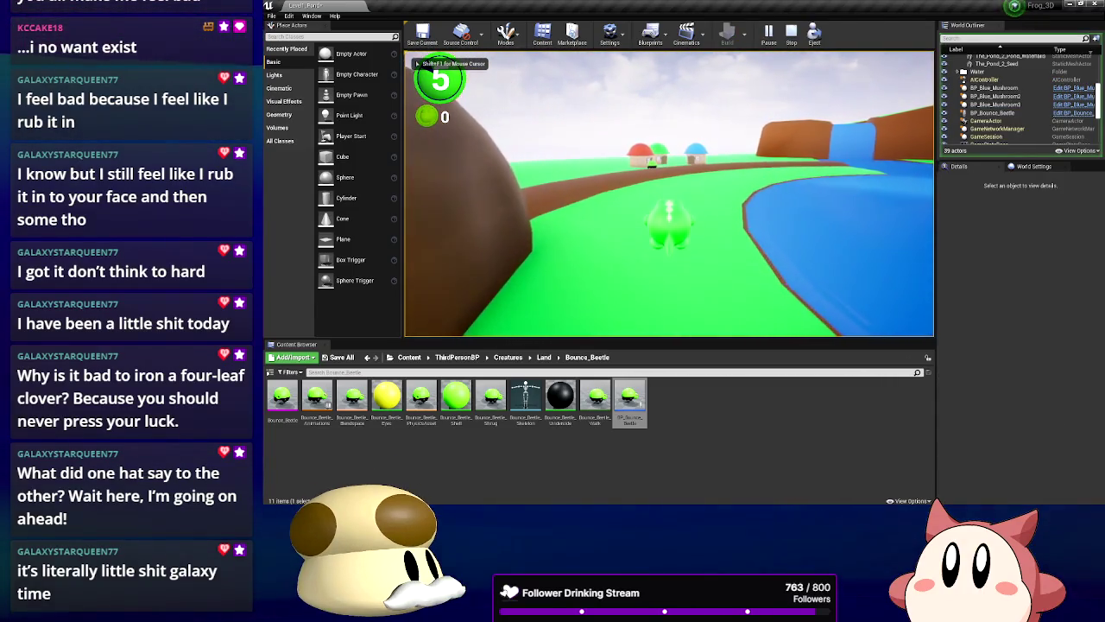
key("w")
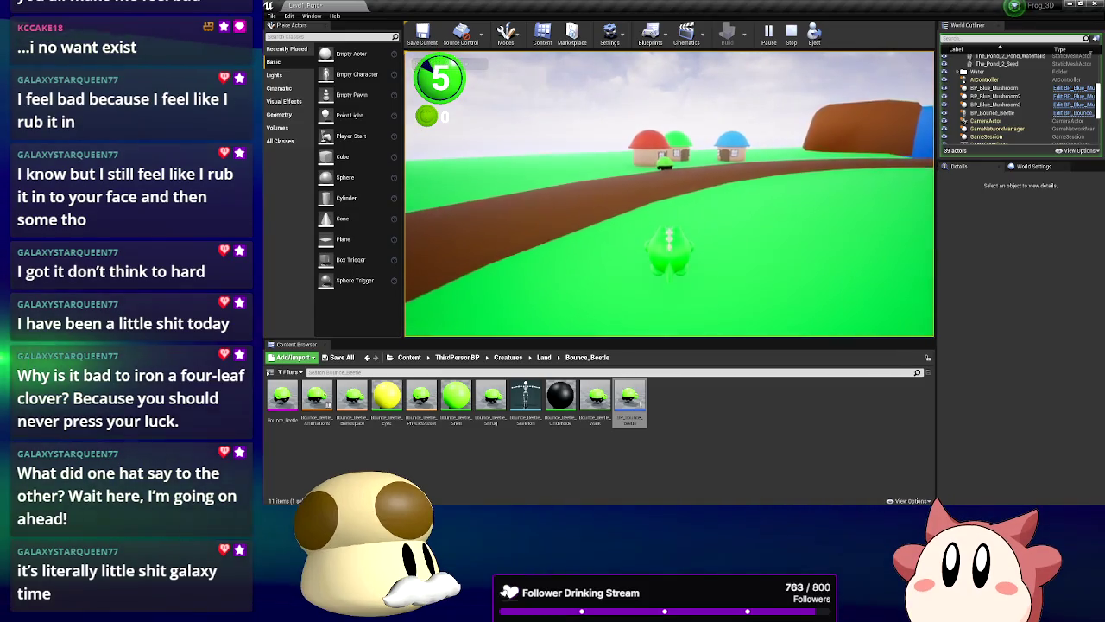
key("w")
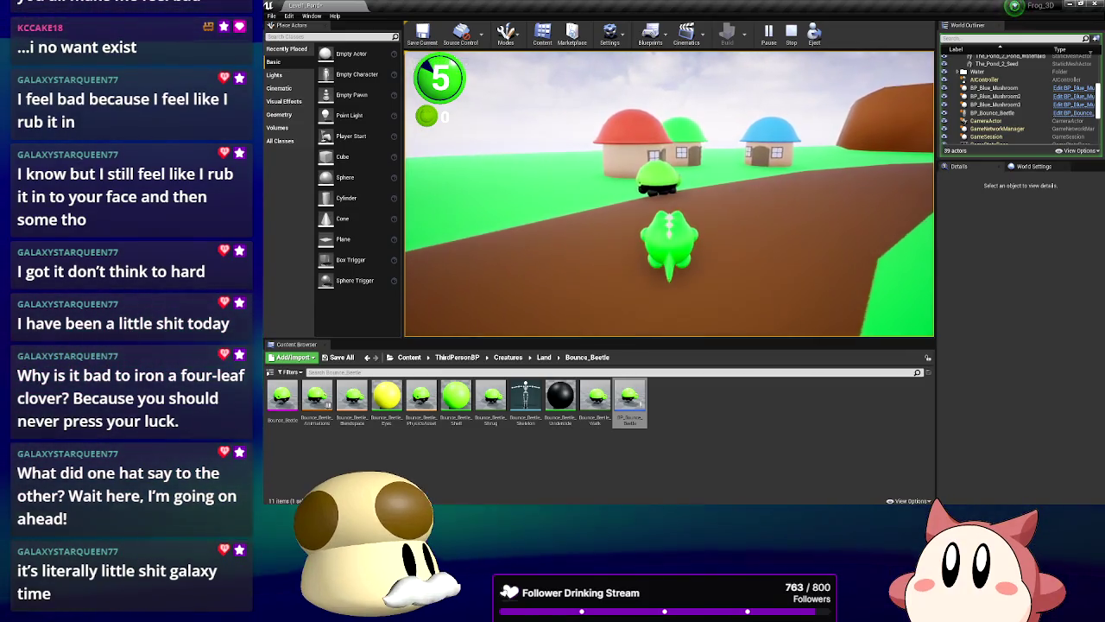
key("w")
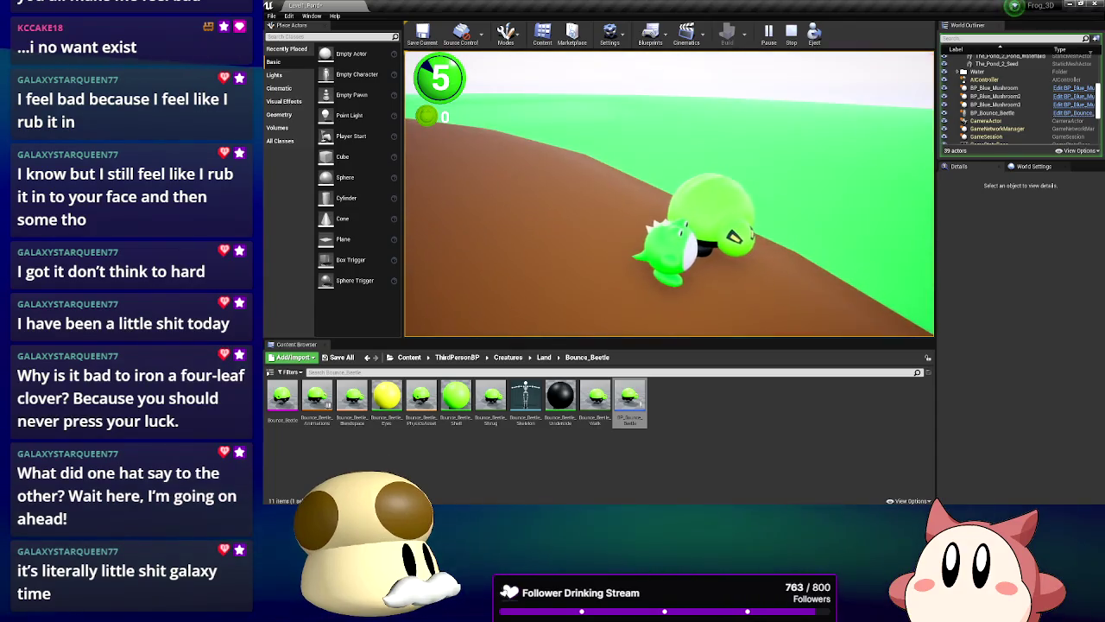
key("w")
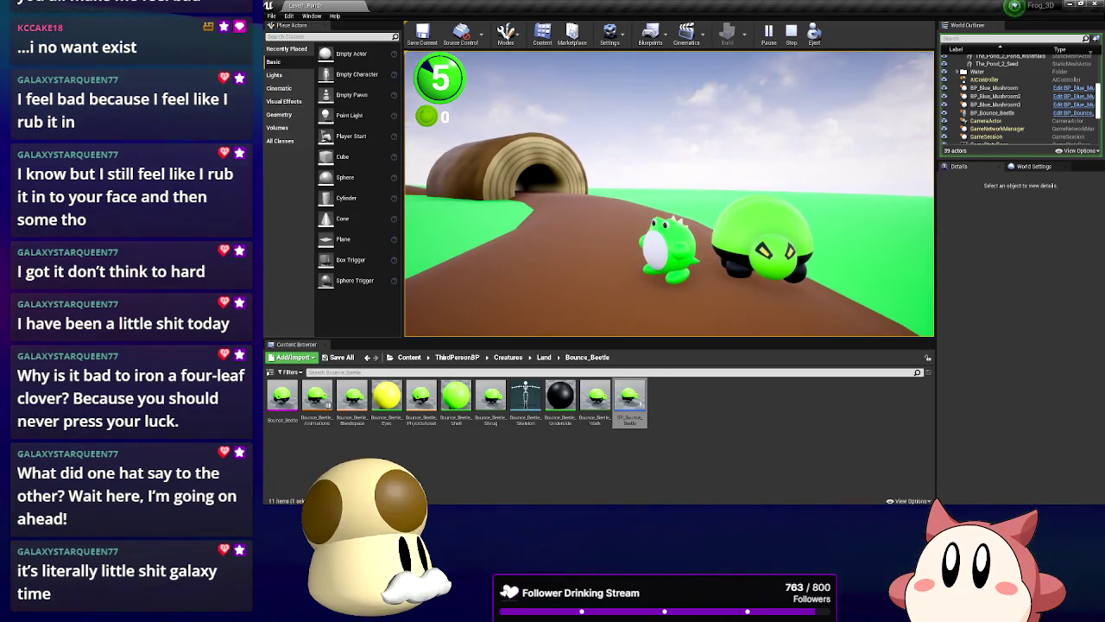
key("w")
key("a")
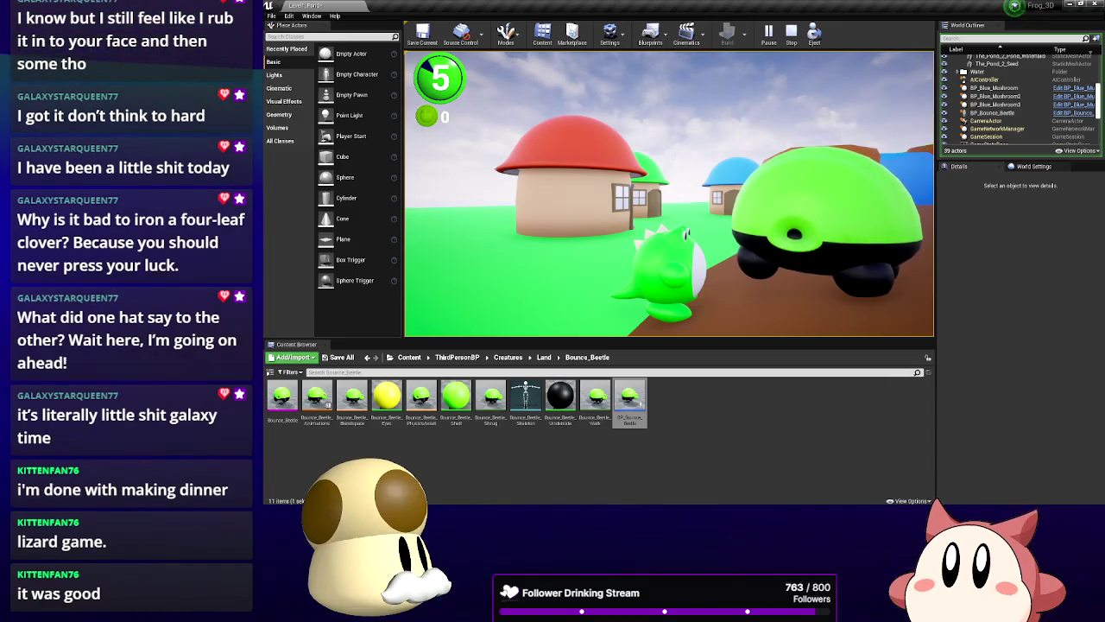
key("d")
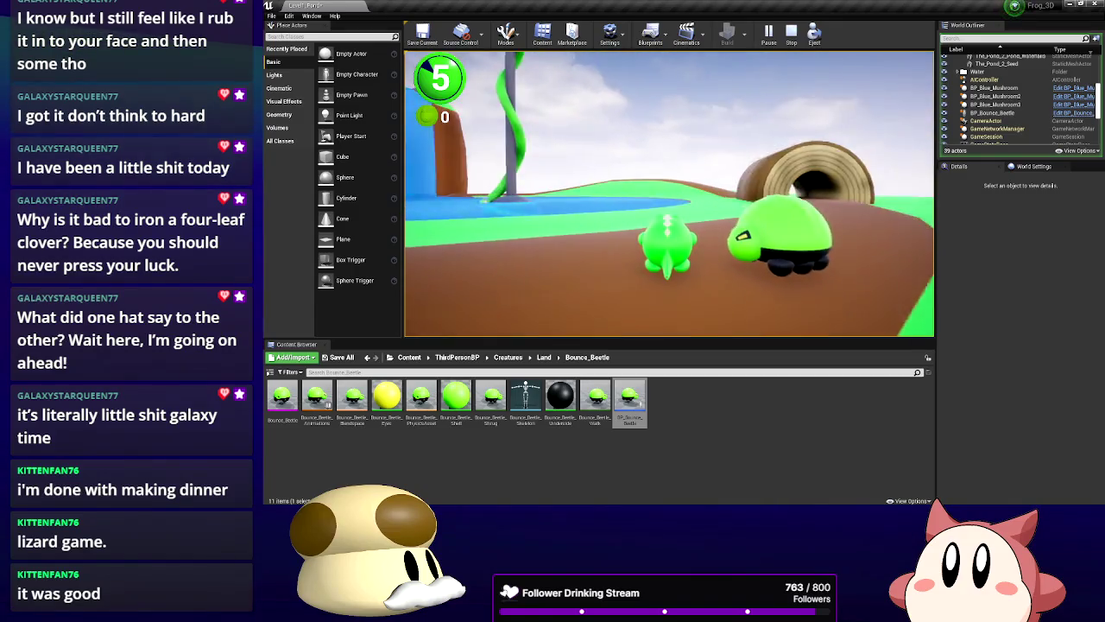
key("Escape")
left_click_drag(541, 87, 420, 92)
scroll(805, 245, "up", 1)
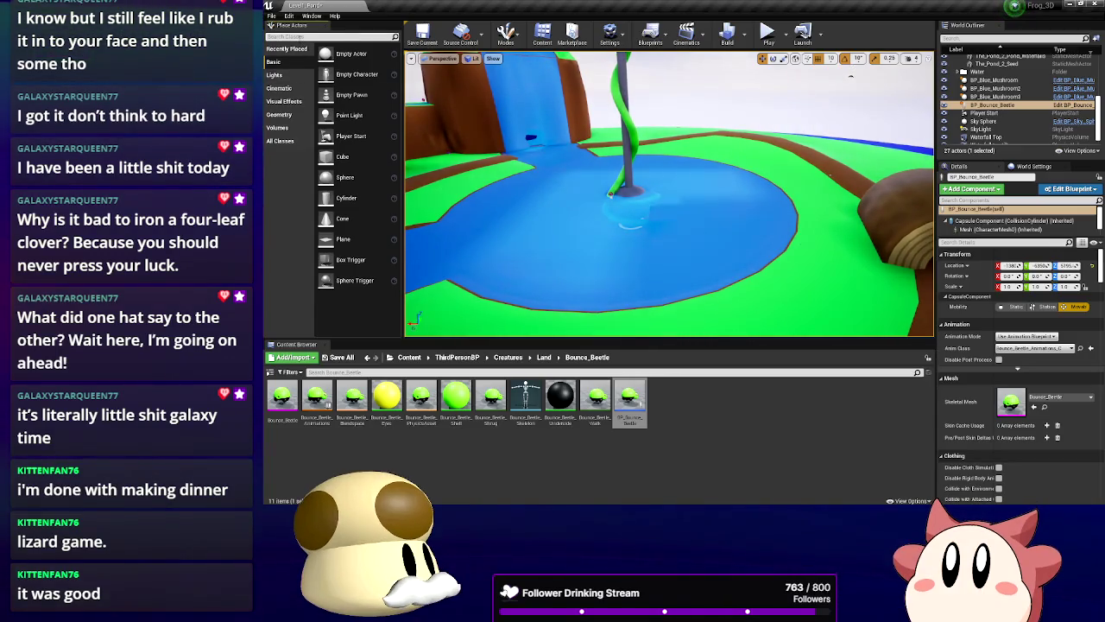
Search 'nav' and add a Nav Mesh Bounds Volume, moving it toward the path
left_click(328, 36)
type("nav")
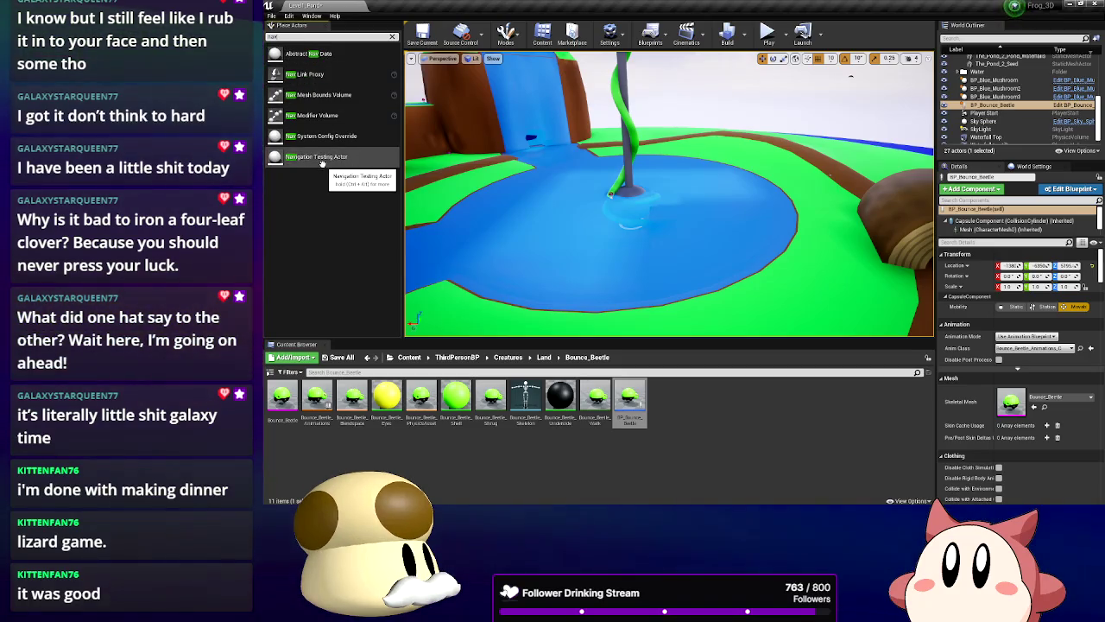
left_click_drag(317, 94, 762, 317)
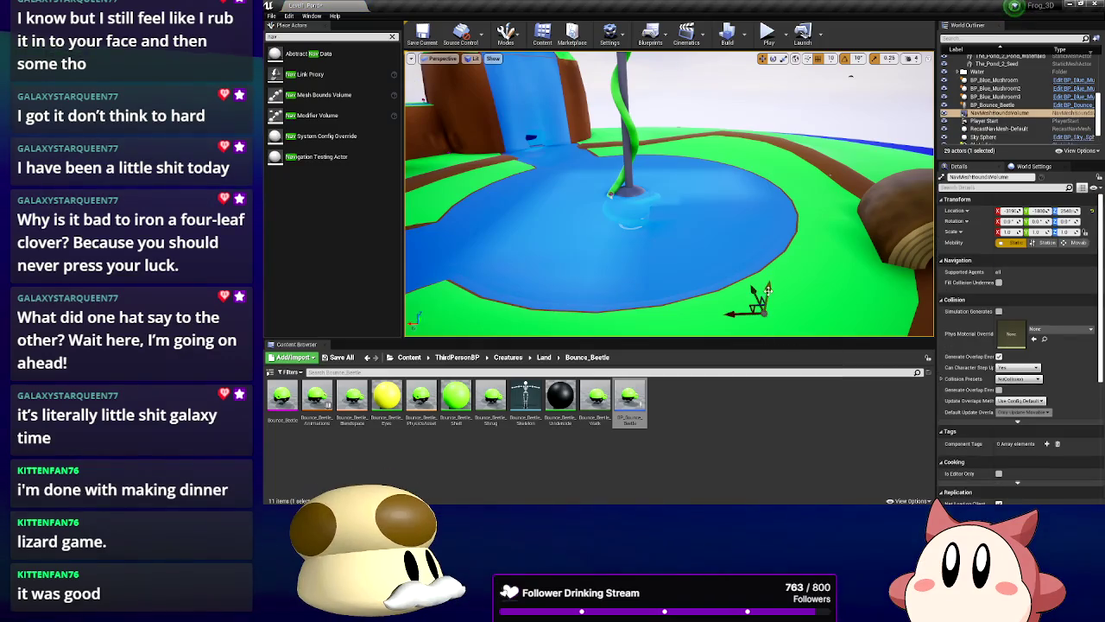
mouse_move(777, 235)
left_mouse_down()
mouse_move(803, 308)
mouse_move(803, 259)
mouse_move(729, 308)
left_mouse_up()
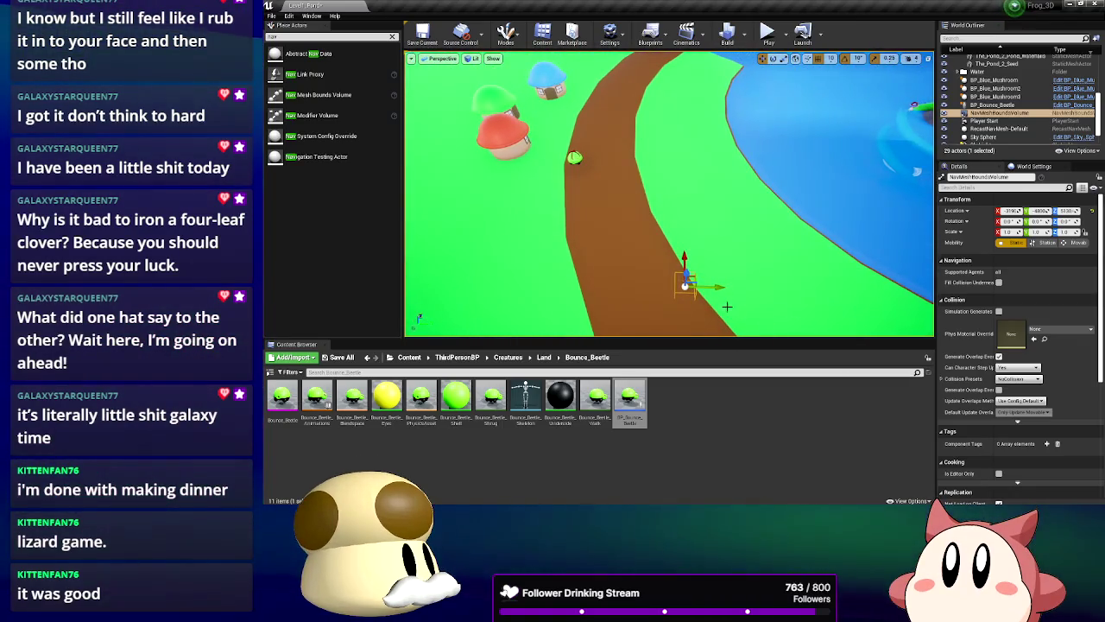
left_click_drag(584, 286, 552, 285)
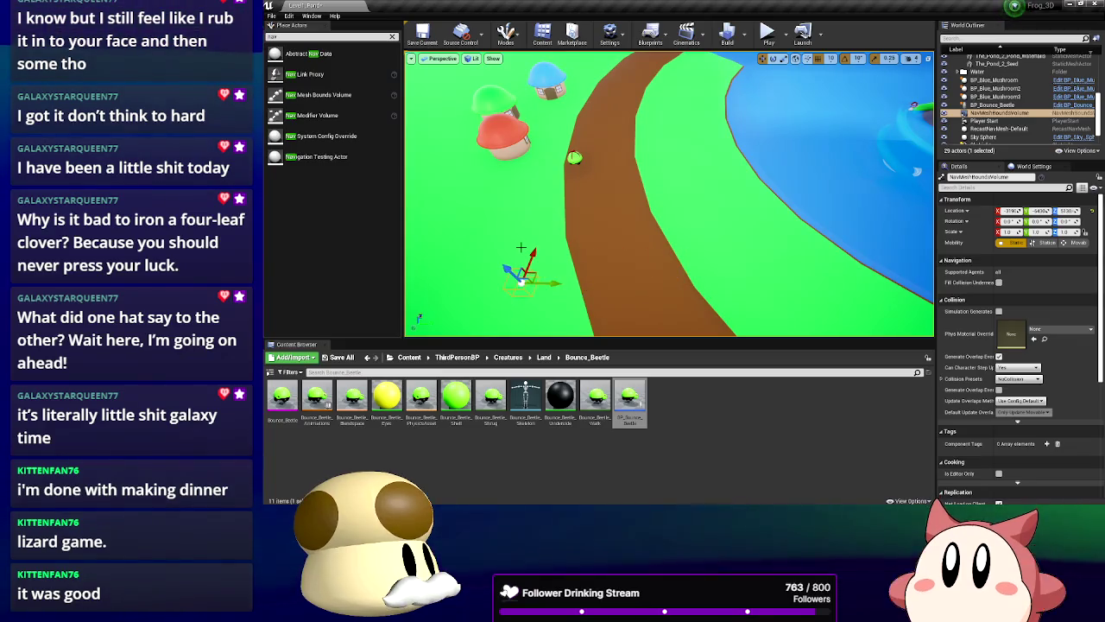
left_click_drag(572, 156, 579, 130)
mouse_move(614, 173)
left_mouse_down()
mouse_move(596, 177)
mouse_move(608, 168)
mouse_move(656, 212)
left_mouse_up()
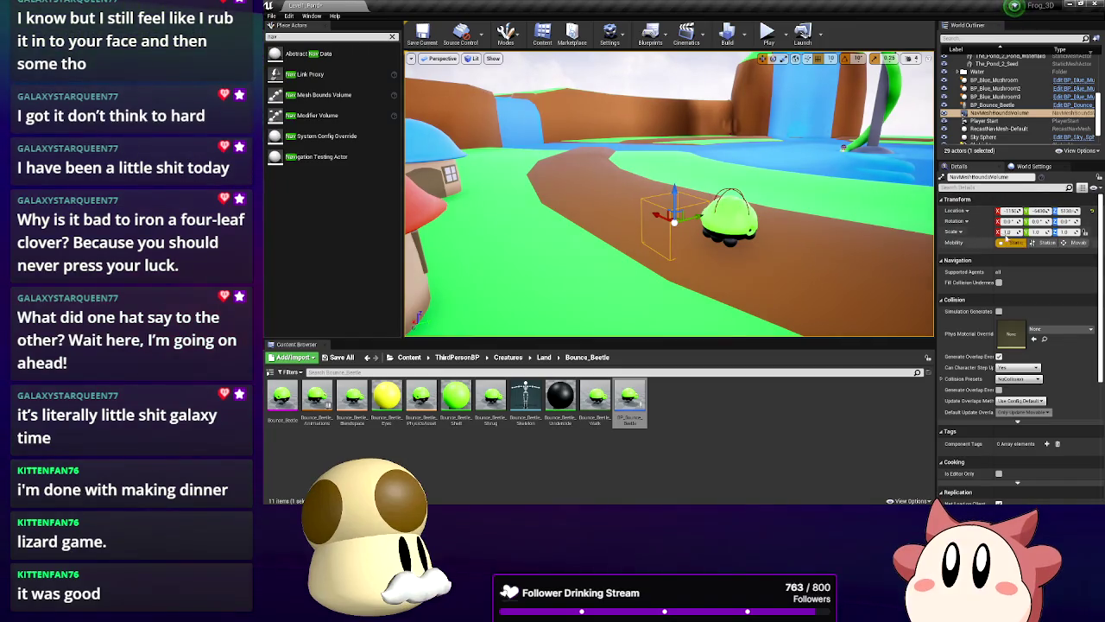
Scale the volume to 25×15×2 over the path and houses, then start a new play test
left_click_drag(1010, 232, 1040, 232)
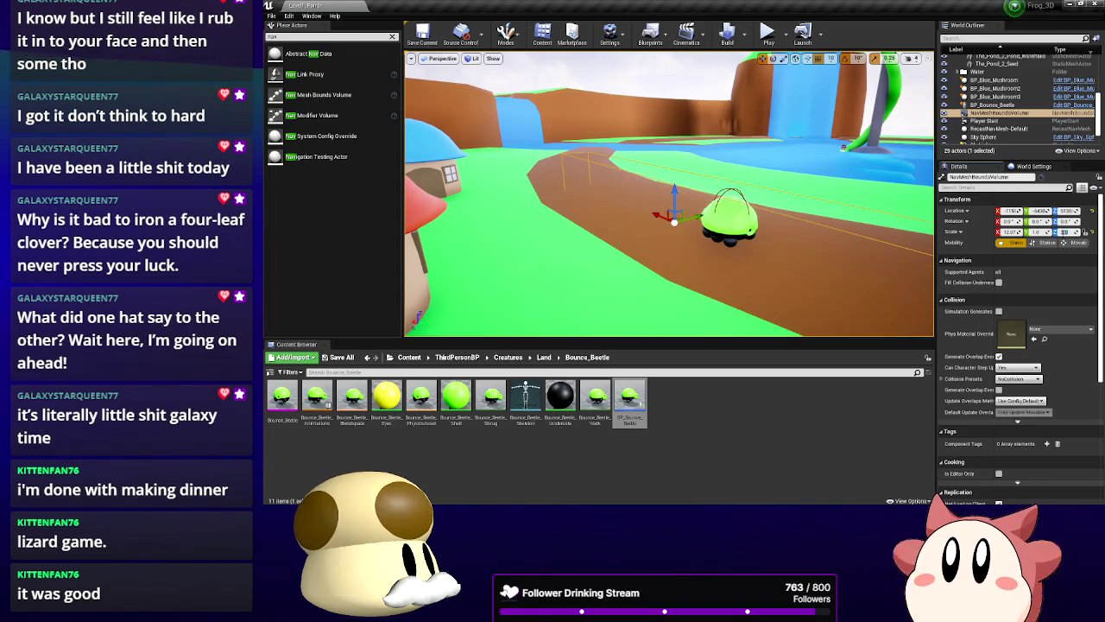
left_click(1010, 232)
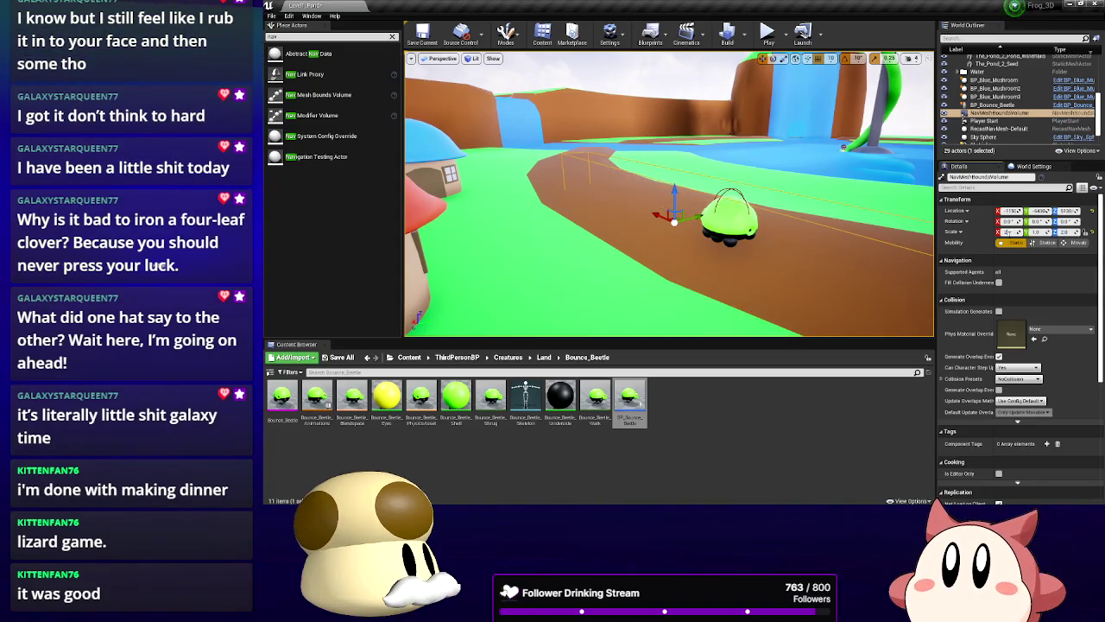
type("2")
key("Tab")
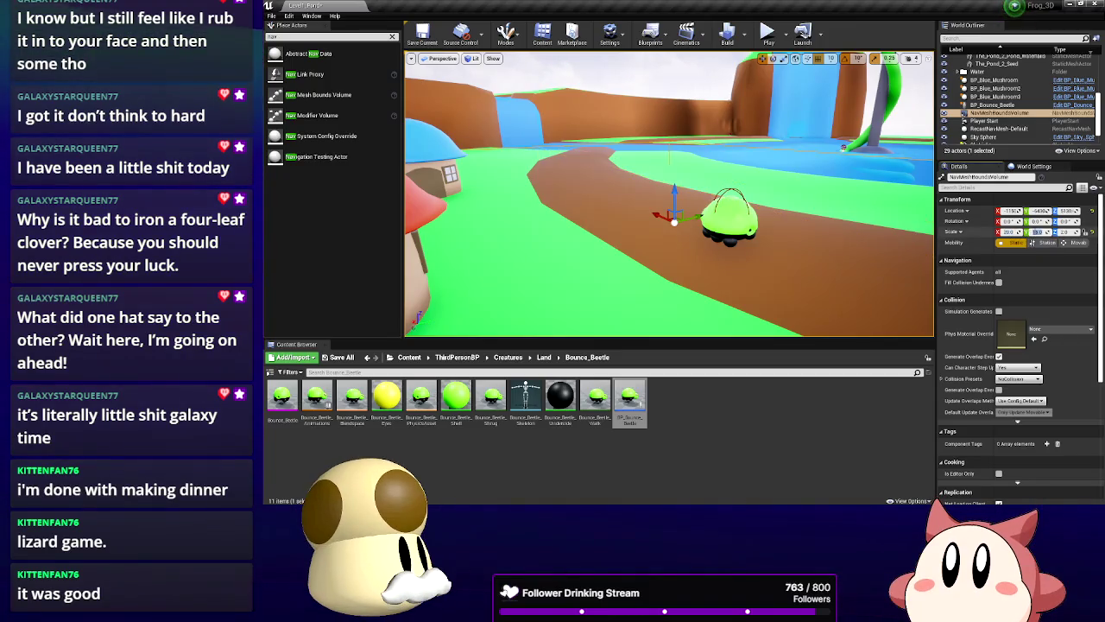
left_click_drag(772, 194, 717, 276)
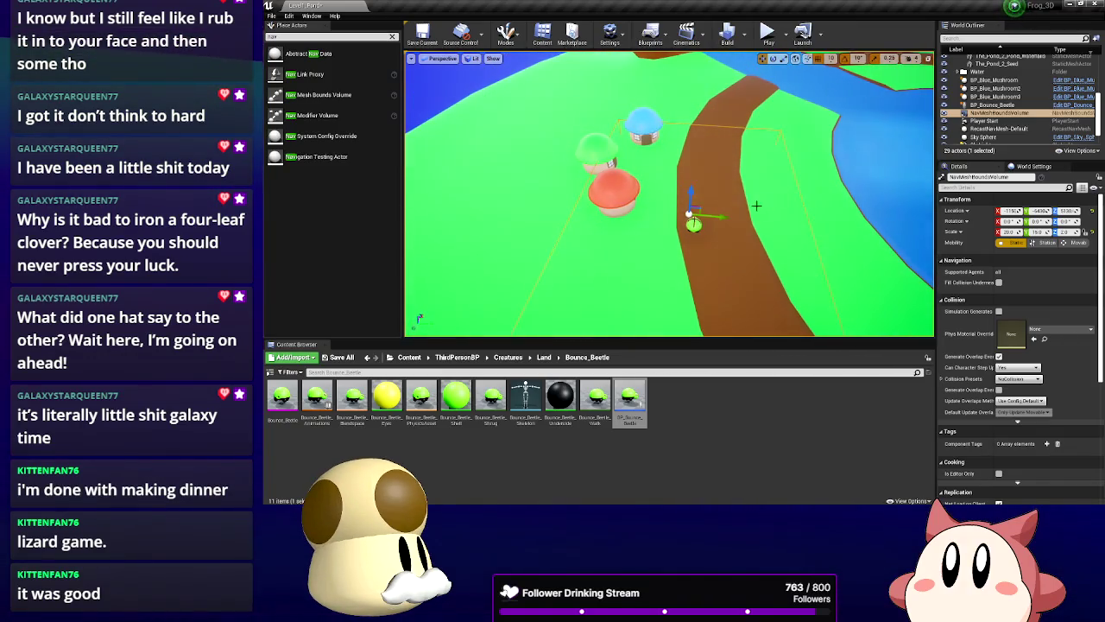
left_click_drag(694, 213, 674, 210)
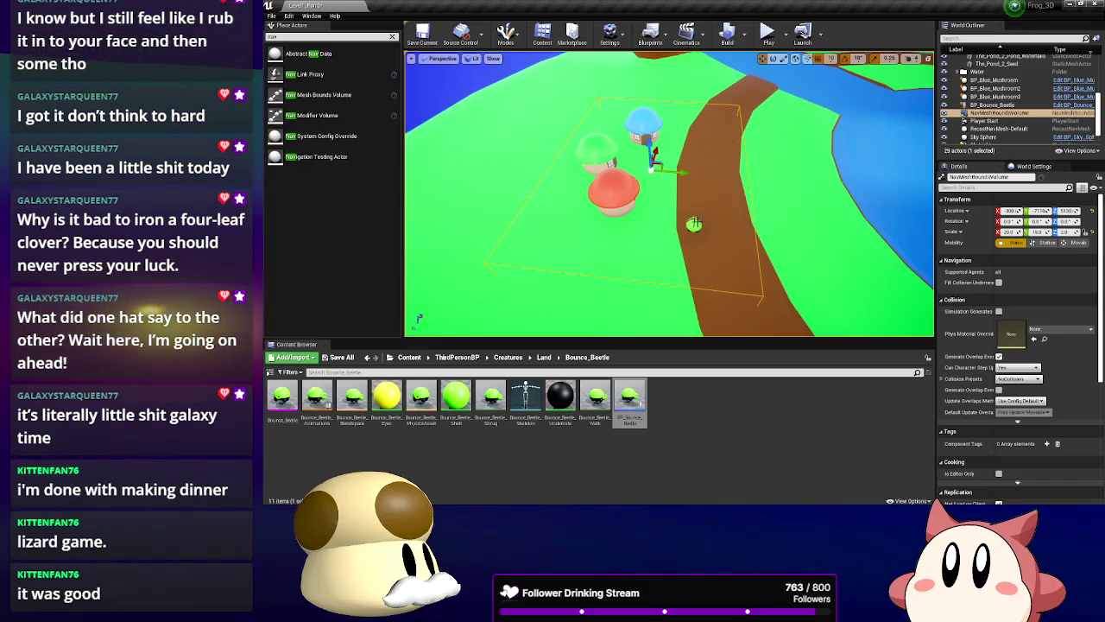
left_click(693, 225)
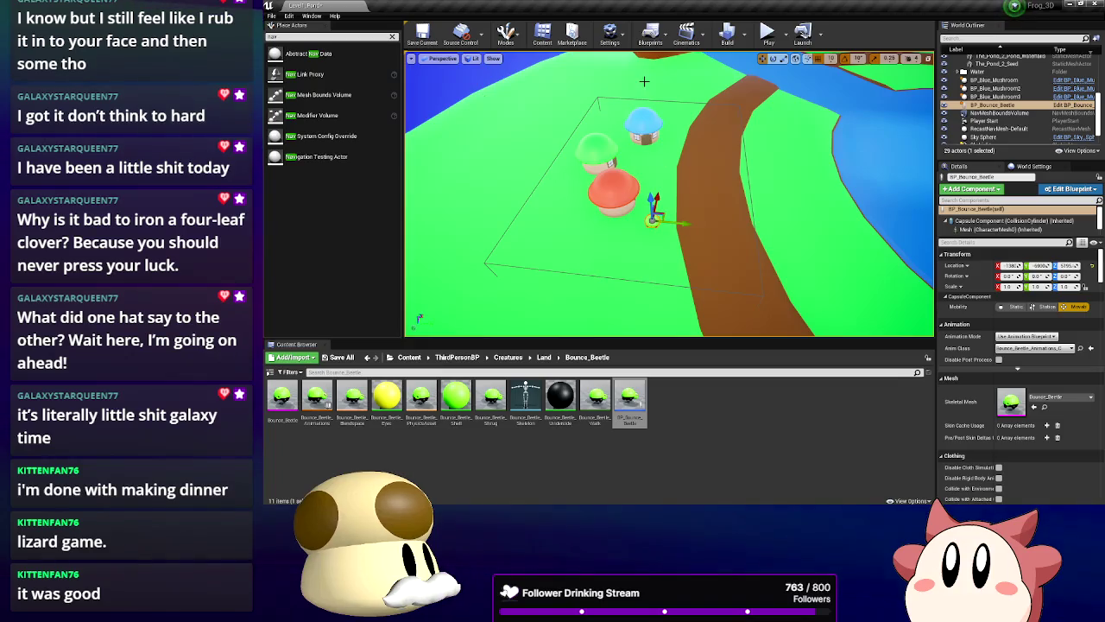
left_click(761, 36)
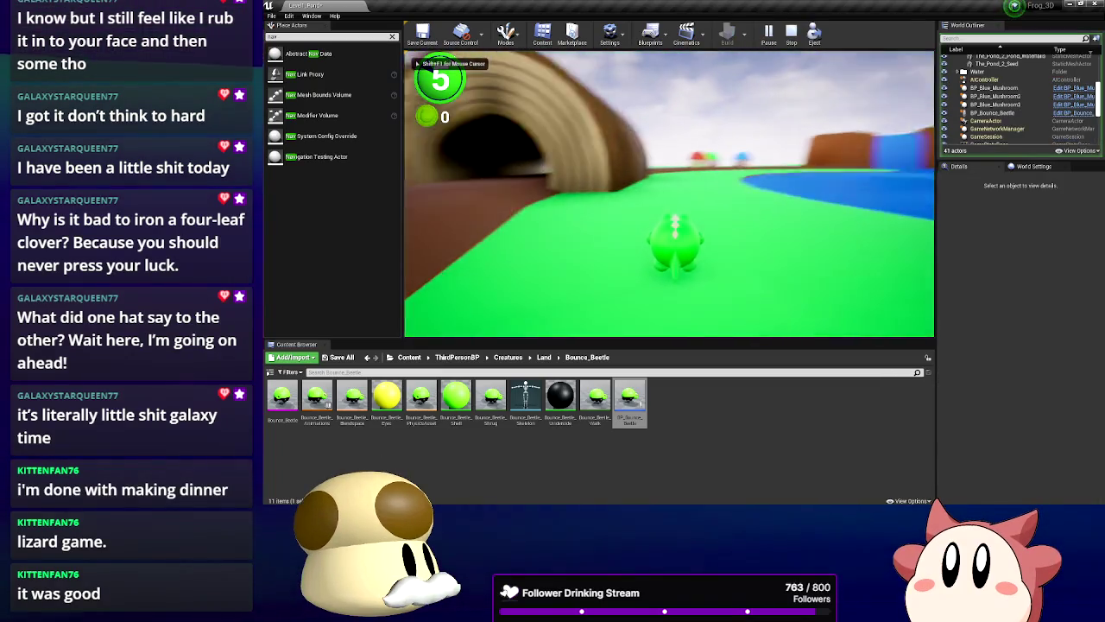
Walk the frog past the roaming Bounce Beetle toward the mushroom houses, then stop the game
key("w")
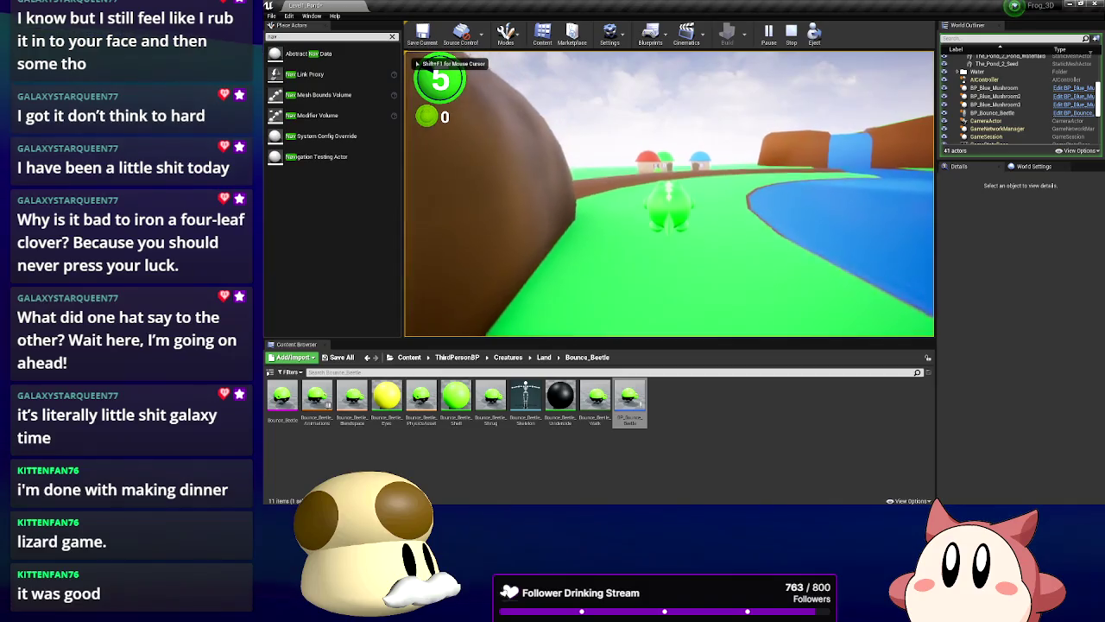
key("w")
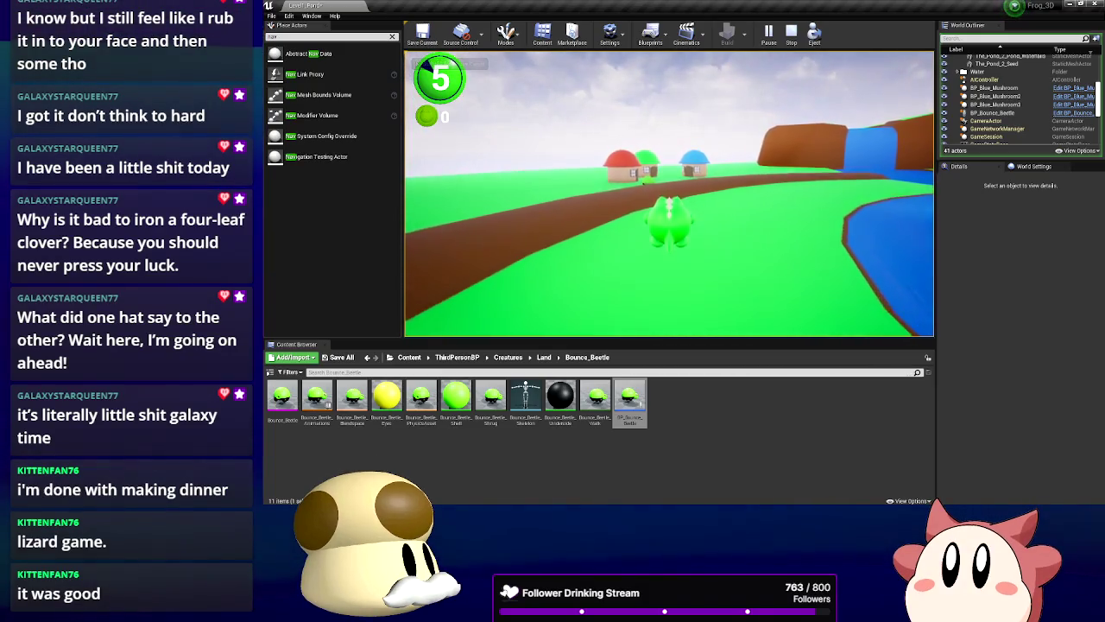
key("w")
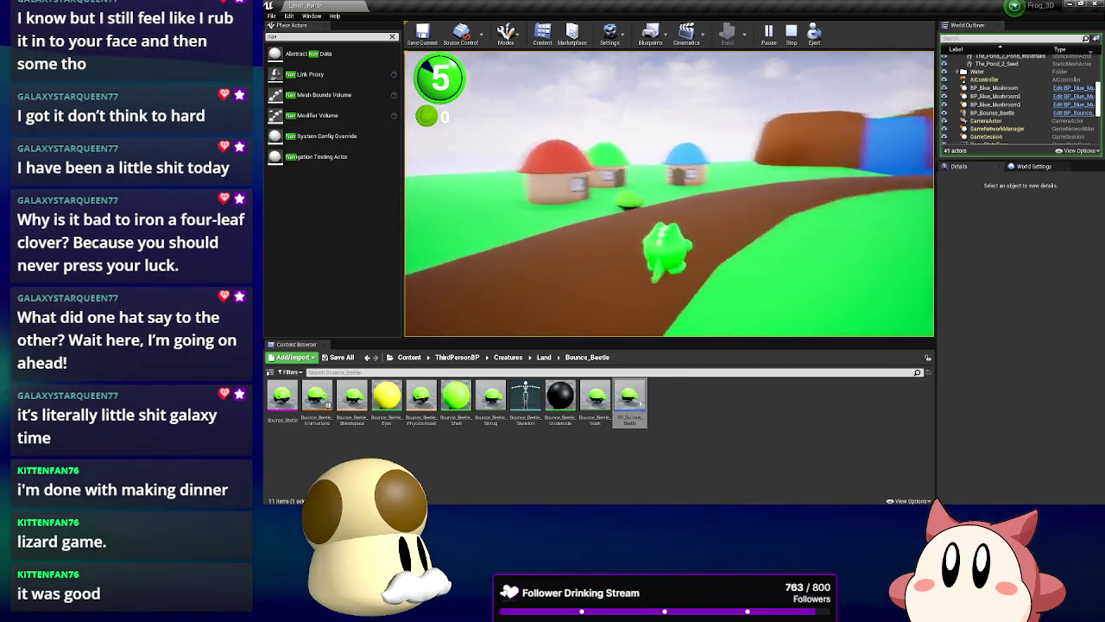
key("w")
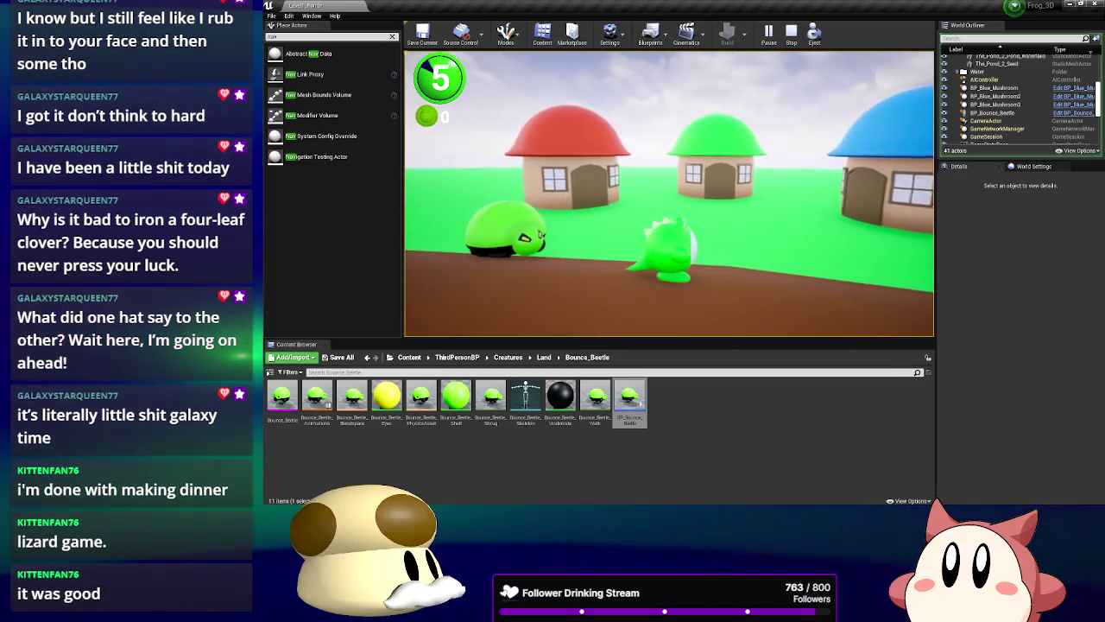
key("w")
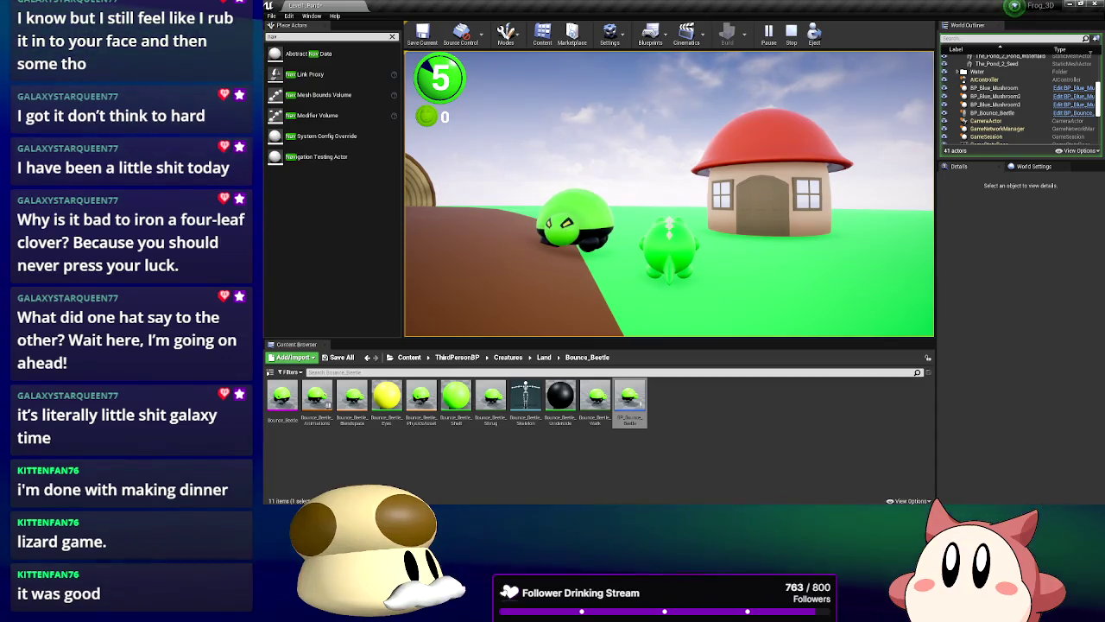
key("a")
key("a")
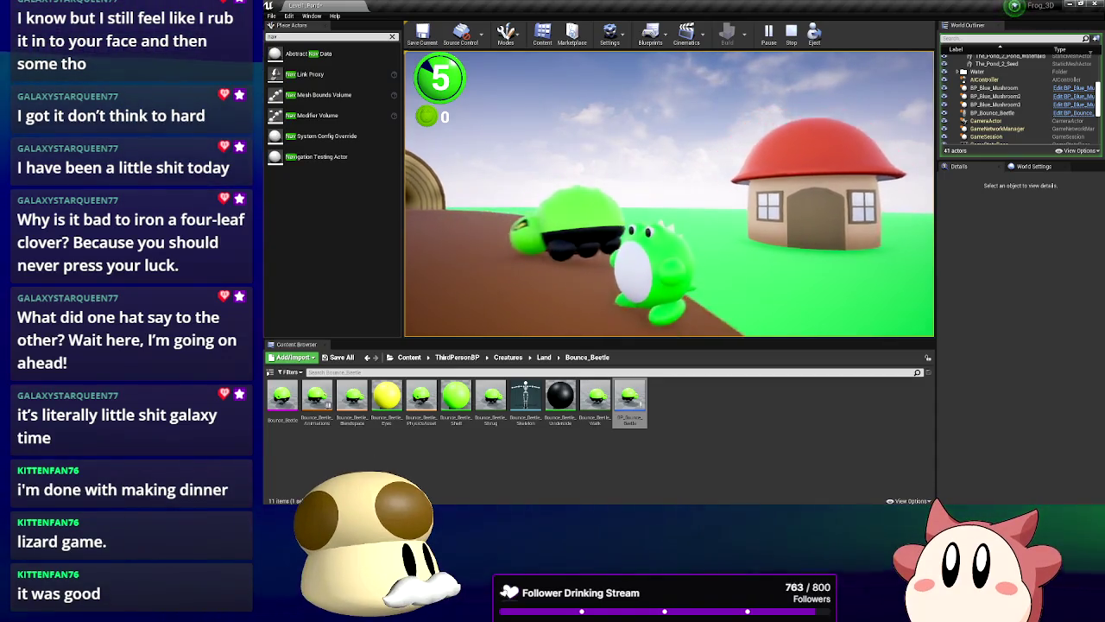
key("s")
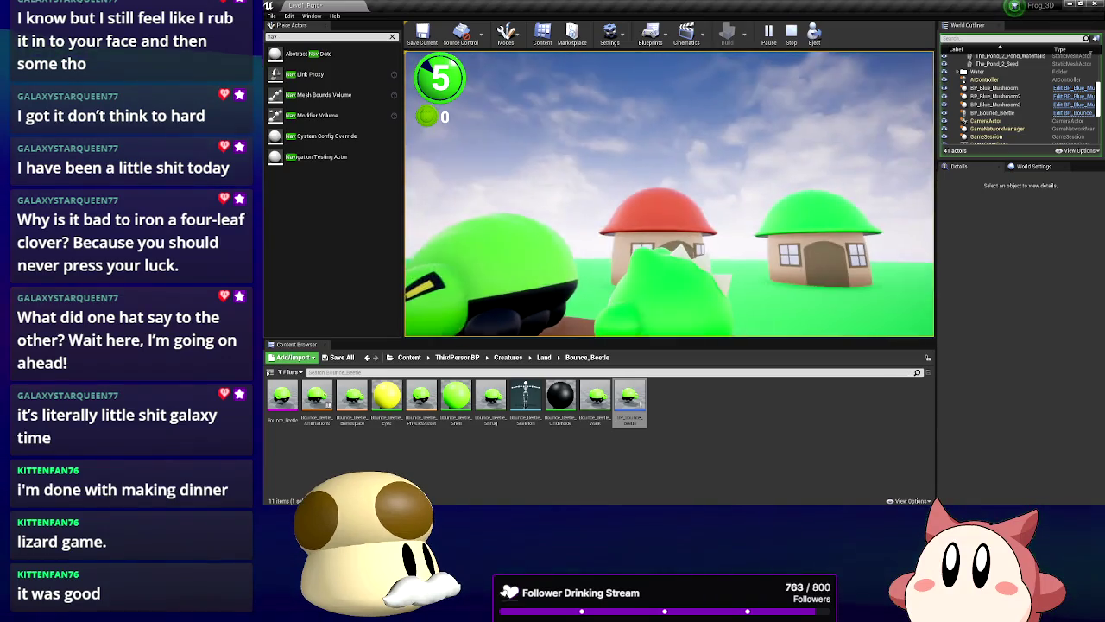
key("d")
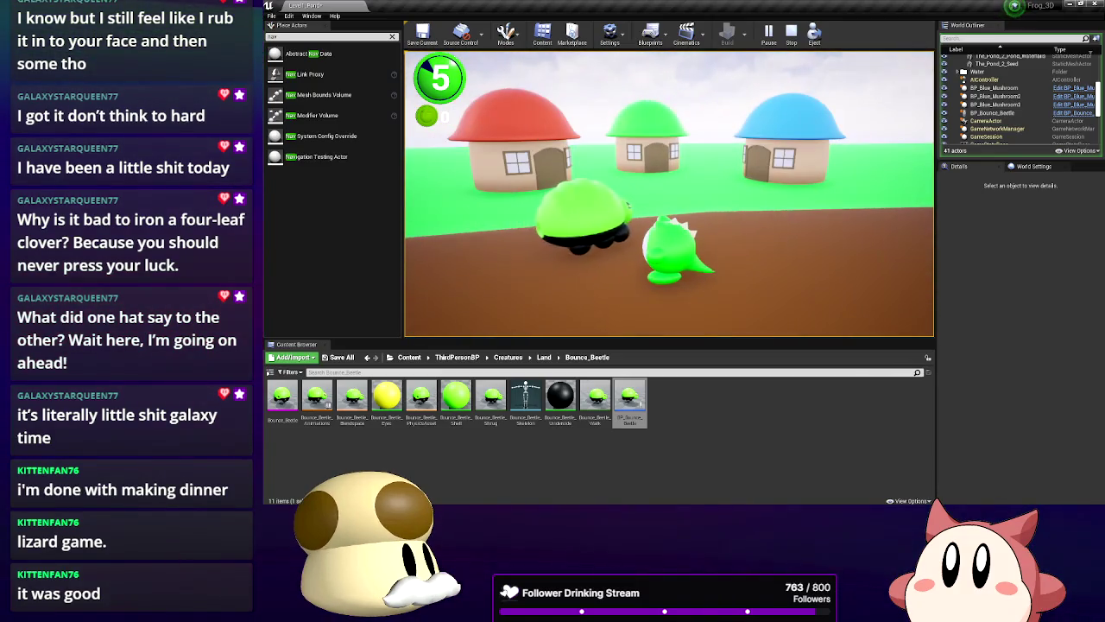
key("a")
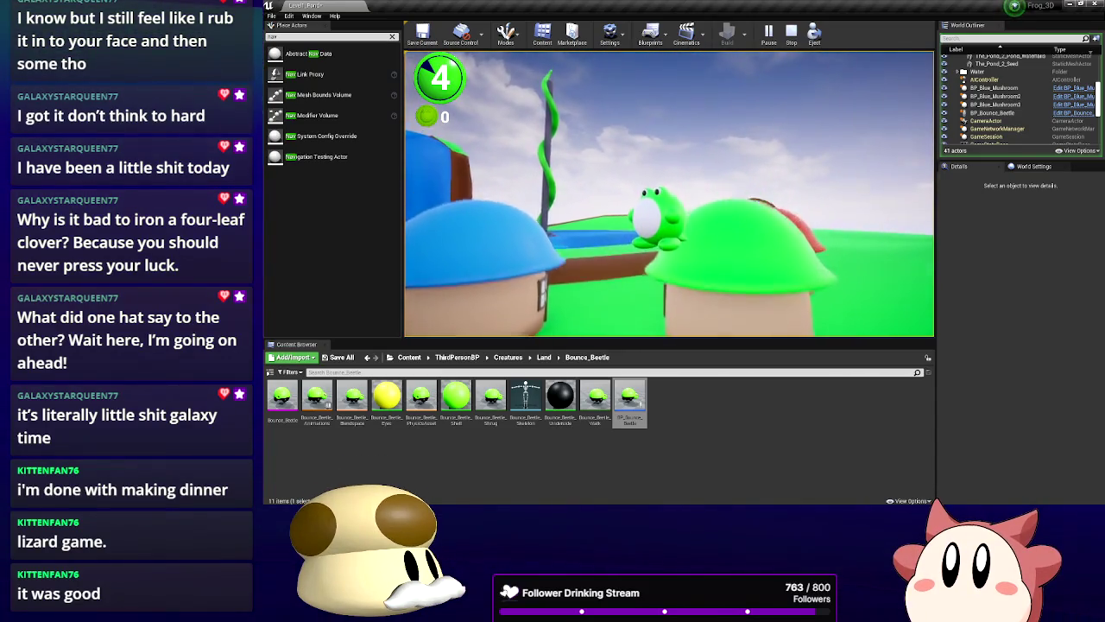
key("w")
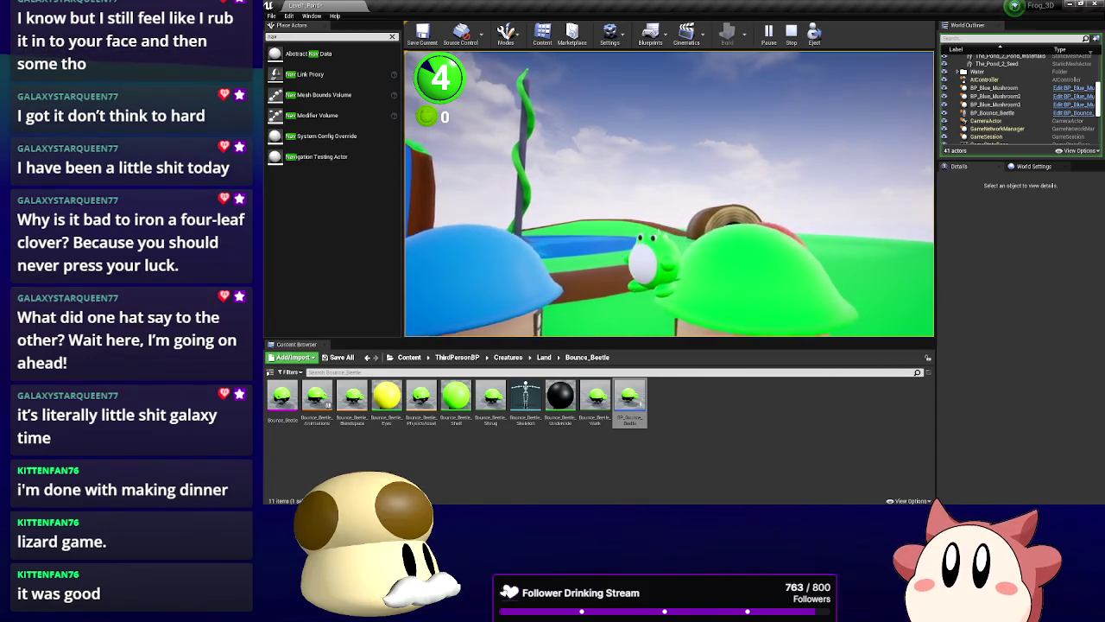
key("Escape")
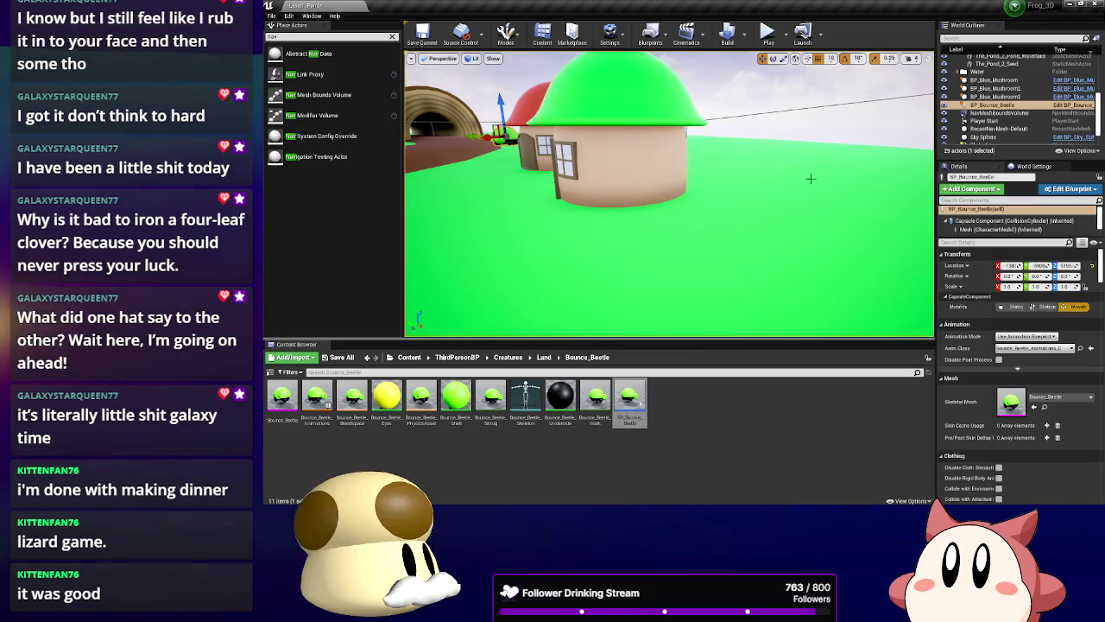
In the beetle's event graph, wire On Component Hit's execution output to the Bounce player cast
key("alt+Tab")
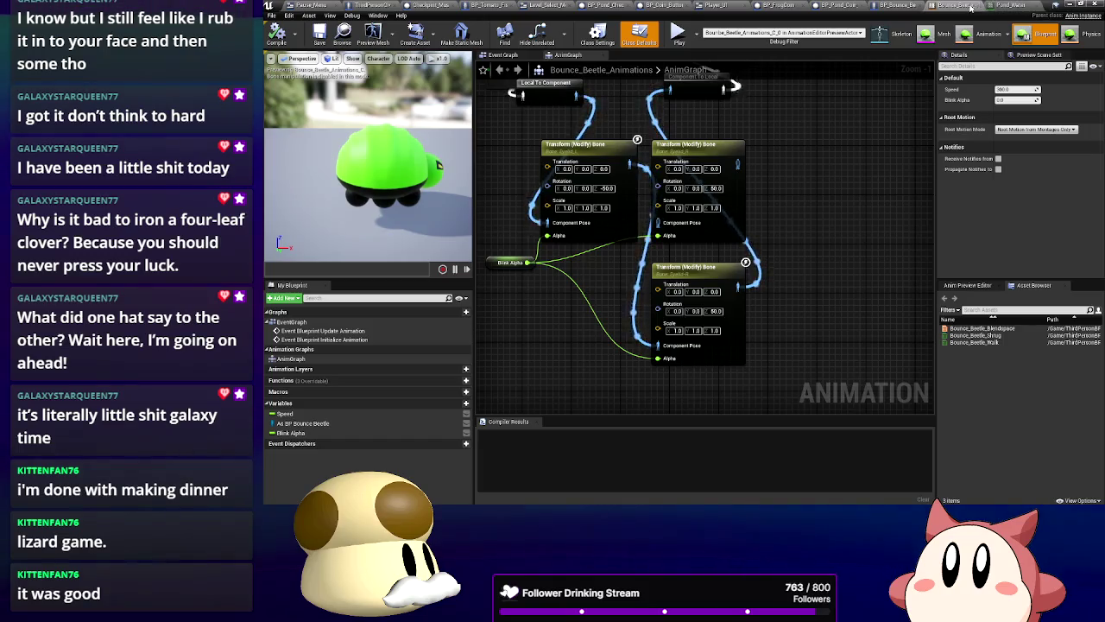
left_click(898, 5)
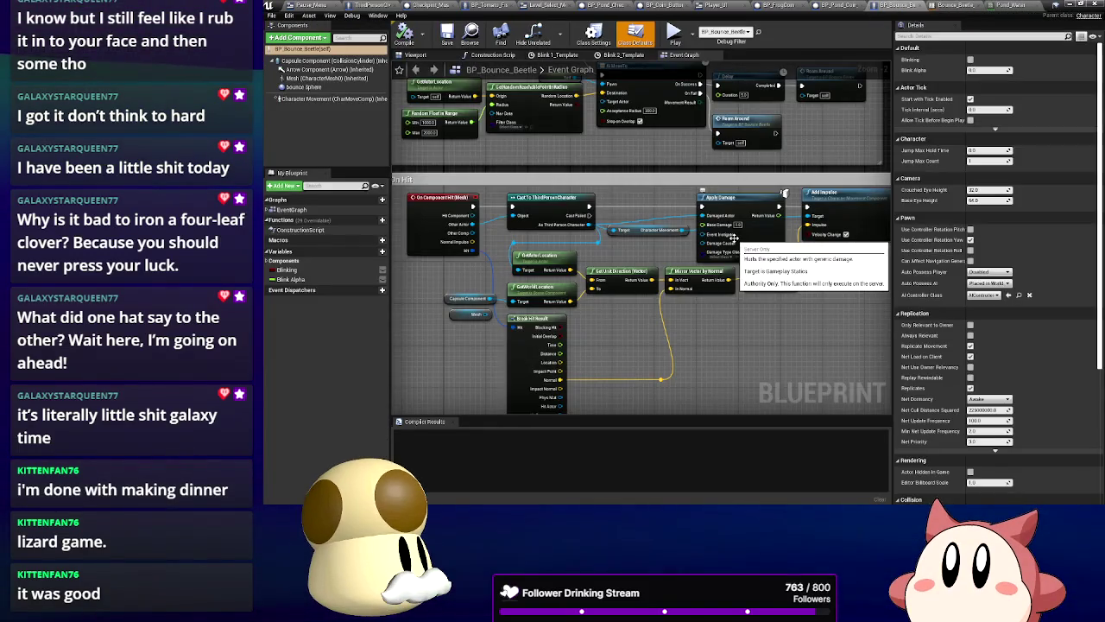
left_click_drag(466, 216, 473, 207)
left_click_drag(679, 177, 706, 272)
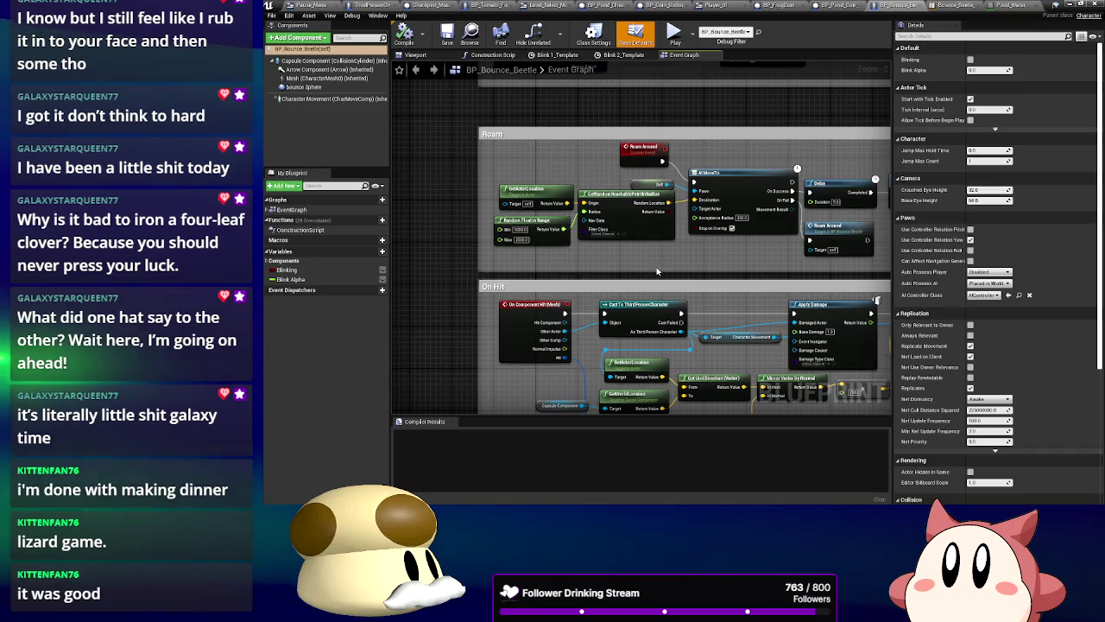
scroll(700, 269, "down", 2)
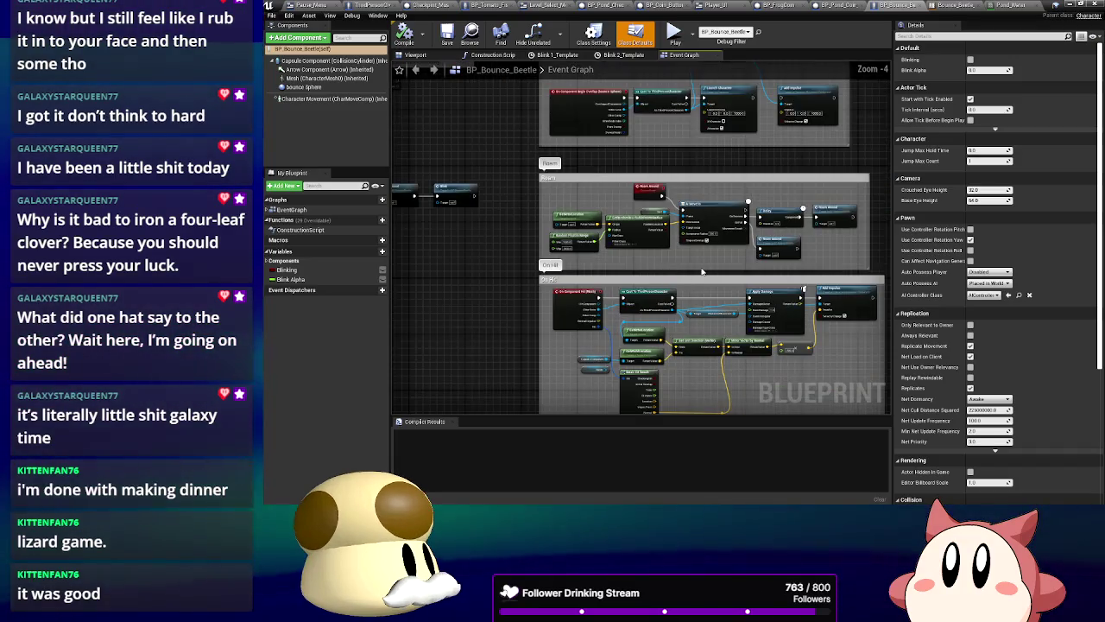
left_click_drag(634, 185, 628, 260)
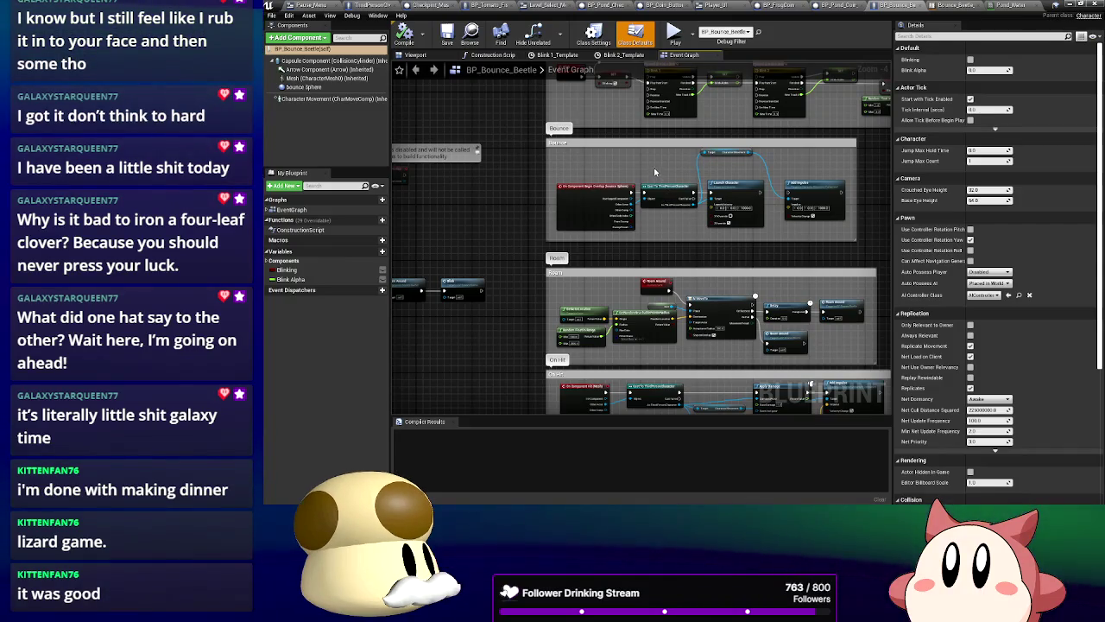
scroll(653, 164, "up", 2)
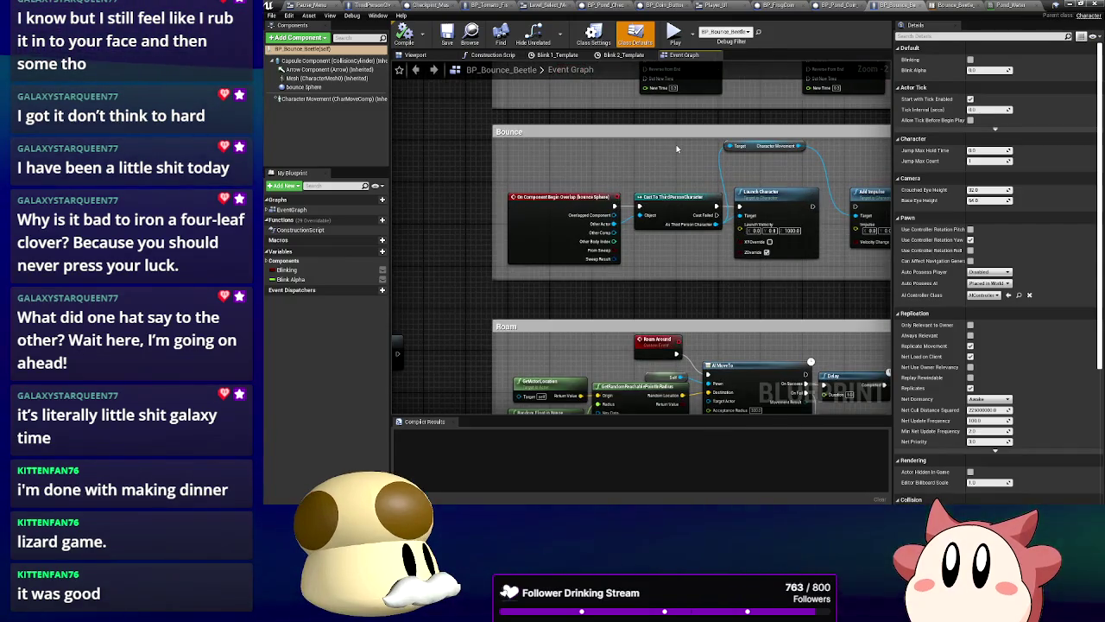
mouse_move(676, 144)
left_mouse_down()
mouse_move(624, 334)
mouse_move(596, 173)
left_mouse_up()
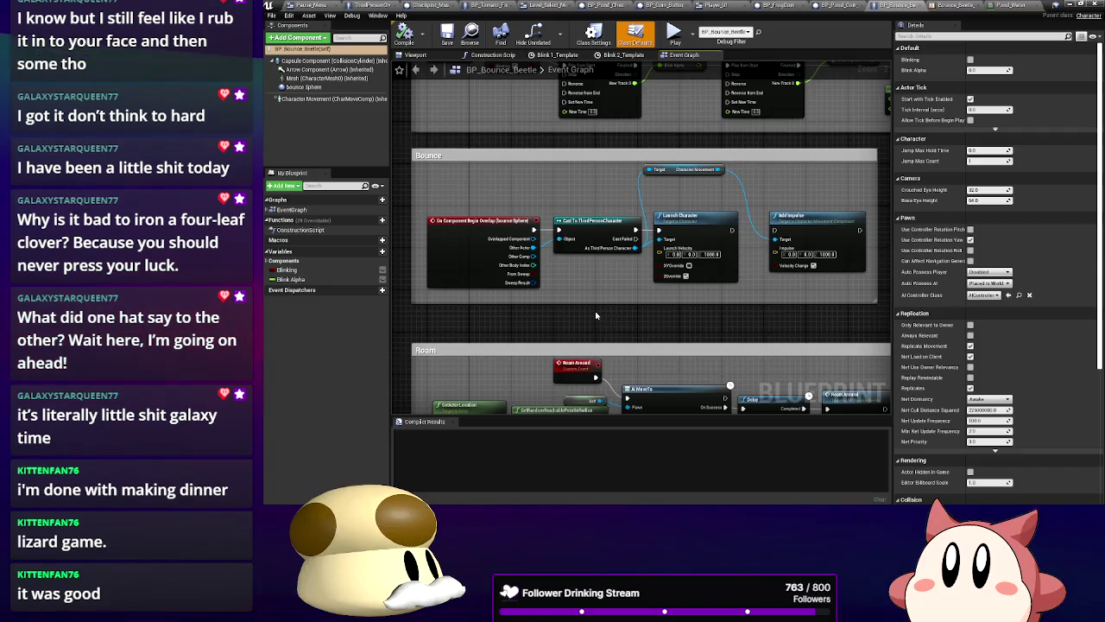
mouse_move(577, 325)
left_mouse_down()
mouse_move(580, 228)
mouse_move(653, 162)
left_mouse_up()
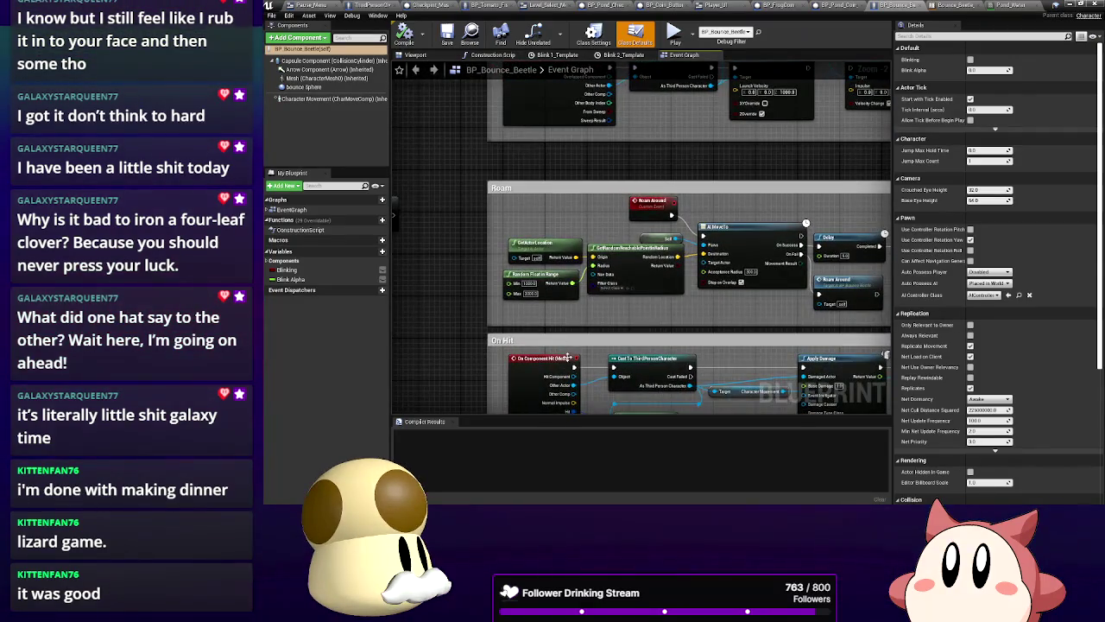
mouse_move(573, 369)
left_mouse_down()
mouse_move(638, 87)
mouse_move(639, 130)
left_mouse_up()
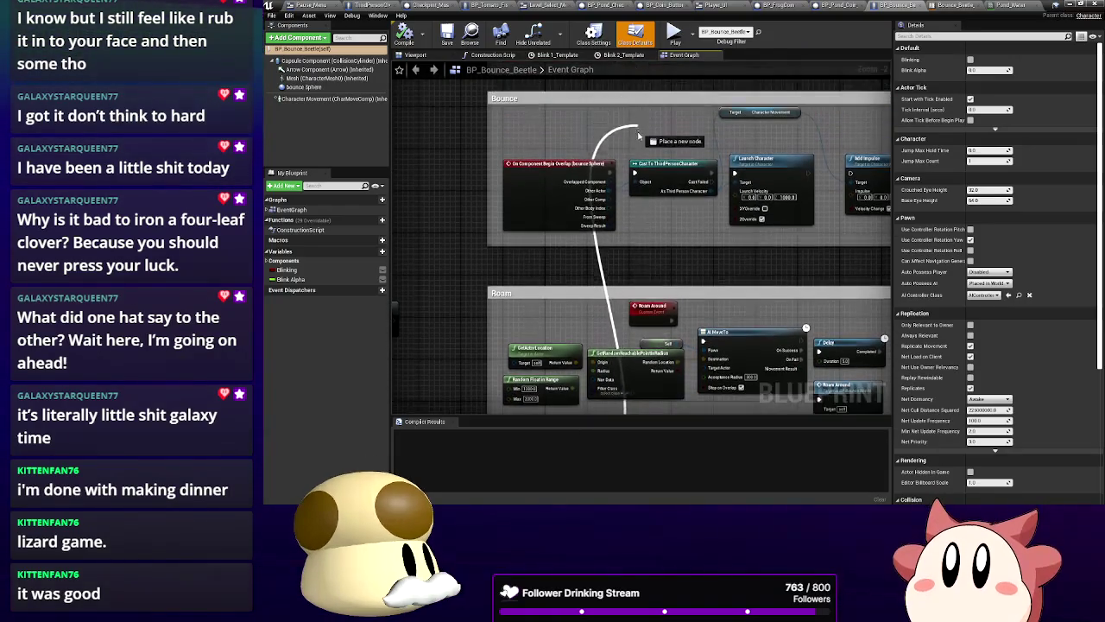
left_click_drag(637, 179, 635, 175)
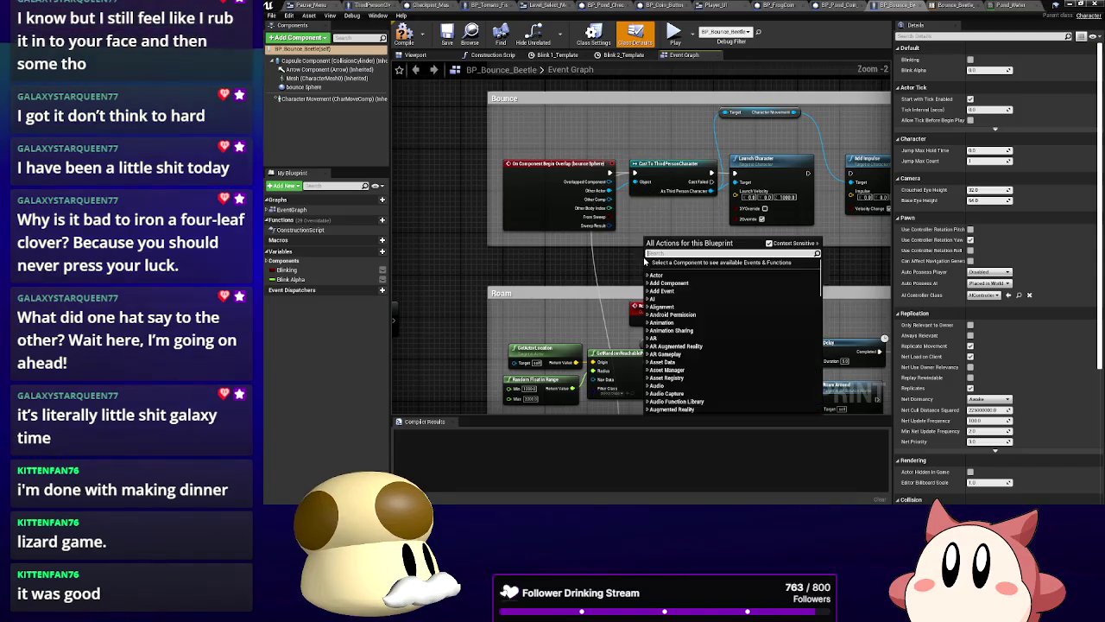
Connect the hit's Other Actor to the Bounce cast's Object input and compile the blueprint
right_click(644, 261)
left_click(633, 270)
left_click_drag(609, 311, 617, 126)
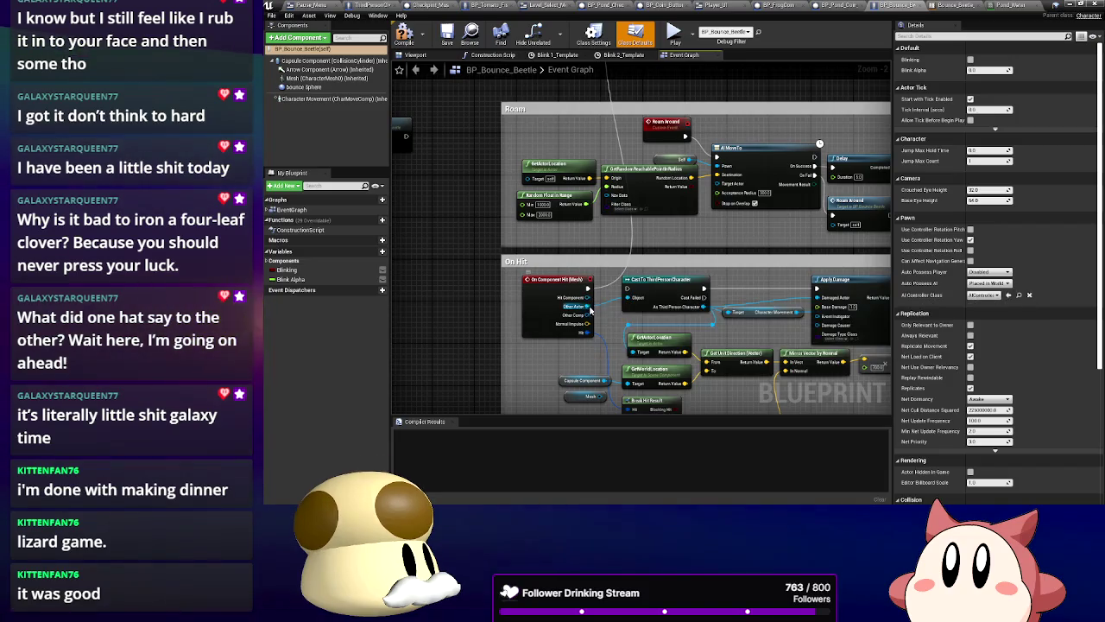
mouse_move(587, 307)
left_mouse_down()
mouse_move(626, 173)
mouse_move(622, 69)
mouse_move(625, 111)
left_mouse_up()
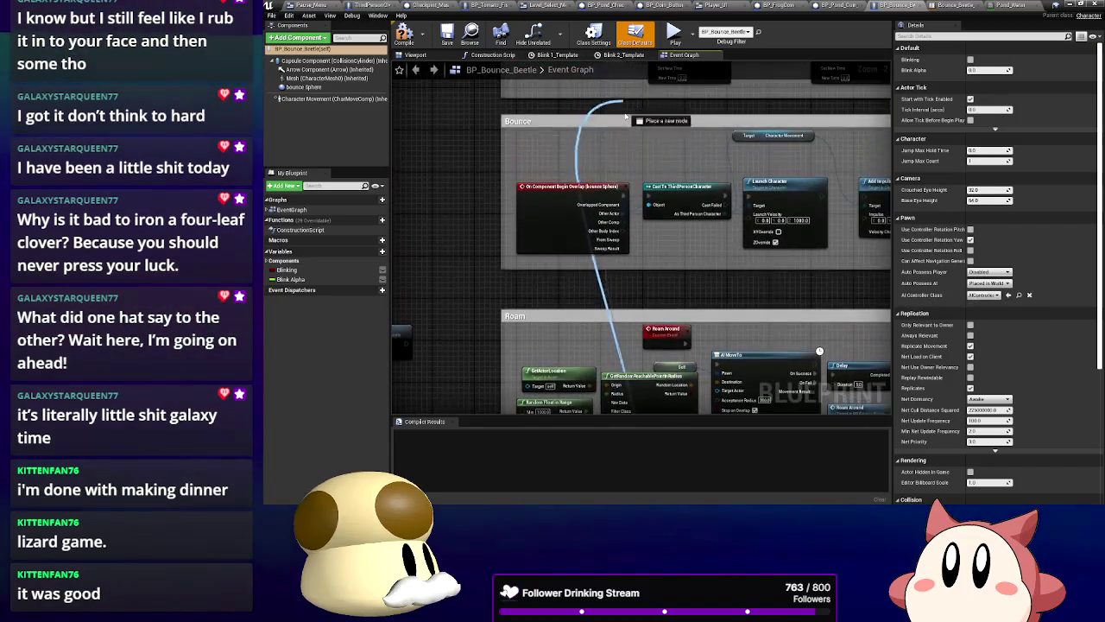
left_click_drag(641, 228, 649, 211)
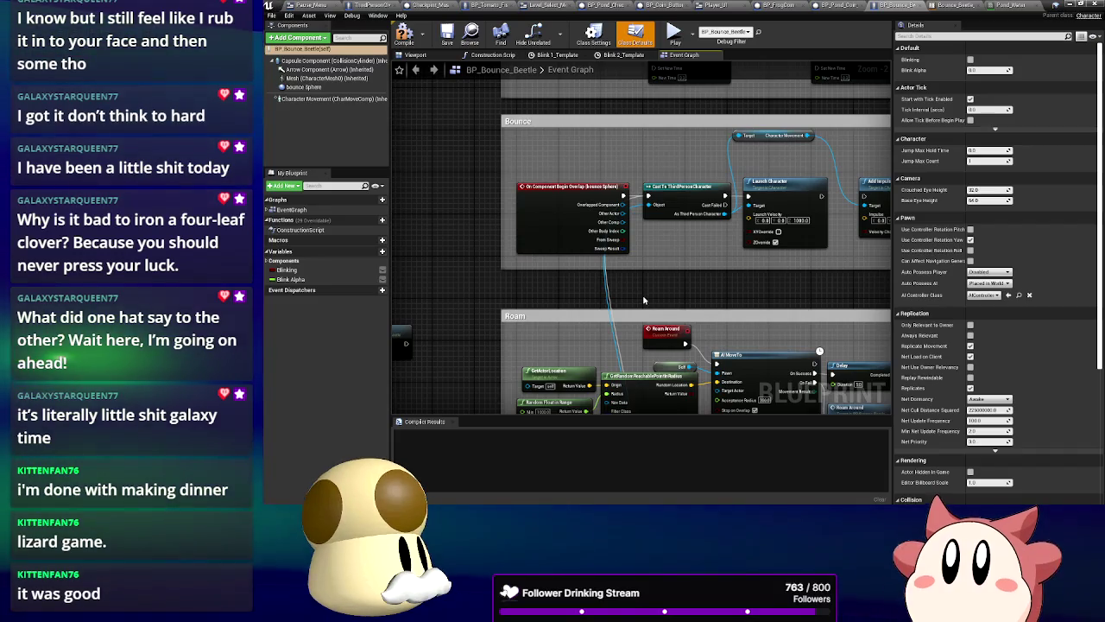
left_click(404, 34)
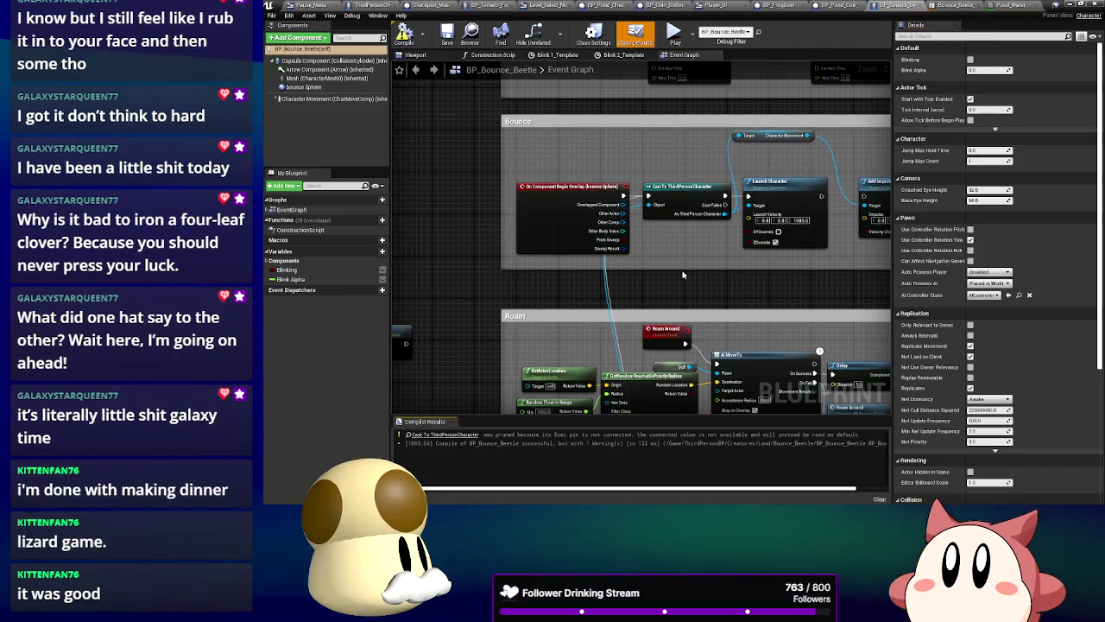
scroll(682, 275, "down", 5)
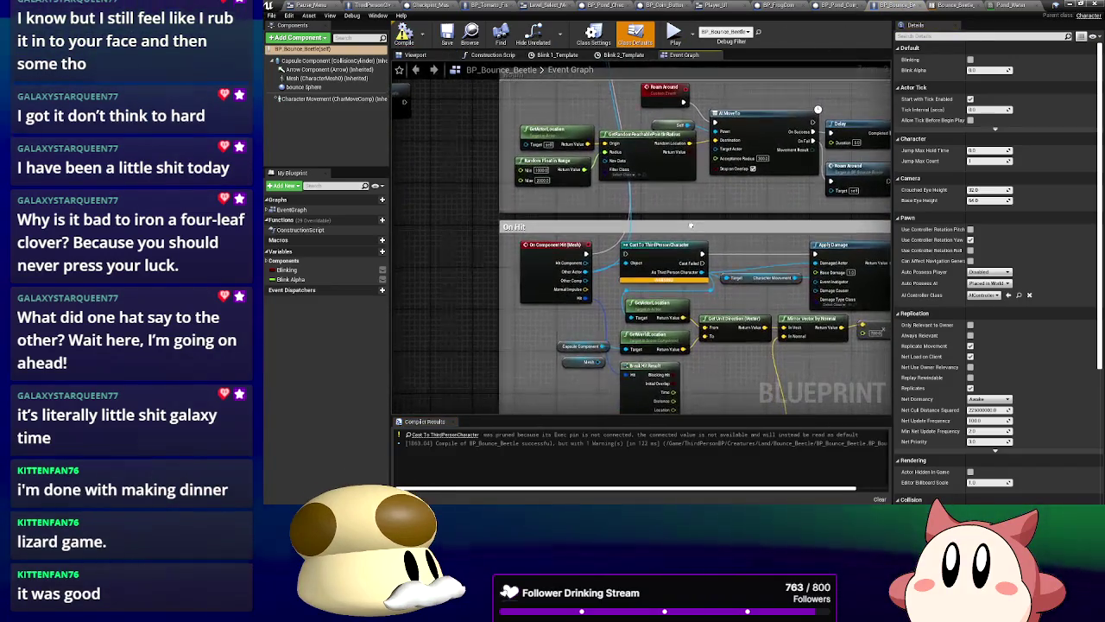
left_click(1097, 4)
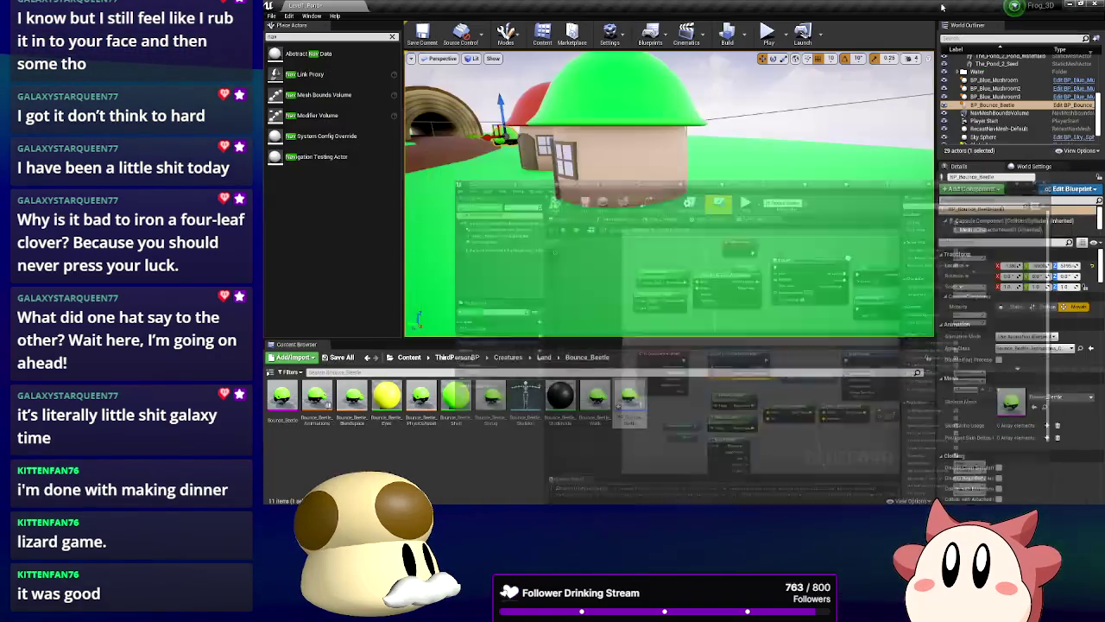
Playtest the frog against the beetle, then reopen BP_Bounce_Beetle's event graph
left_click(769, 34)
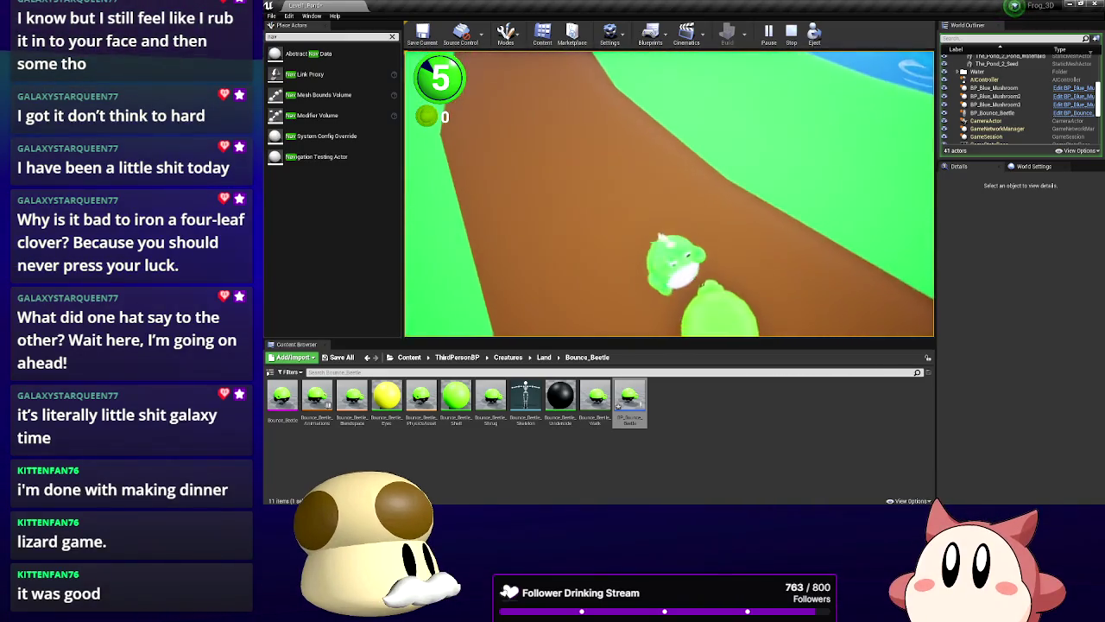
key("Escape")
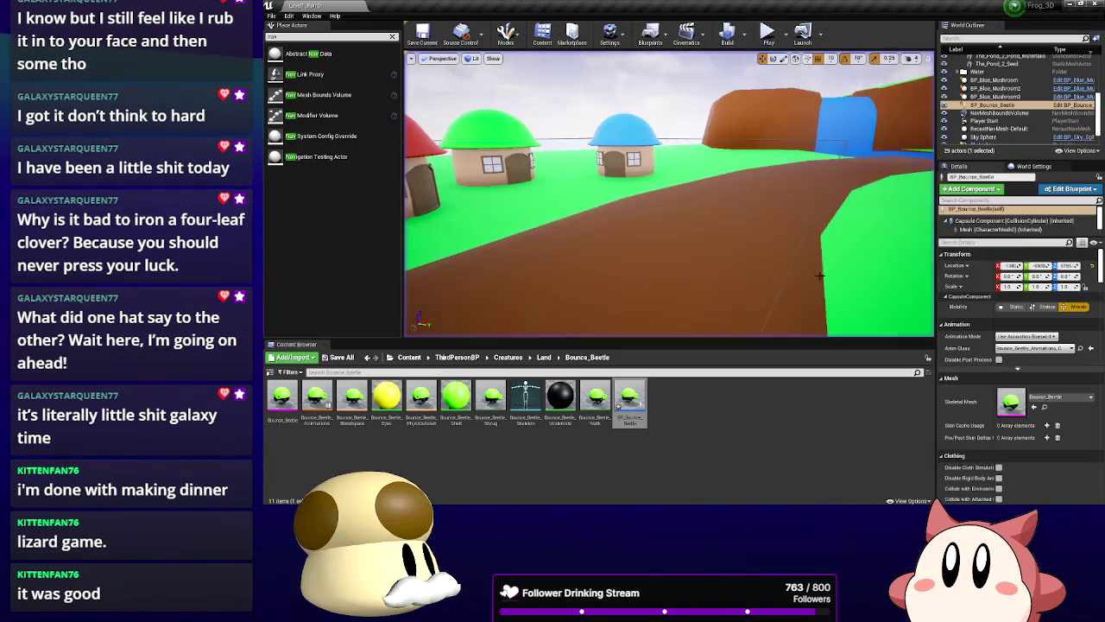
double_click(630, 398)
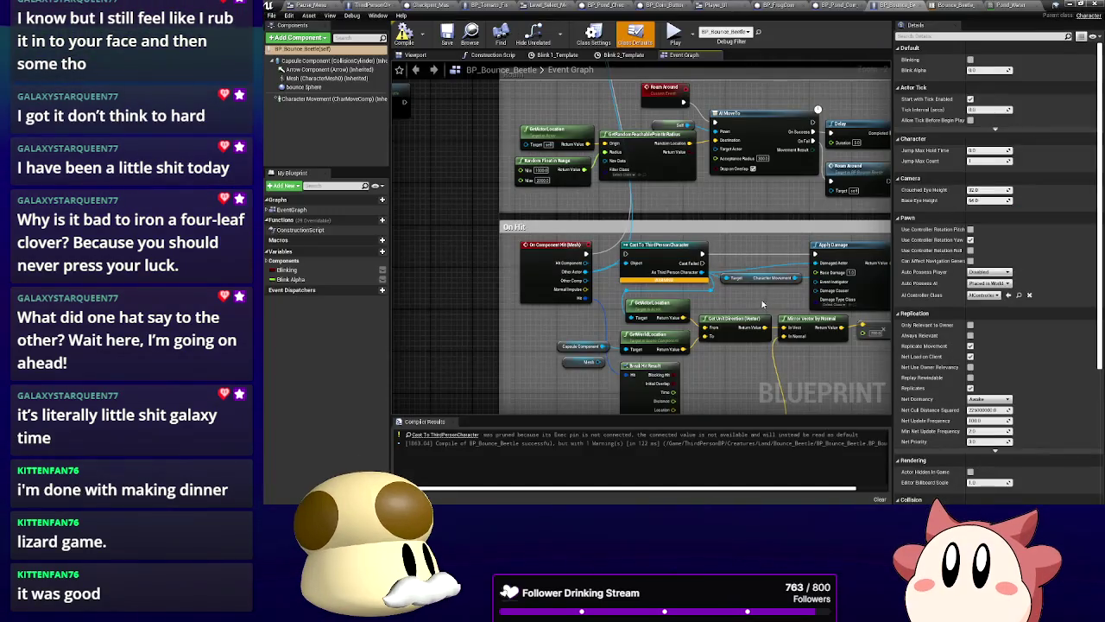
Review the On Hit and Bounce launch nodes, cutting the cast's link to Launch Character
left_click_drag(697, 377, 676, 315)
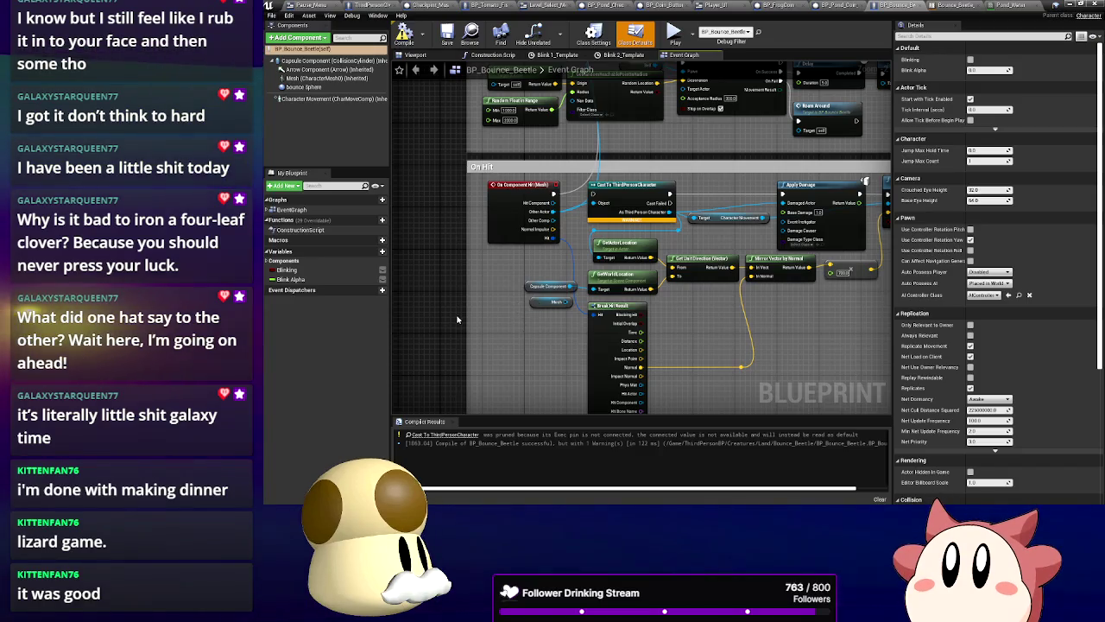
left_click_drag(654, 285, 858, 264)
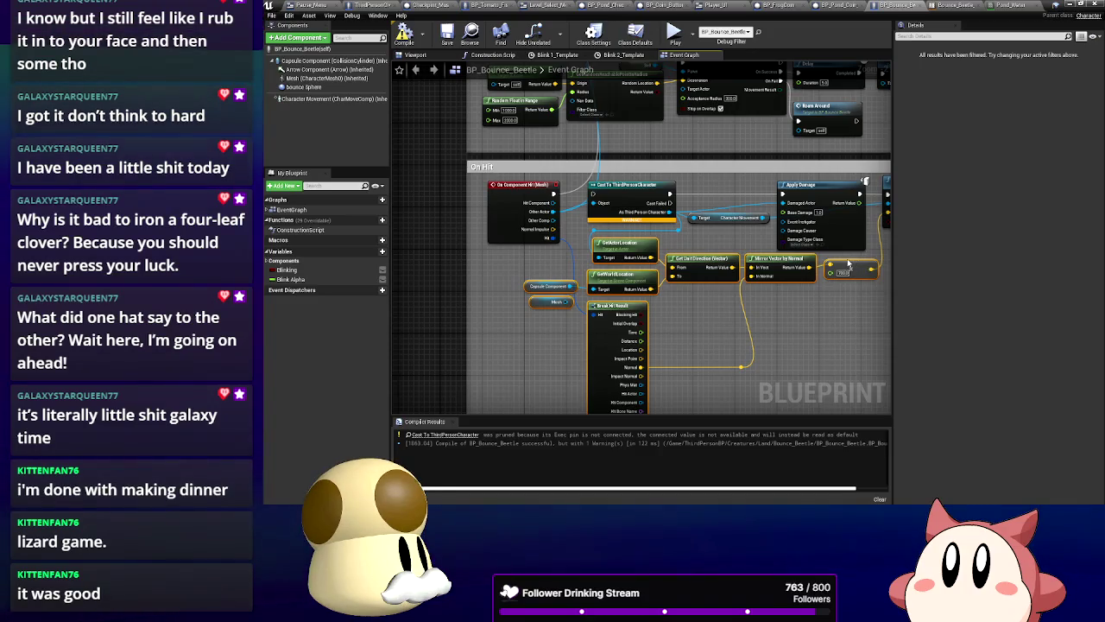
left_click(723, 159)
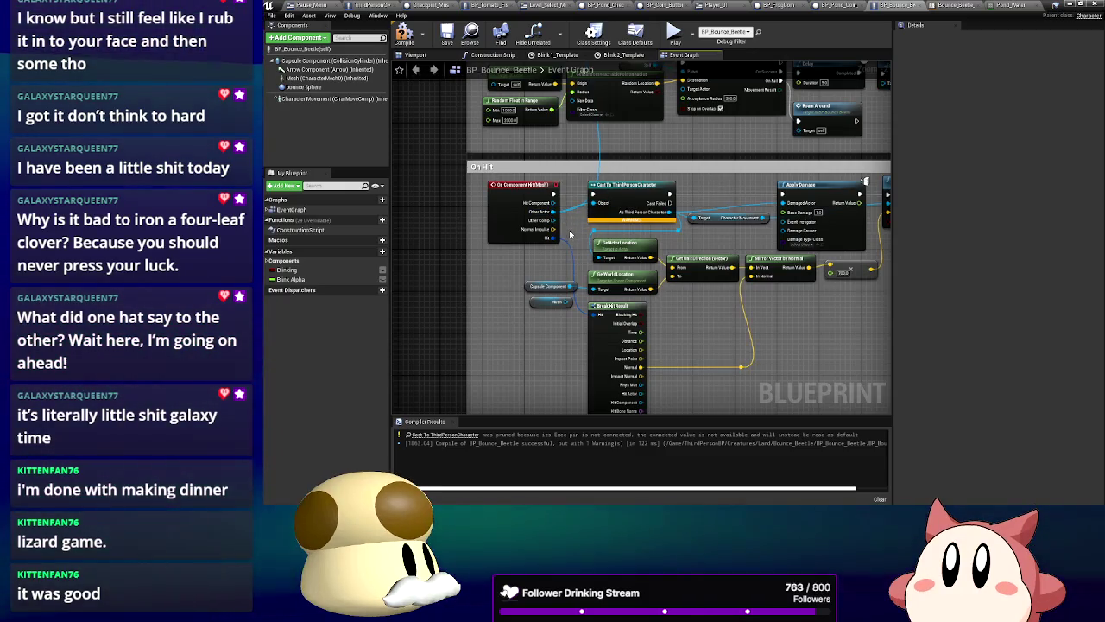
left_click_drag(678, 264, 483, 278)
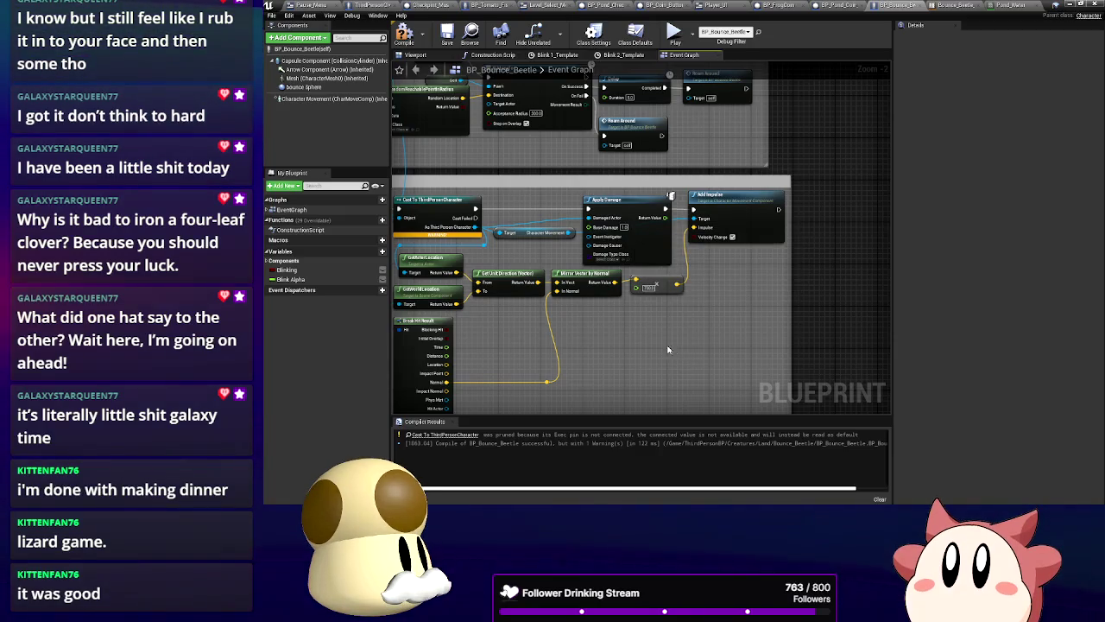
mouse_move(660, 345)
left_mouse_down()
mouse_move(717, 237)
mouse_move(749, 263)
left_mouse_up()
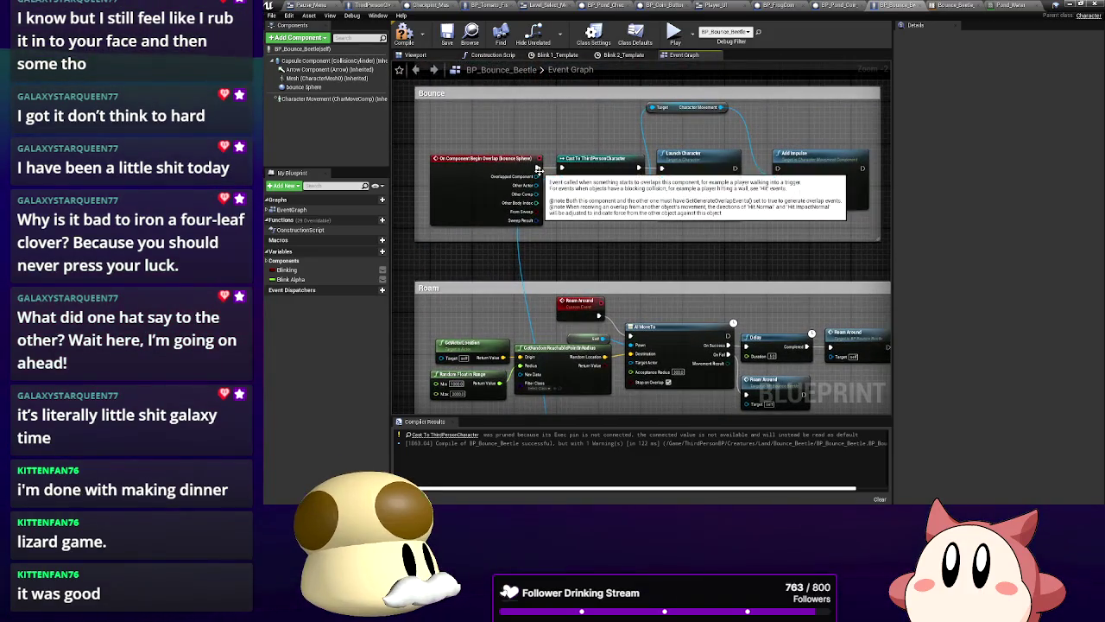
right_click(640, 175)
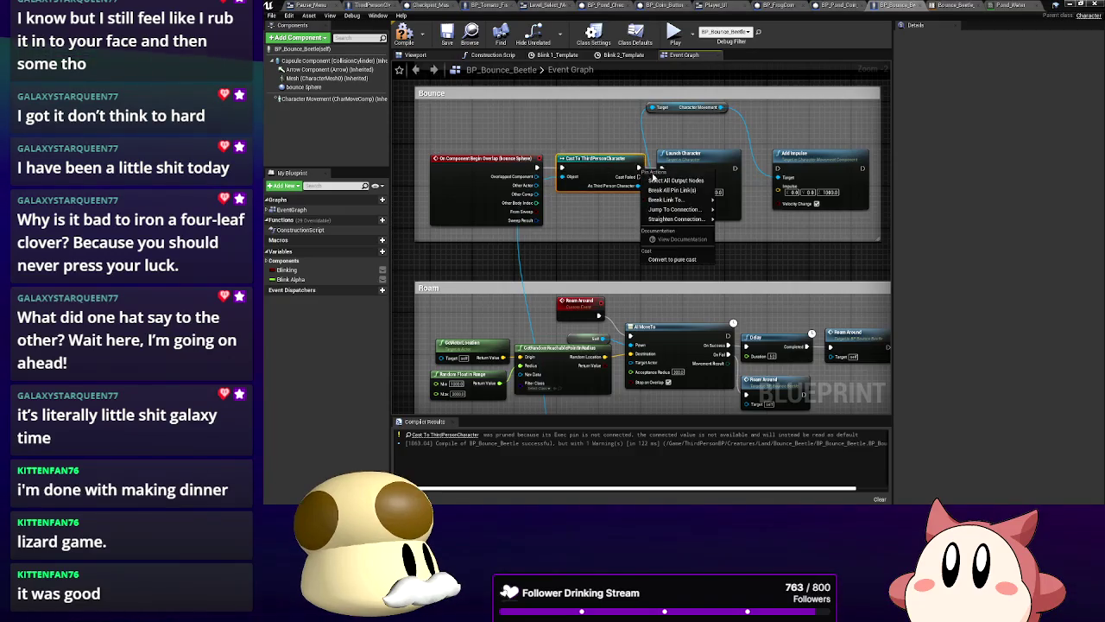
mouse_move(674, 200)
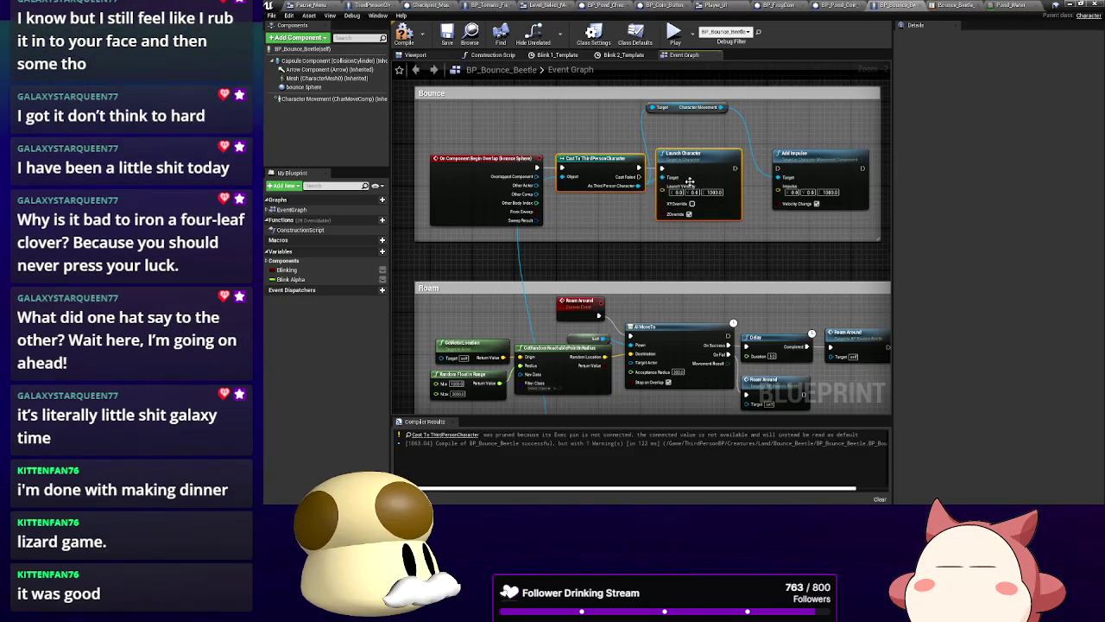
left_click(690, 181)
right_click(642, 176)
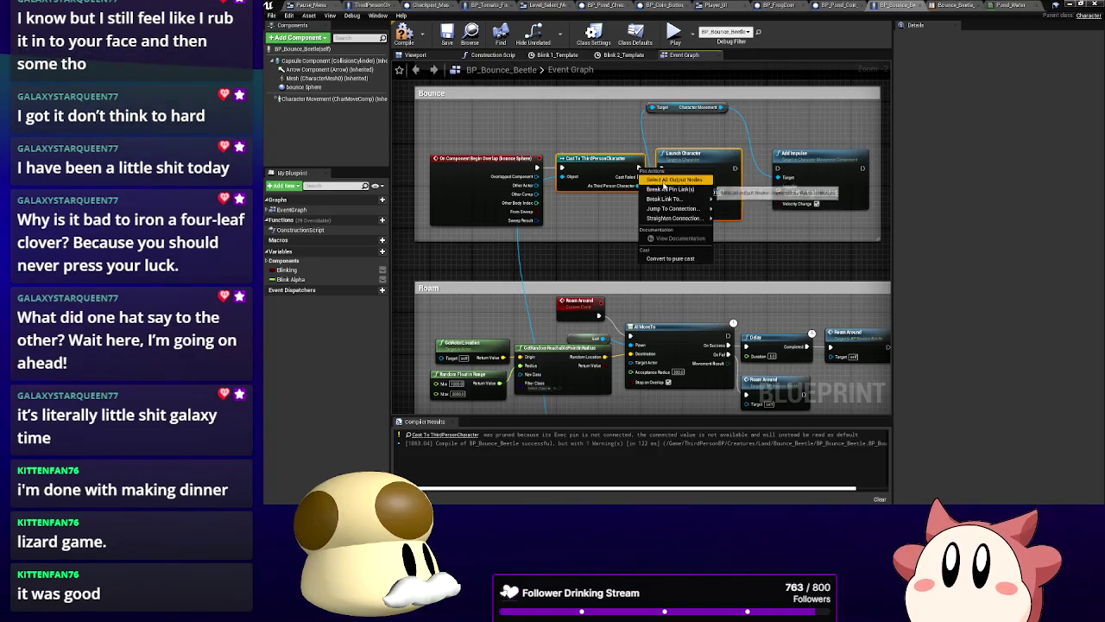
left_click(736, 192)
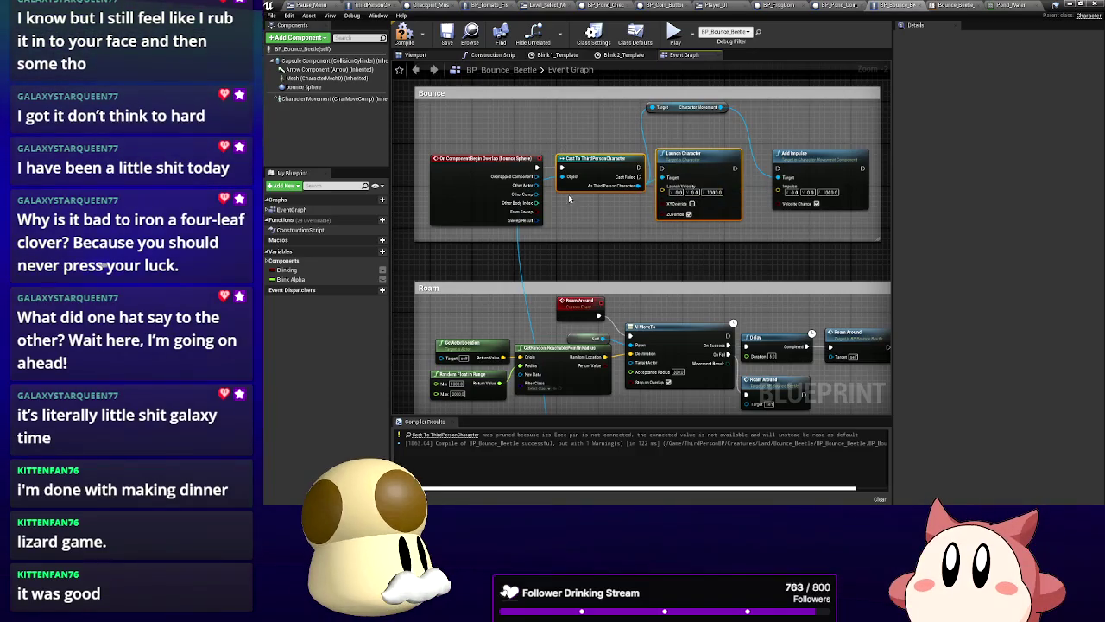
Connect Other Actor into the cast's Object input and recompile the beetle blueprint
left_click_drag(544, 186, 567, 179)
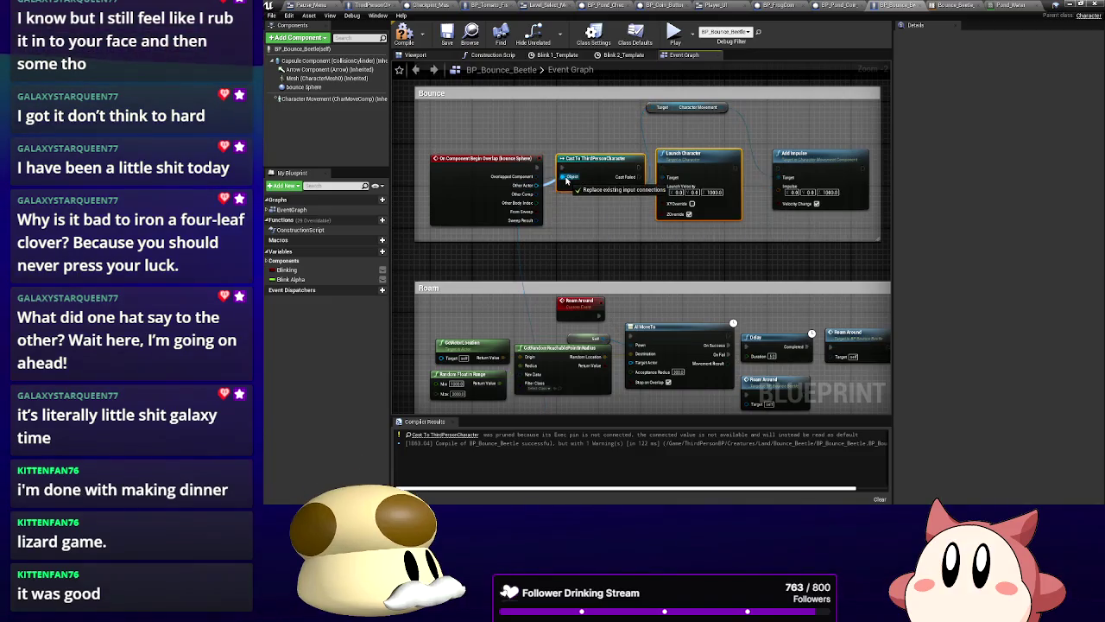
left_click_drag(616, 270, 638, 104)
left_click_drag(690, 265, 616, 154)
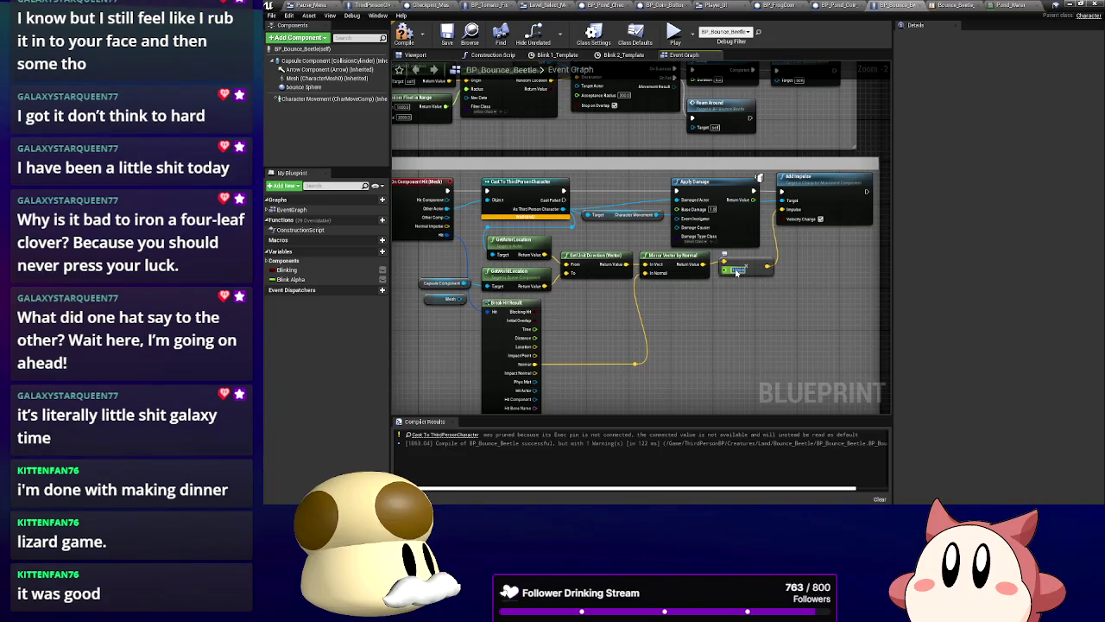
left_click(402, 36)
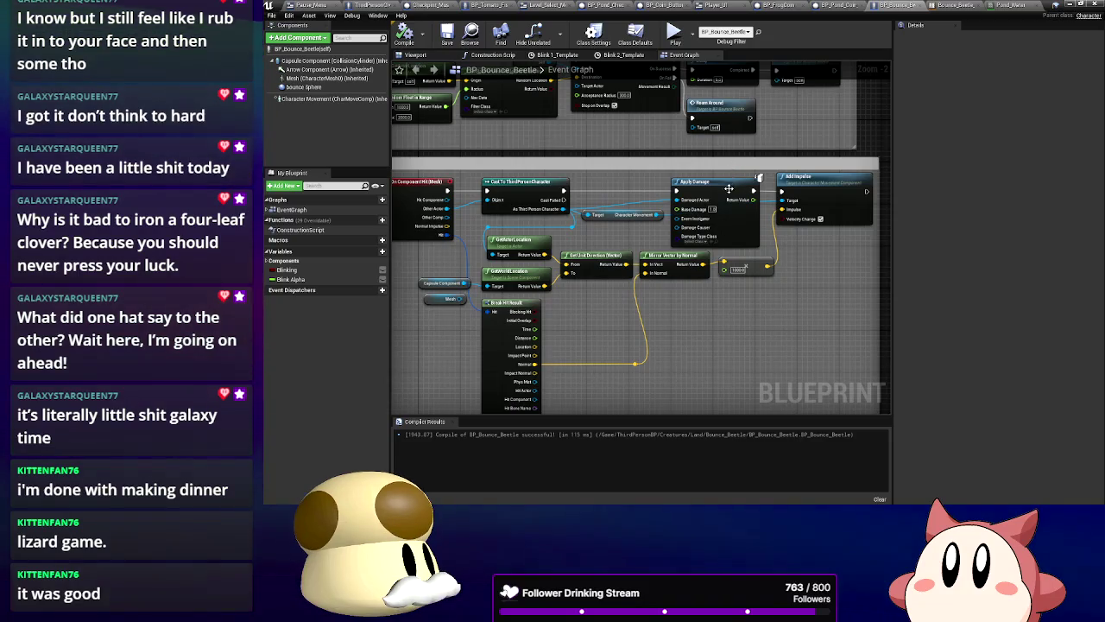
left_click(1069, 5)
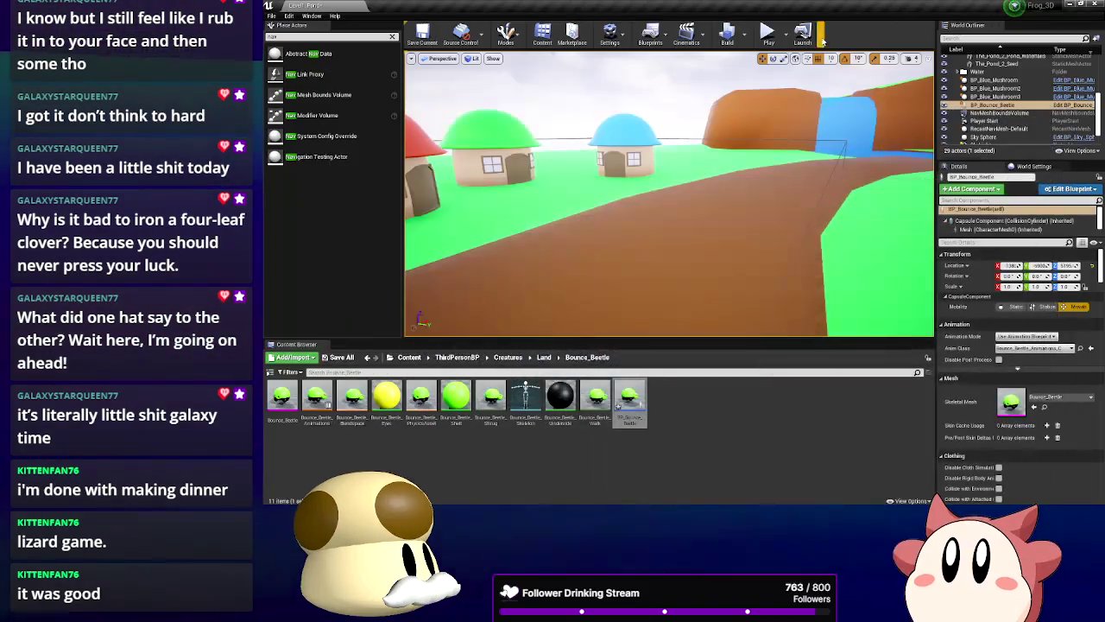
left_click(769, 36)
left_click(756, 168)
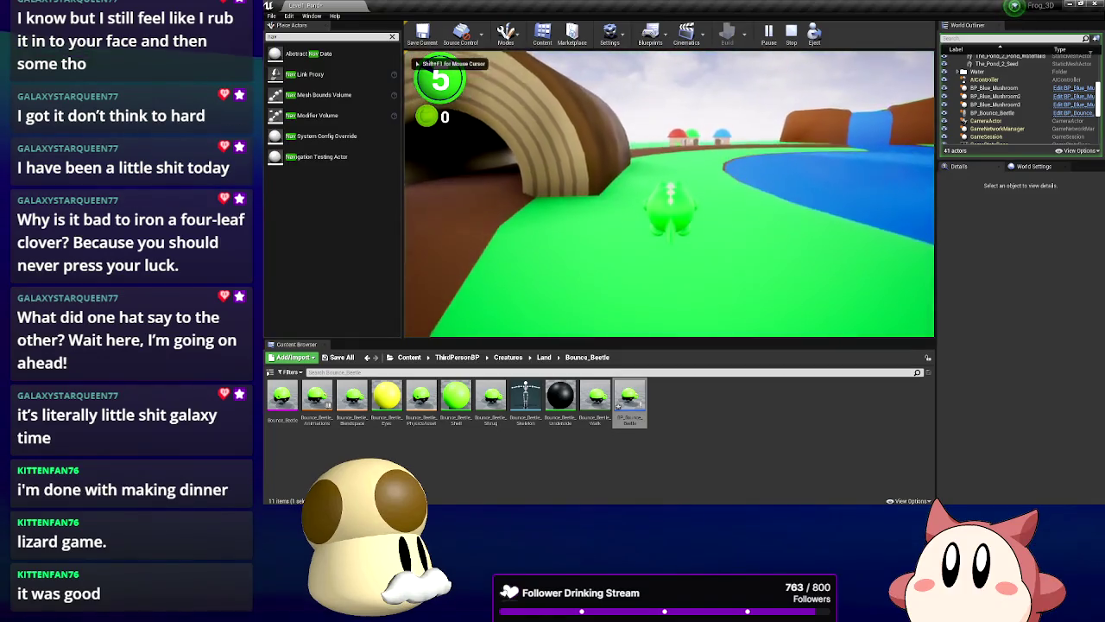
key("w")
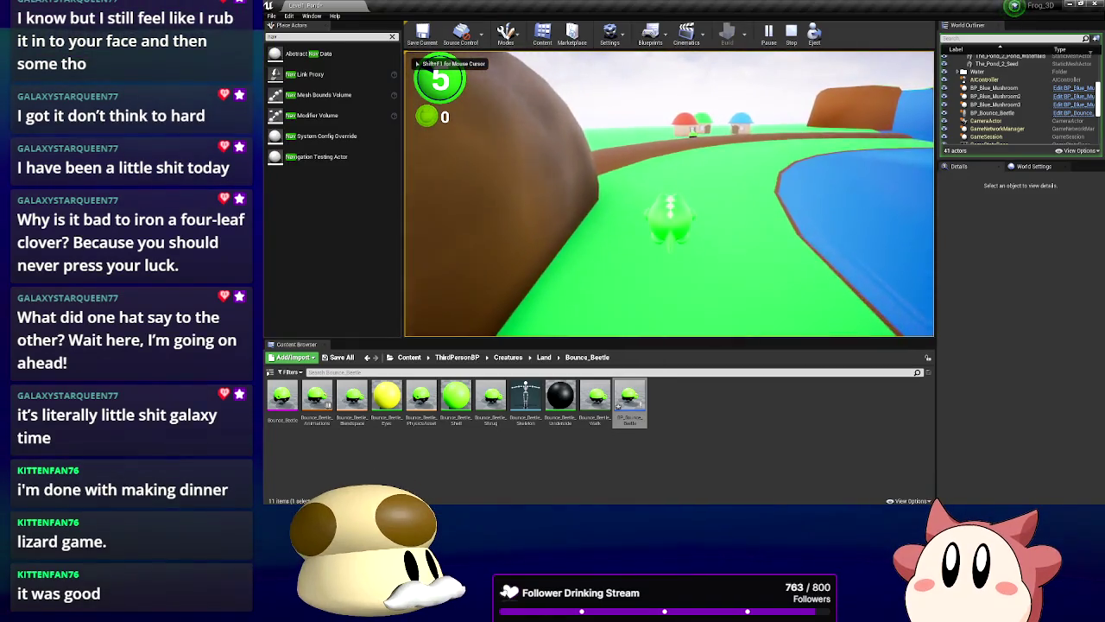
key("w")
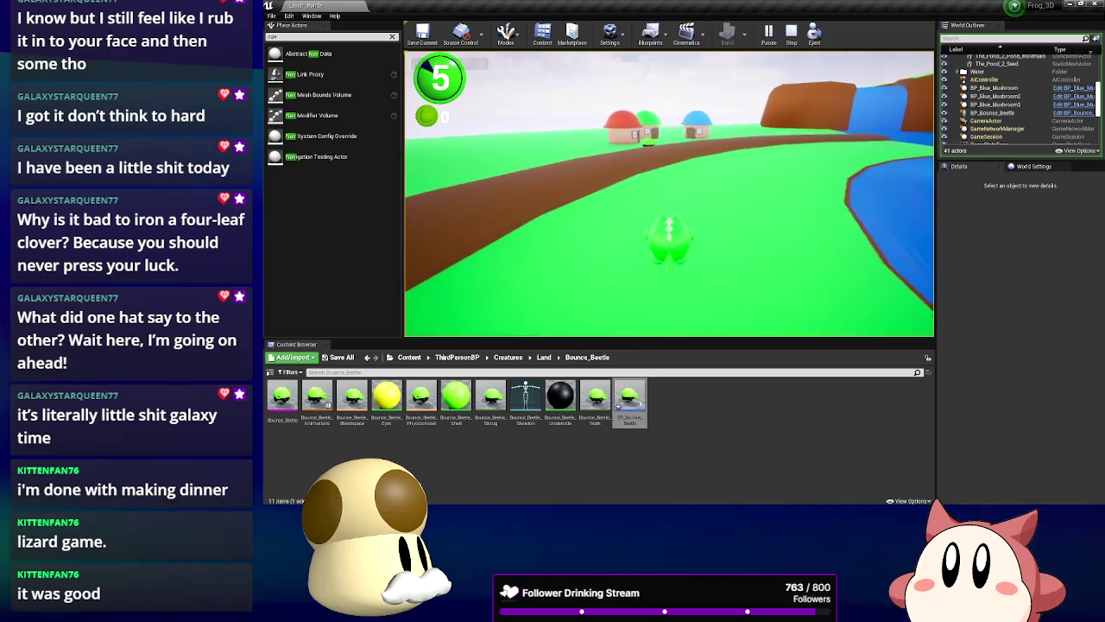
key("w")
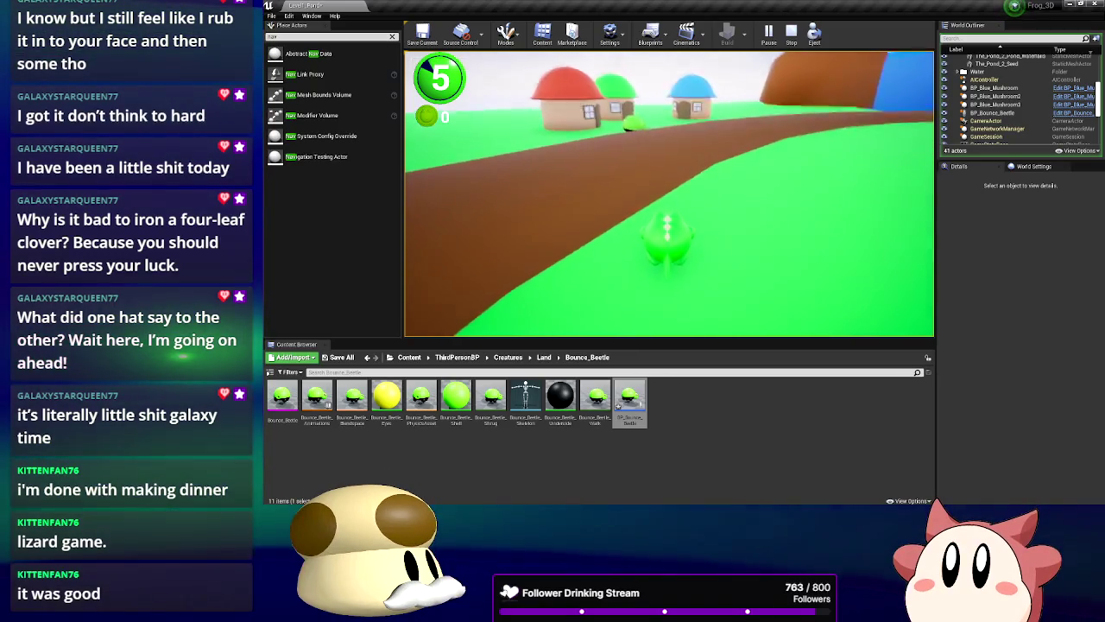
key("w")
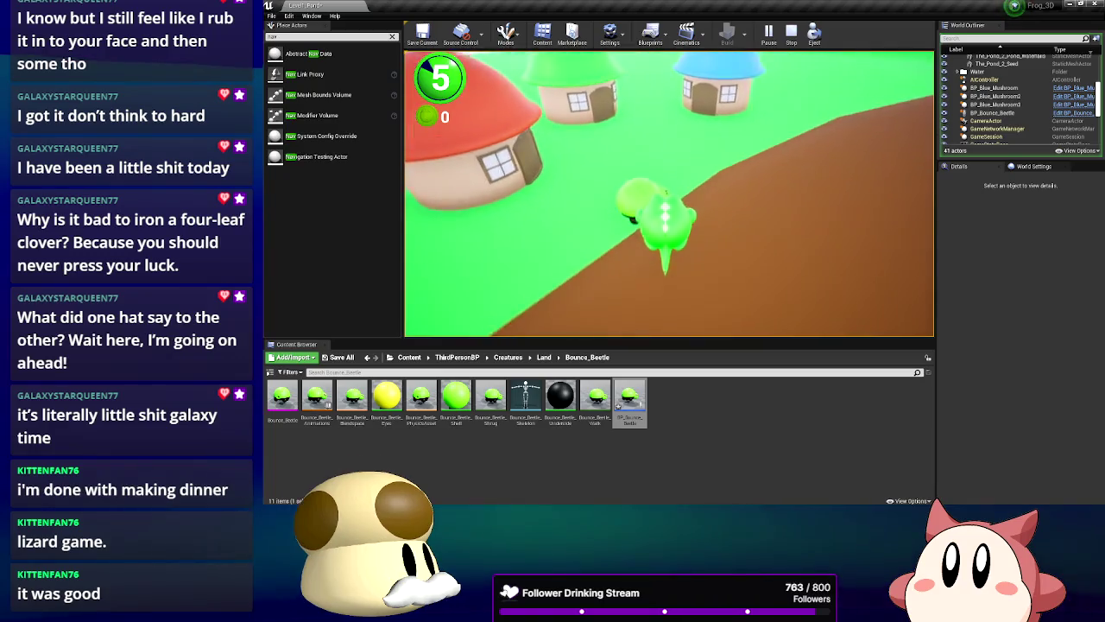
key("w")
key("w")
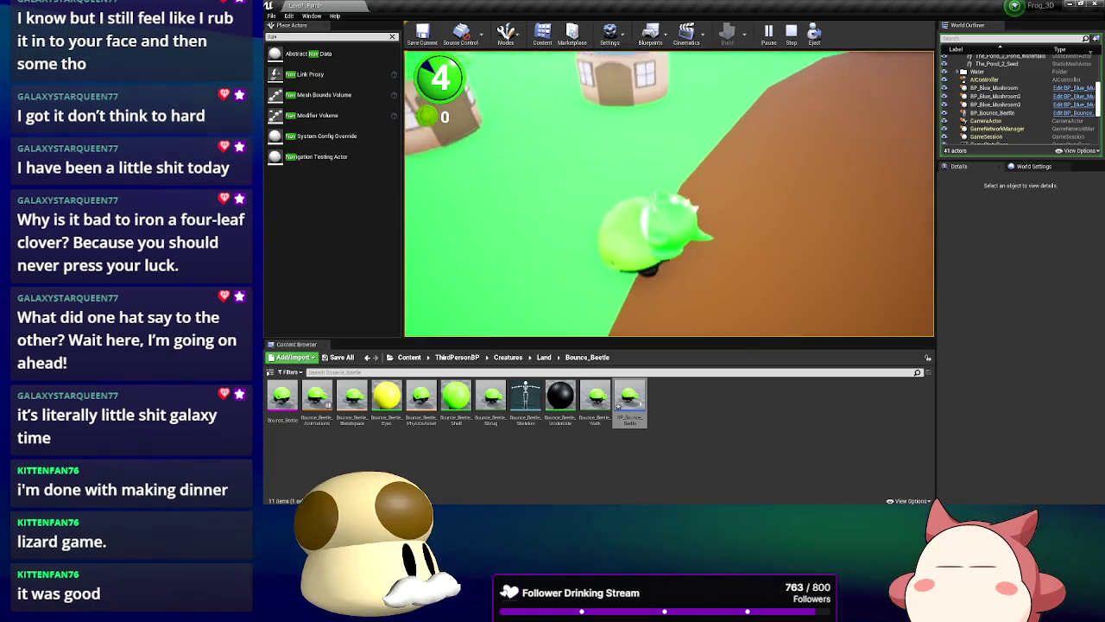
key("w")
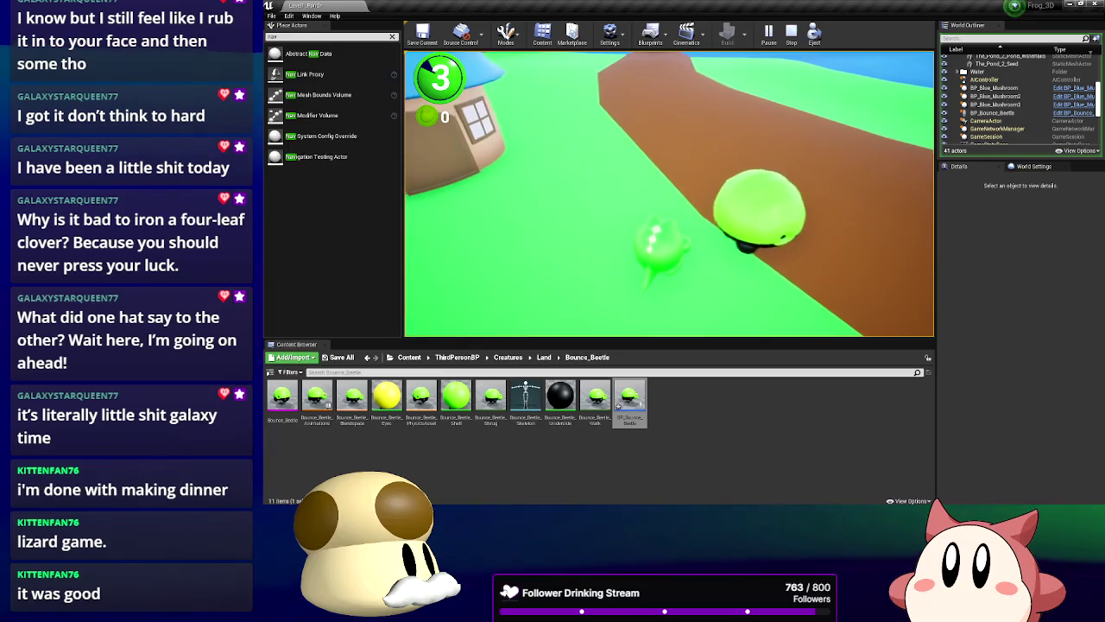
key("s")
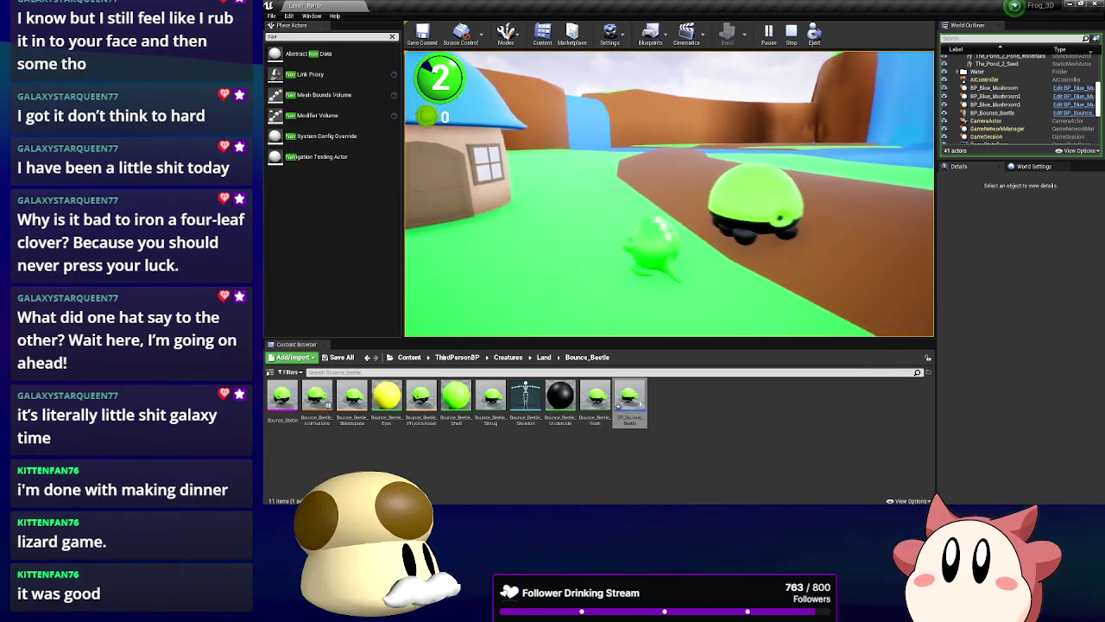
key("w")
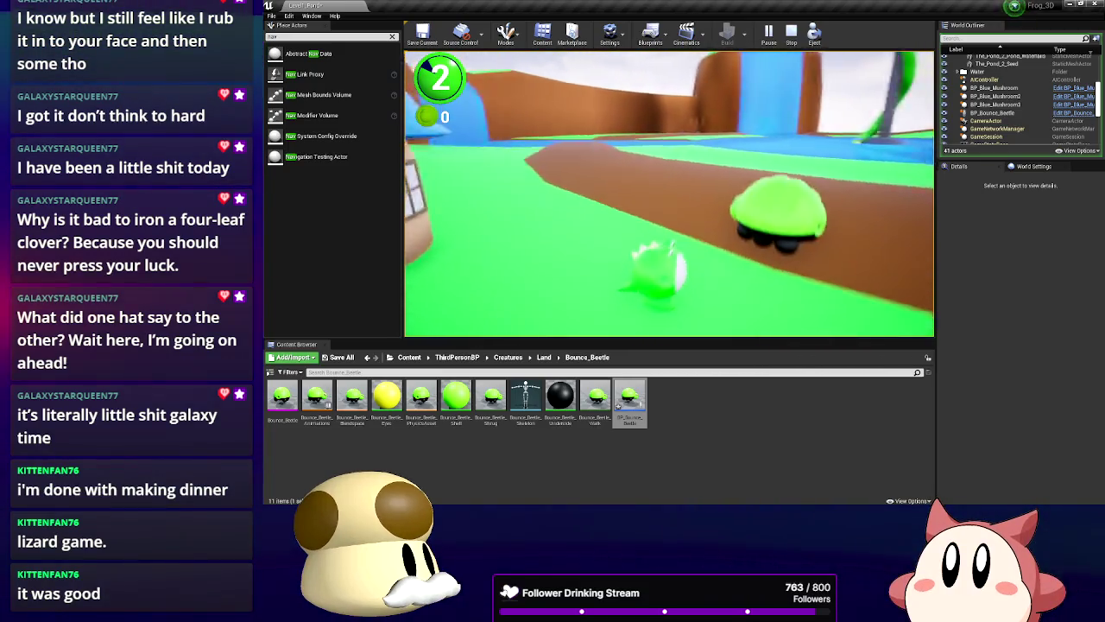
key("s")
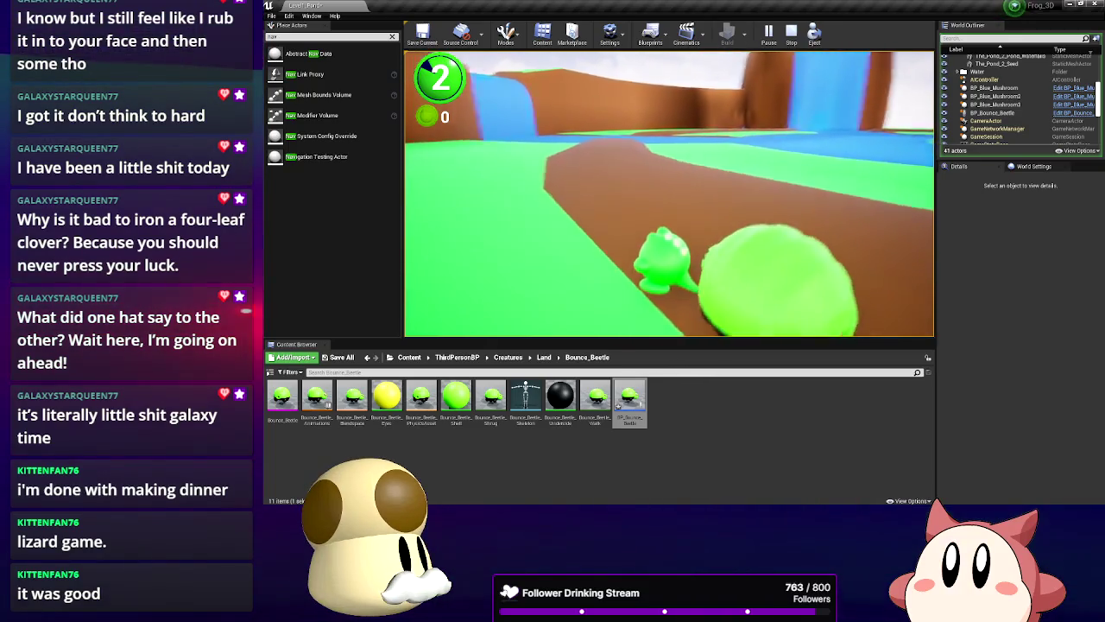
key("s")
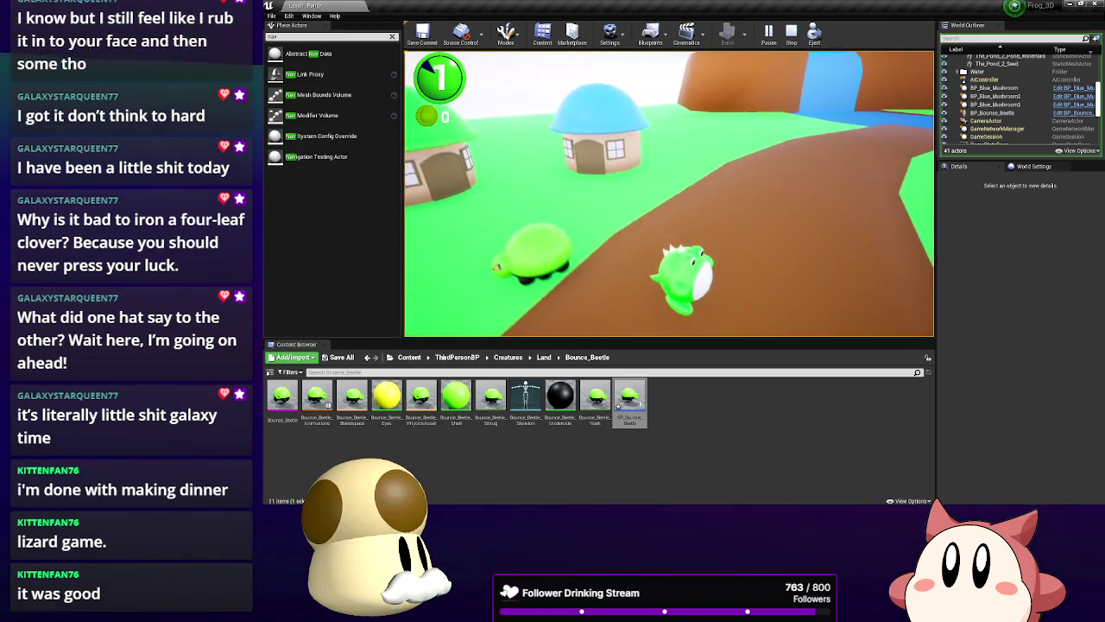
key("Escape")
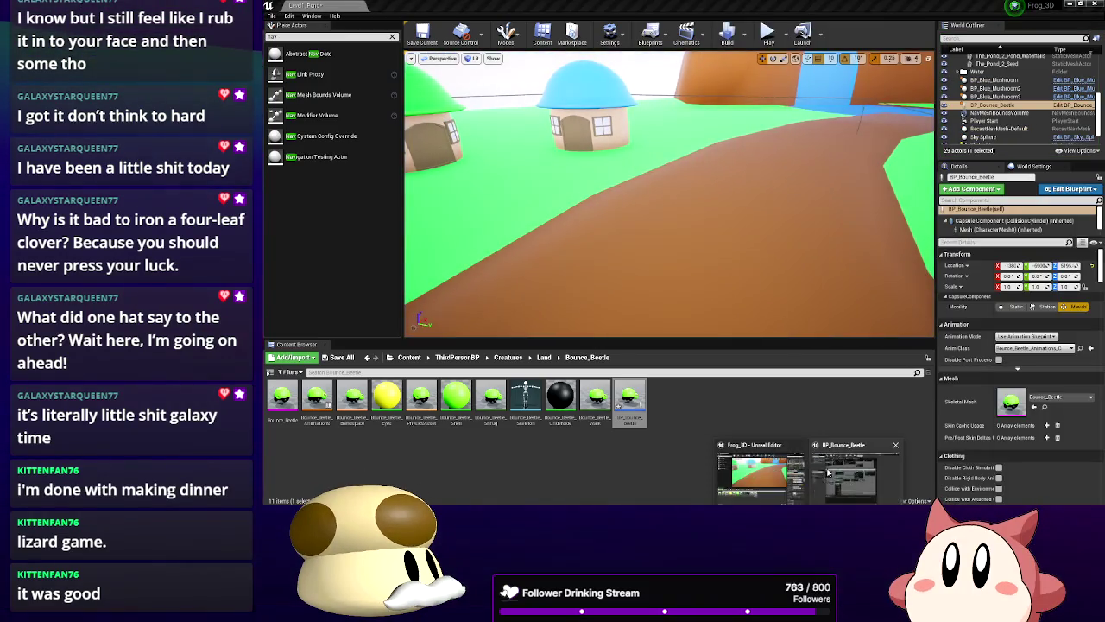
Add a Launch Character node fed by the scaled bounce vector and targeting the cast player
left_click(827, 472)
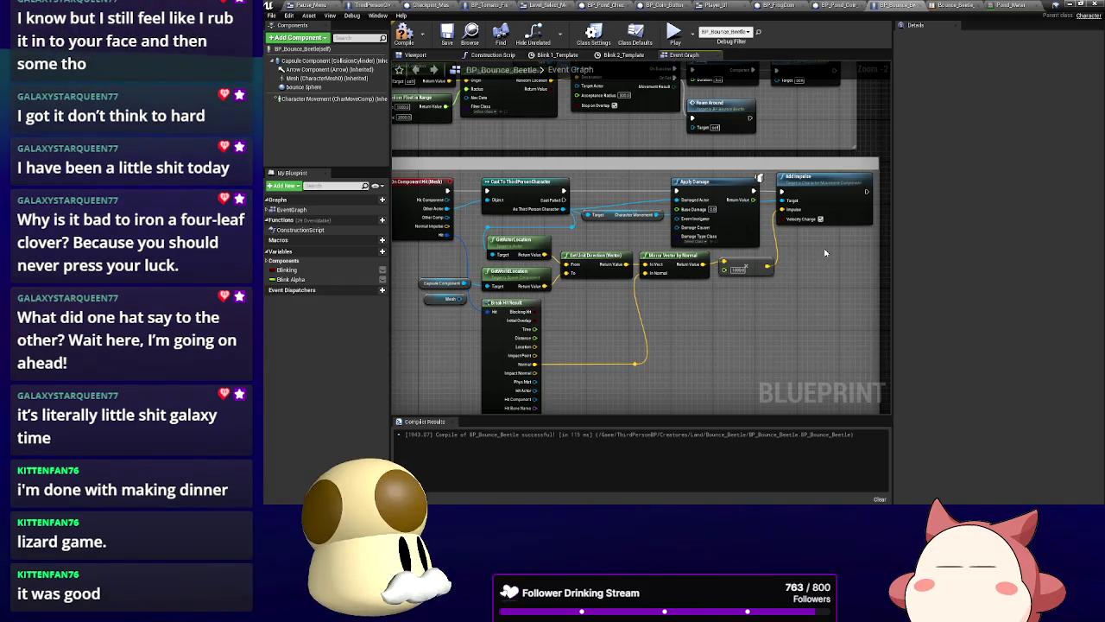
mouse_move(813, 255)
left_mouse_down()
mouse_move(636, 409)
mouse_move(660, 253)
left_mouse_up()
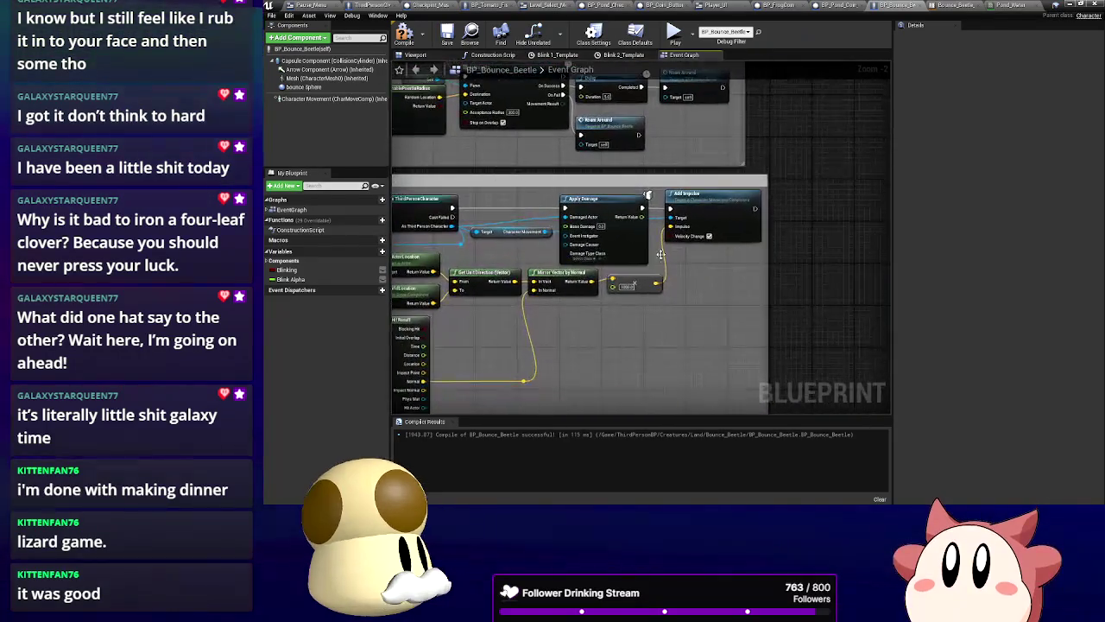
right_click(703, 301)
type("launch")
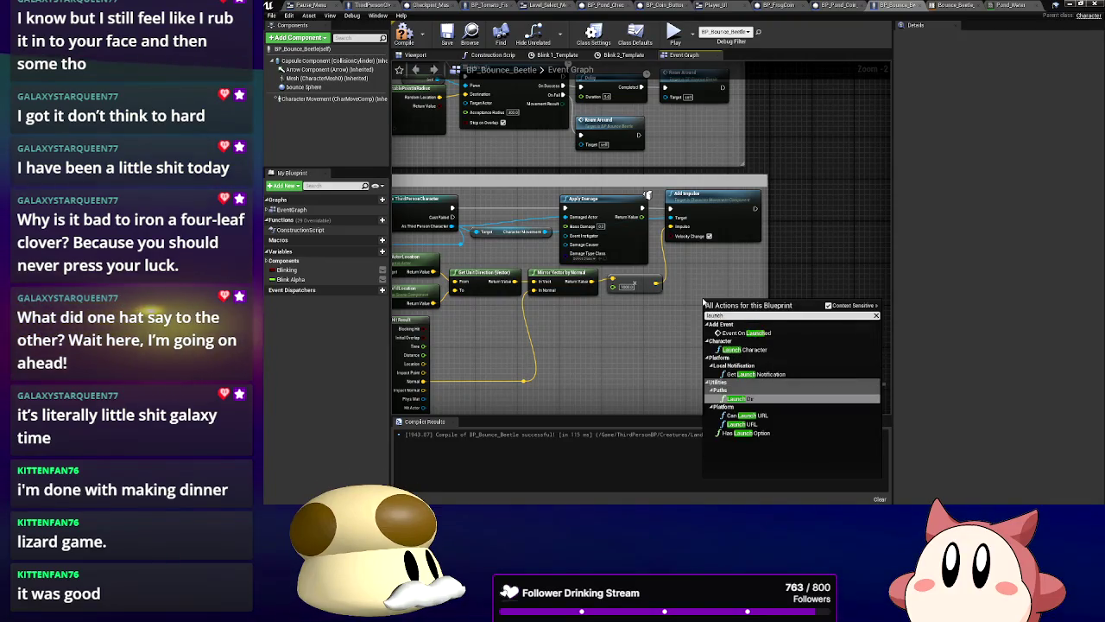
left_click(765, 348)
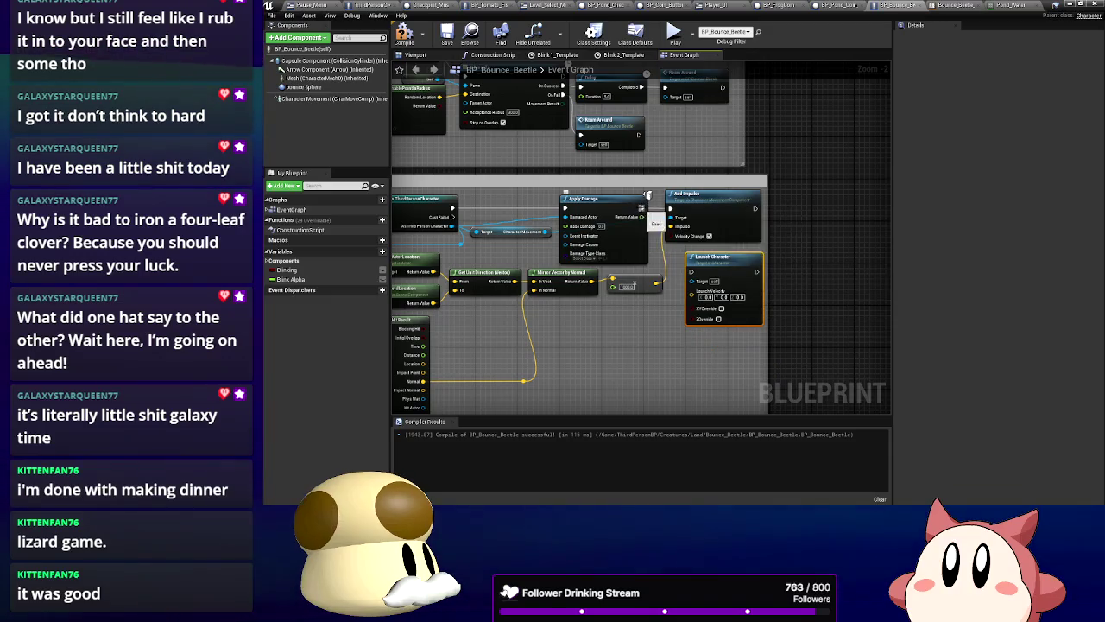
mouse_move(713, 279)
left_mouse_down()
mouse_move(693, 275)
mouse_move(690, 293)
left_mouse_up()
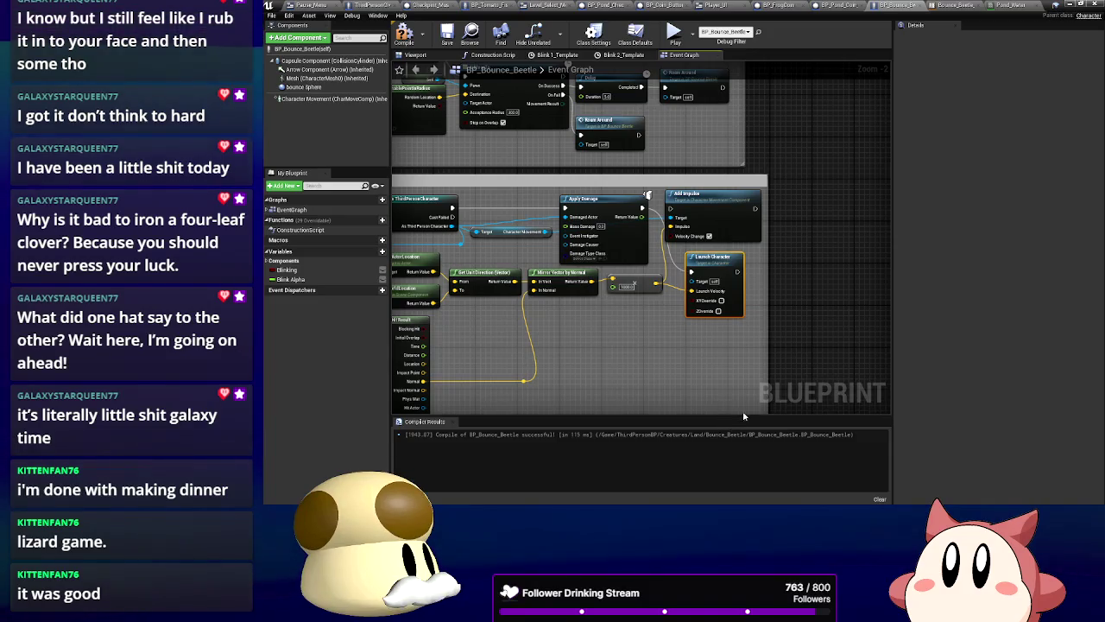
mouse_move(449, 229)
left_mouse_down()
mouse_move(703, 279)
mouse_move(692, 282)
left_mouse_up()
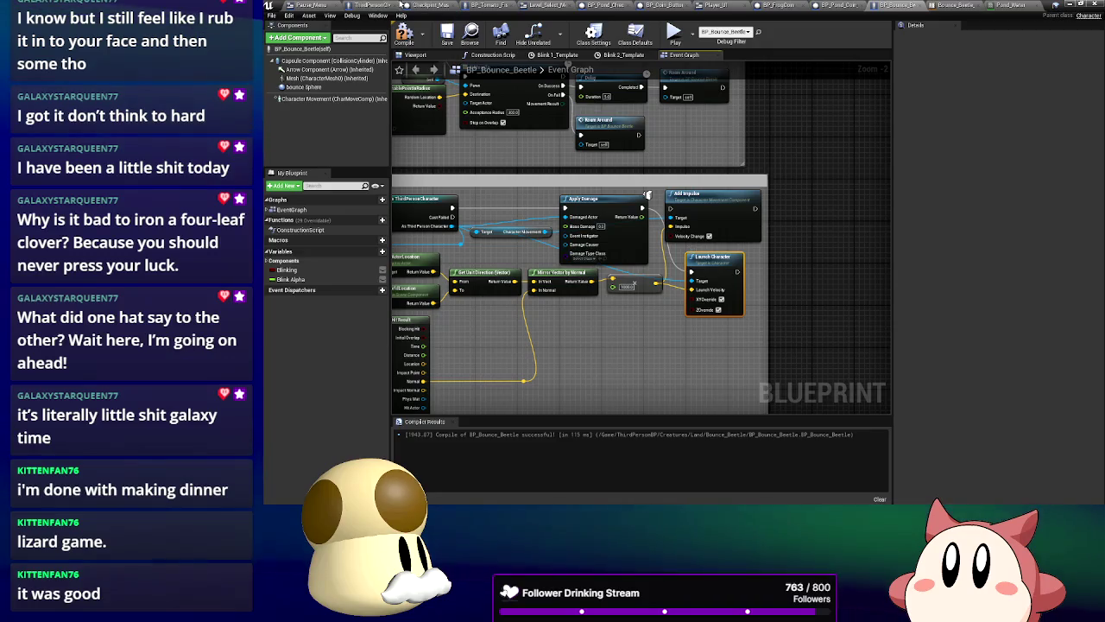
Recompile the beetle blueprint and start a playtest of the level
left_click(404, 35)
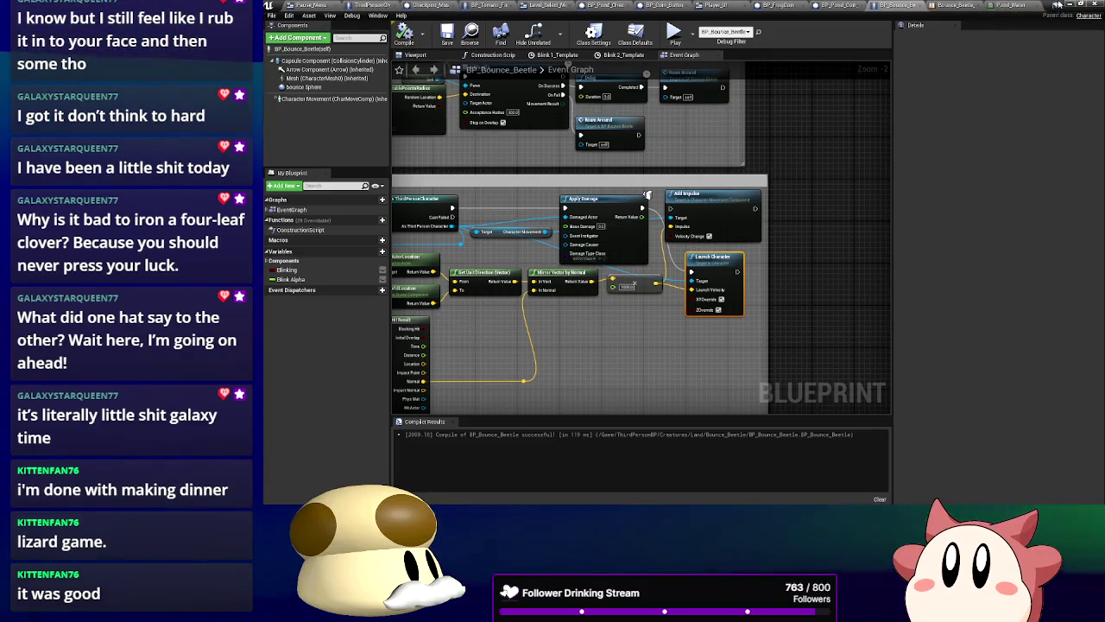
left_click(1057, 5)
left_click(768, 34)
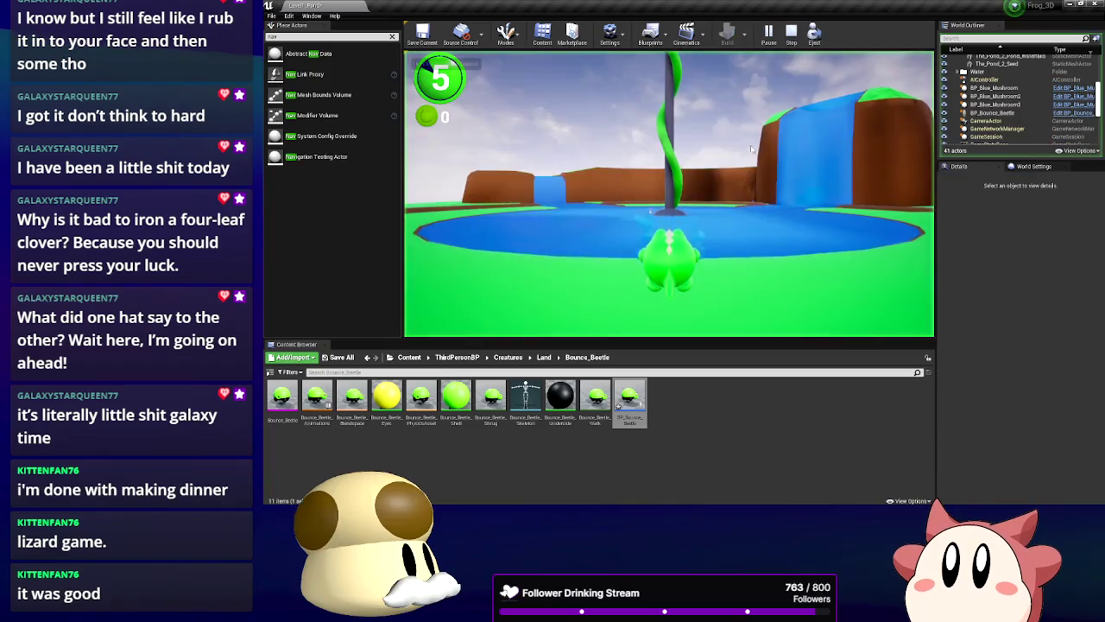
Walk the frog along the path, circling and bumping into the Bounce Beetle, then stop the game
left_click(753, 145)
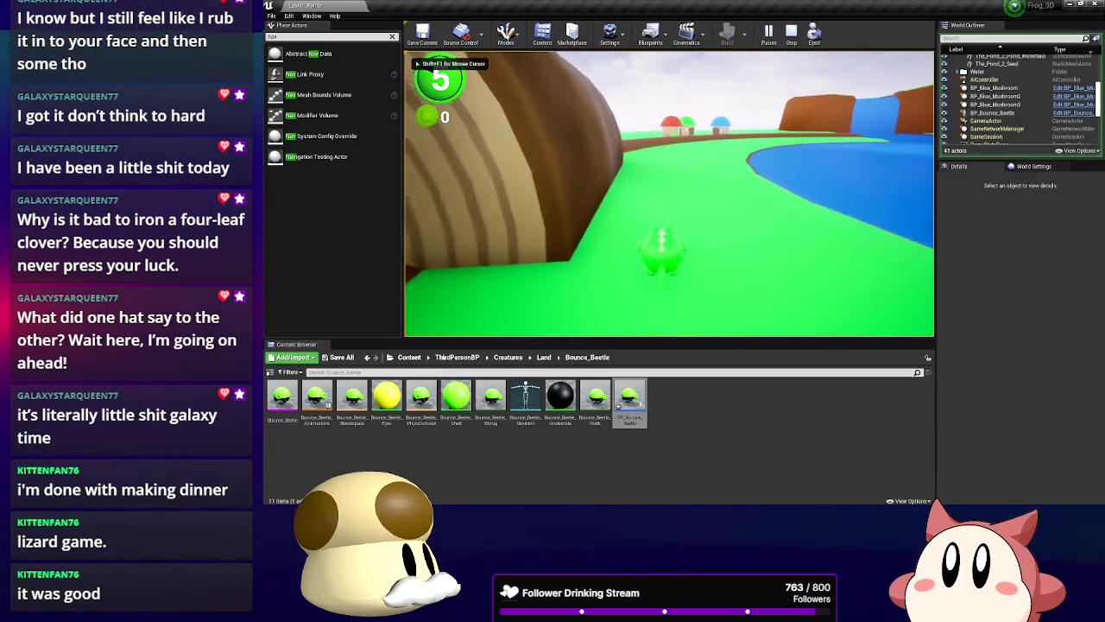
key("w")
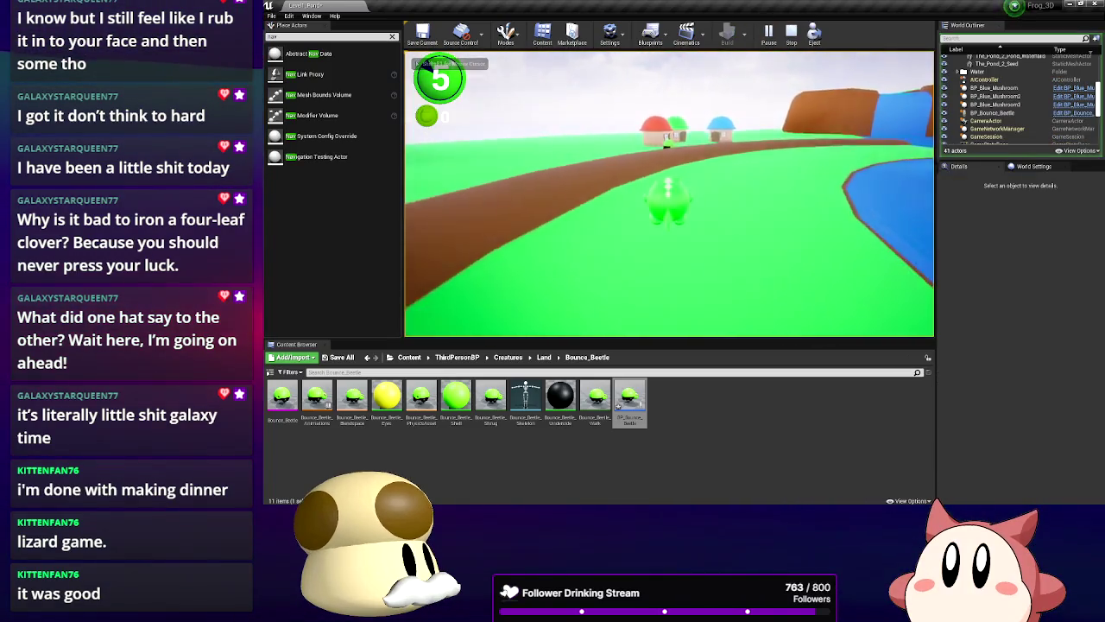
key("w")
key("w")
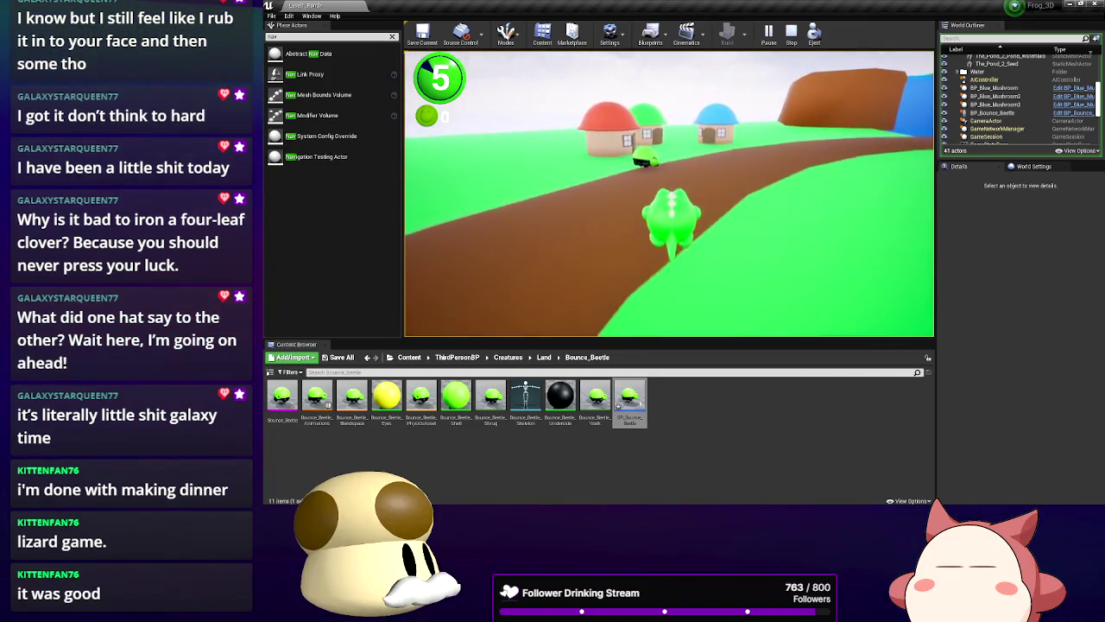
key("w")
key("w")
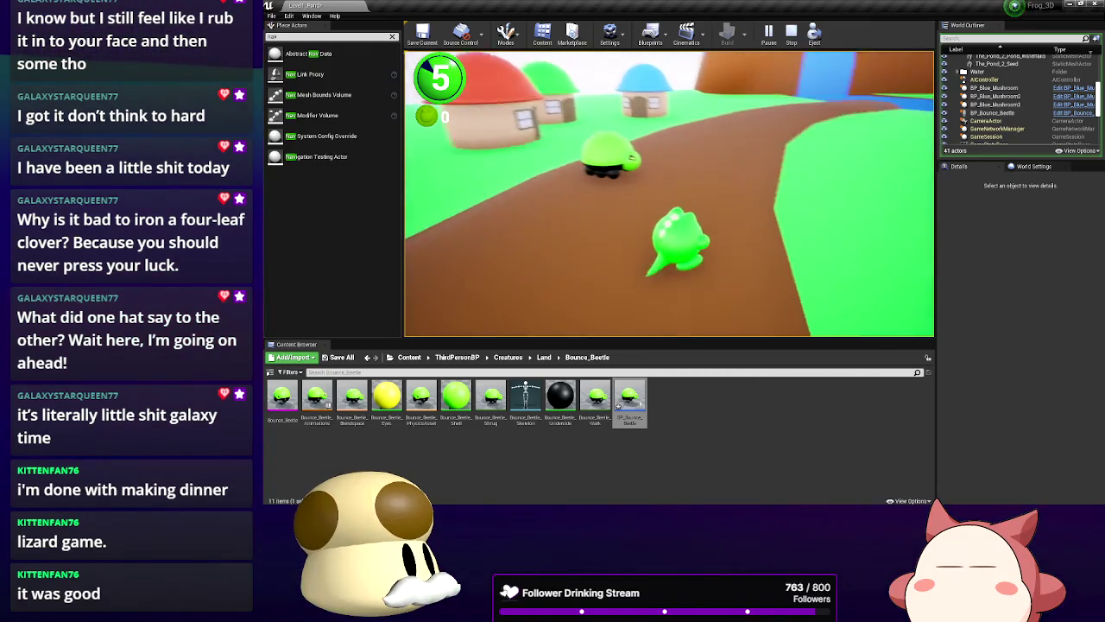
key("w")
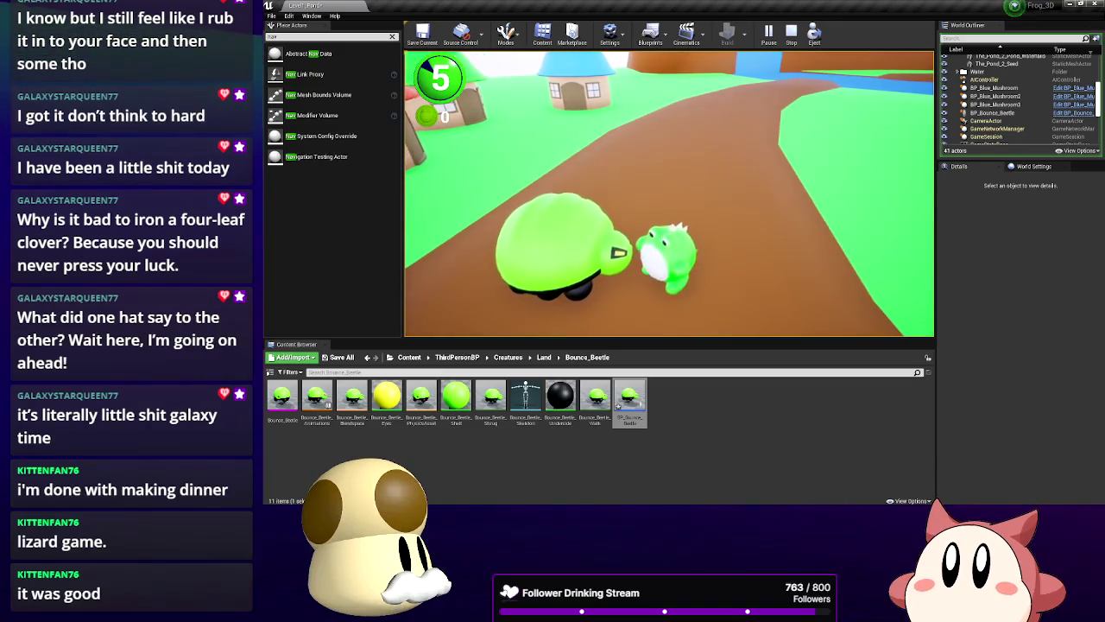
key("w")
key("a")
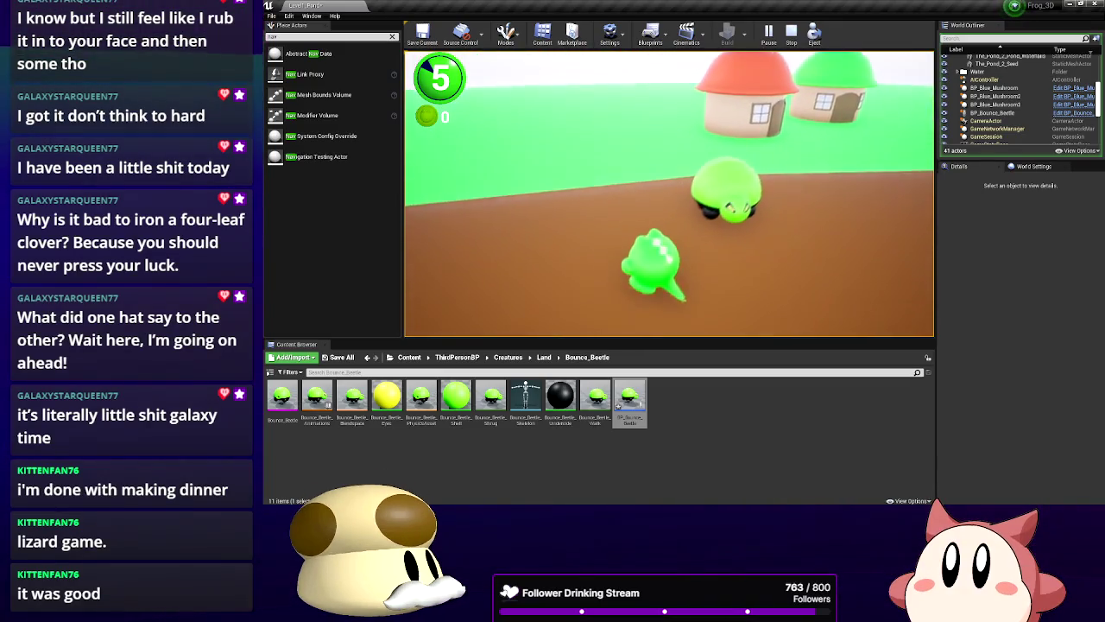
key("w")
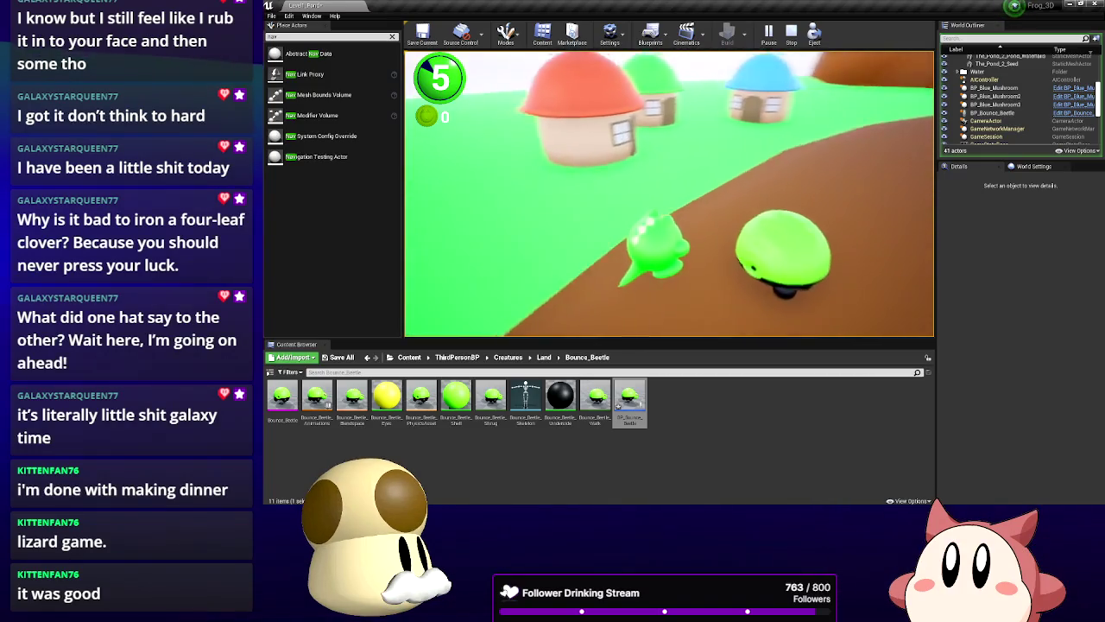
key("d")
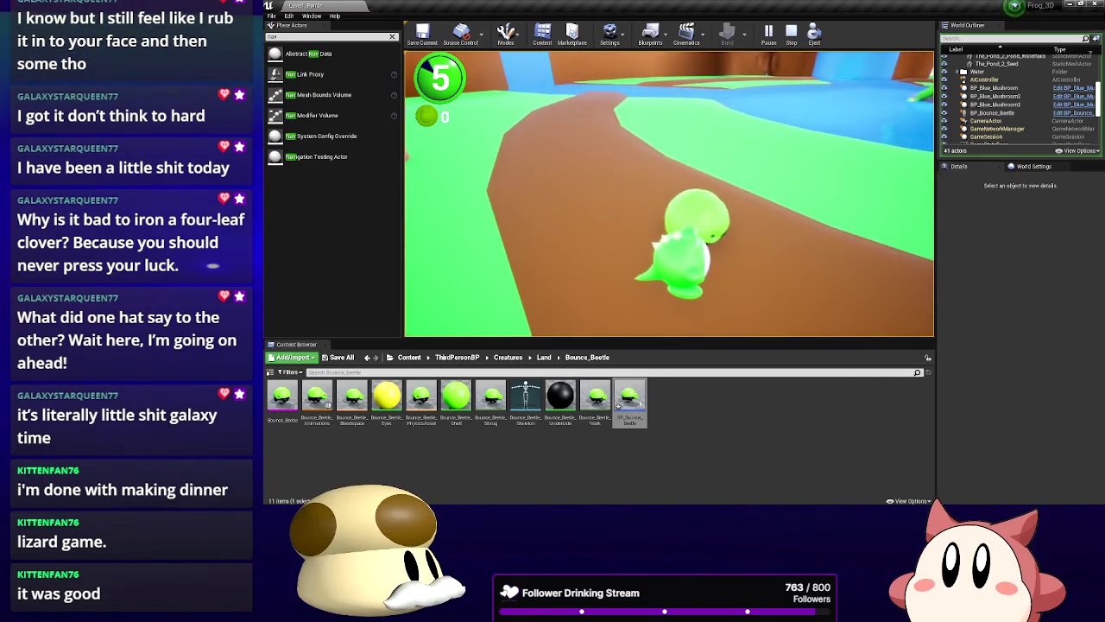
key("w")
key("d")
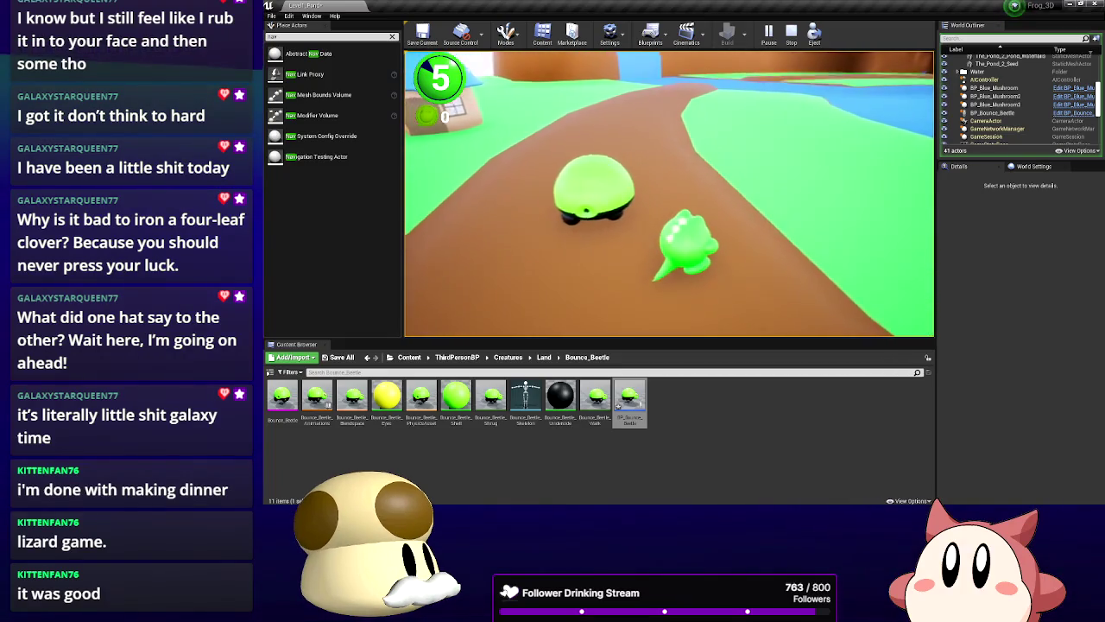
key("s")
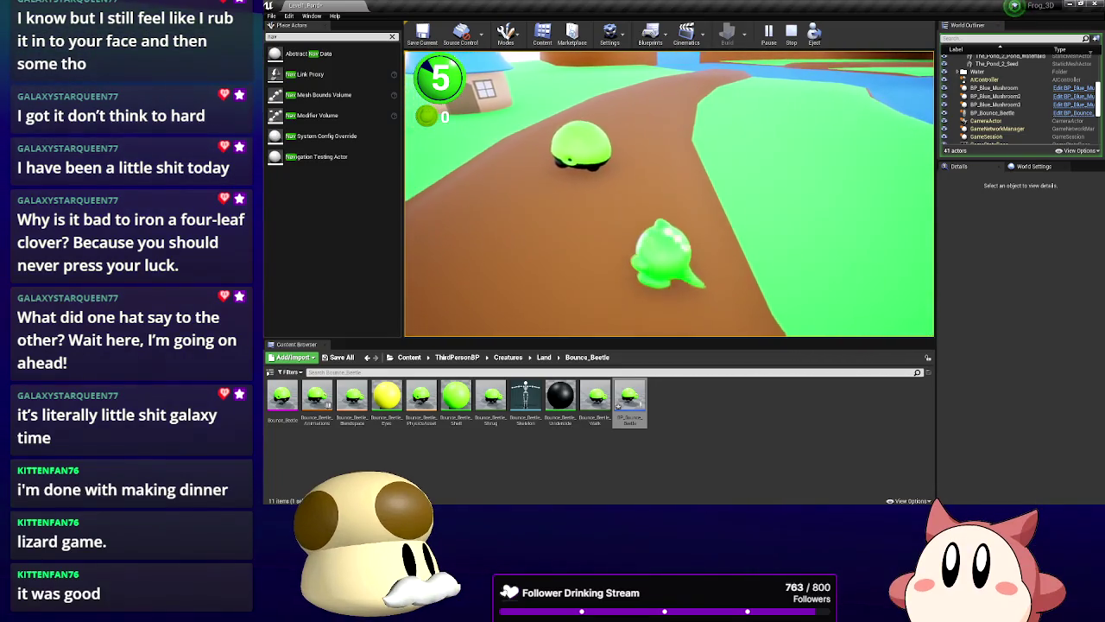
key("w")
key("a")
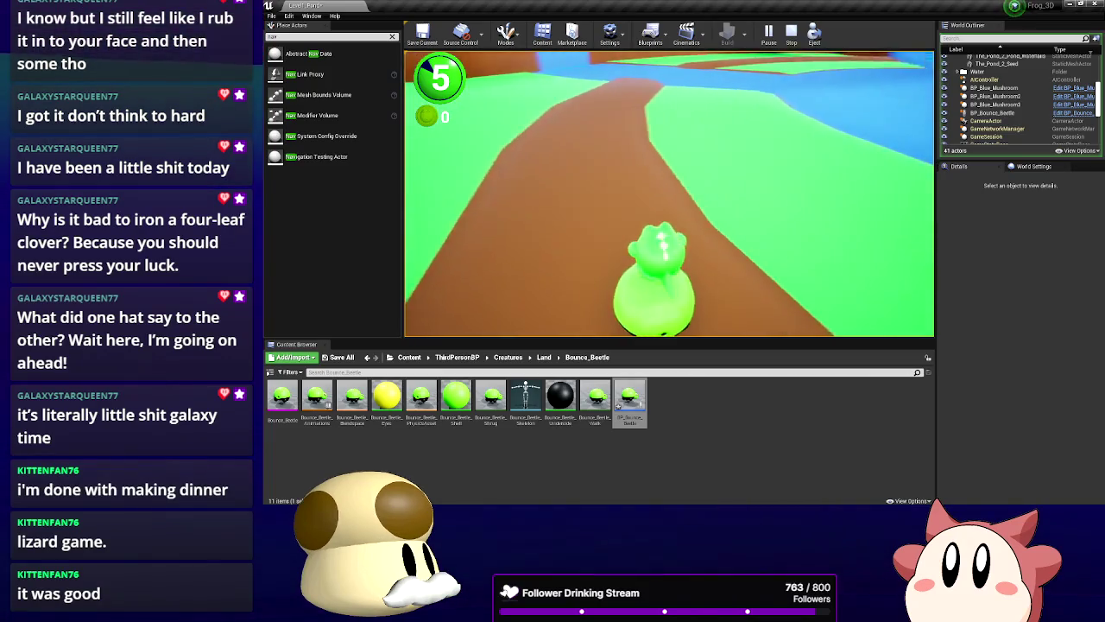
key("w")
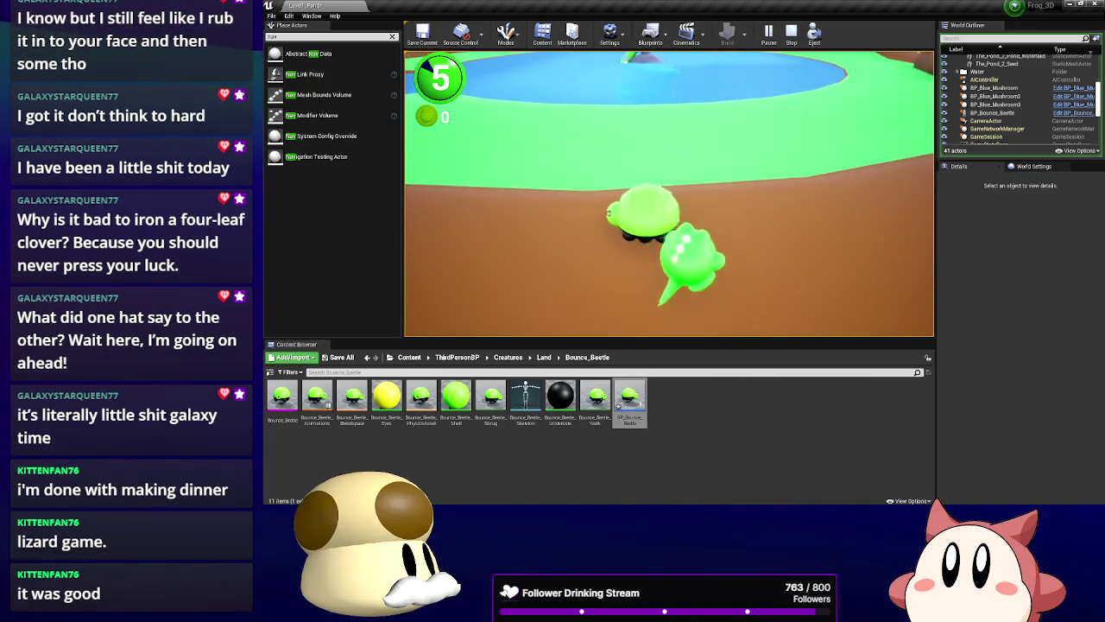
key("w")
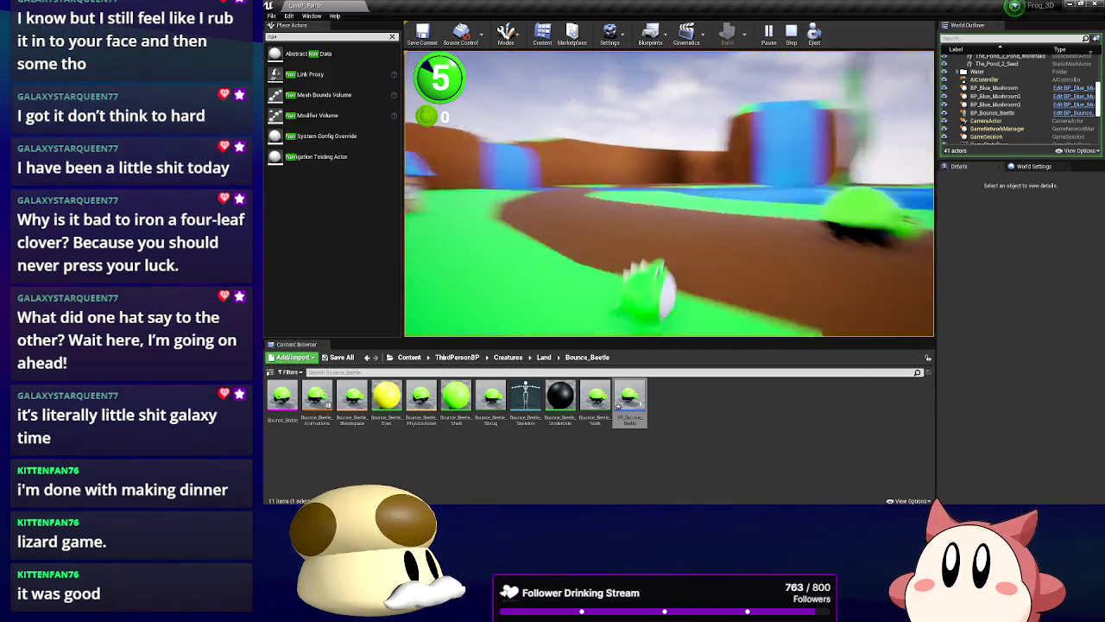
key("Escape")
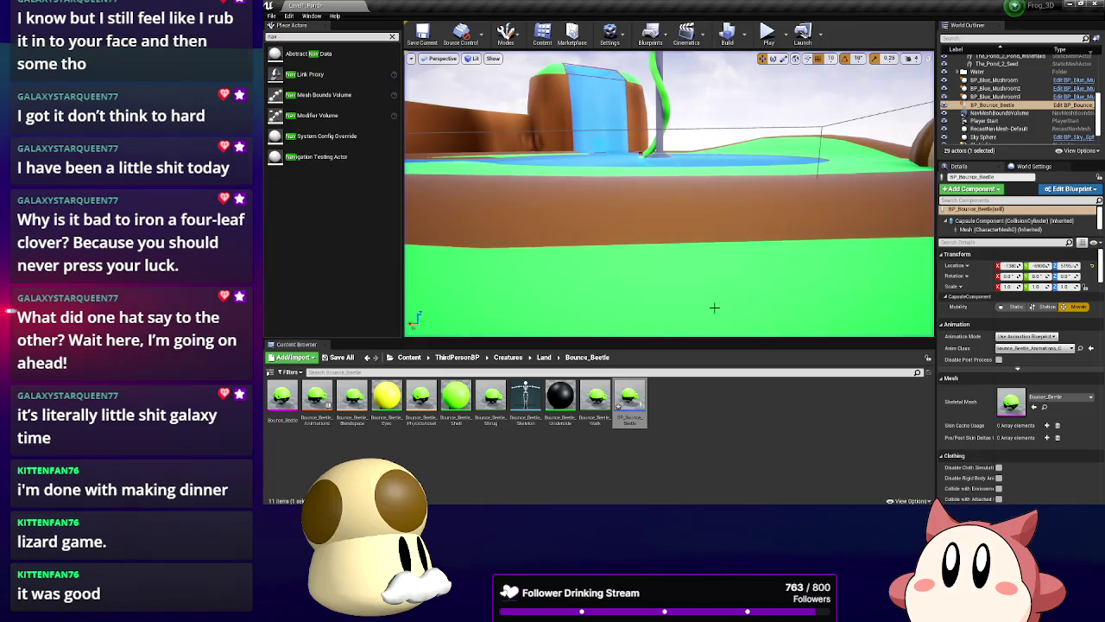
Raise BP_Bounce_Beetle's 1000.0 launch strength multiplier, close the Blueprint, and start a playtest
double_click(618, 404)
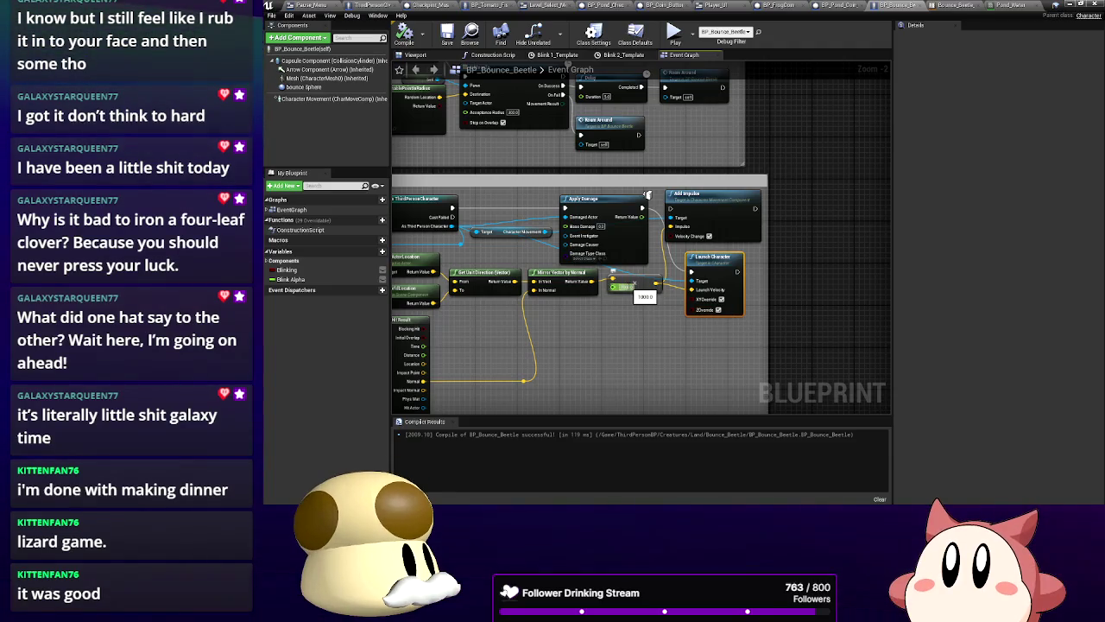
left_click(628, 287)
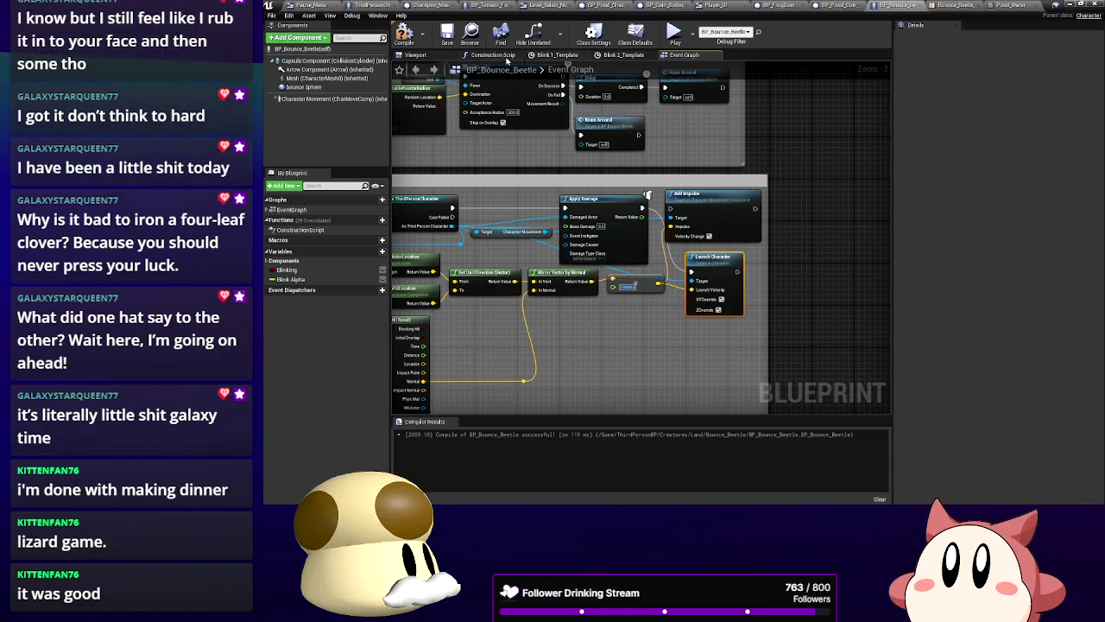
left_click(1069, 5)
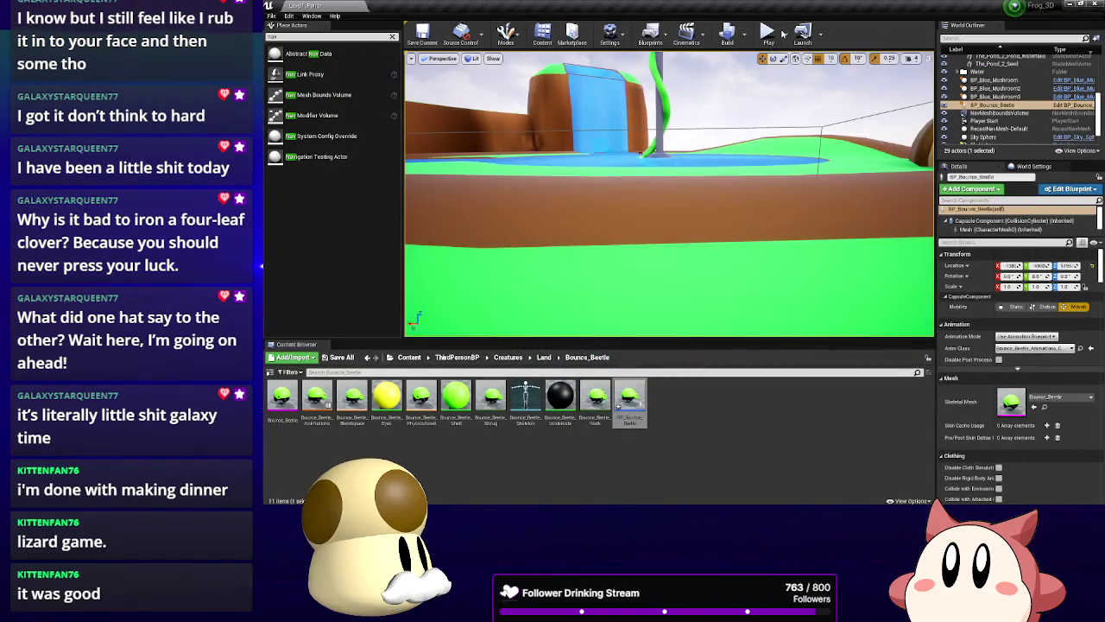
left_click(768, 34)
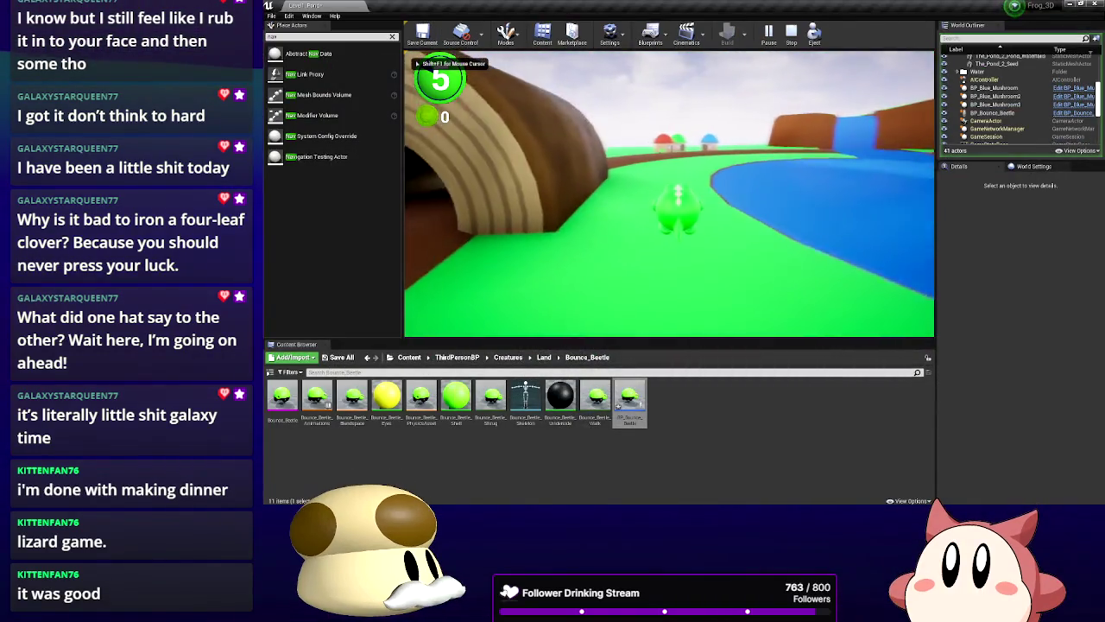
Walk the frog past the log into the beetle to get launched high, then stop the game
key("w")
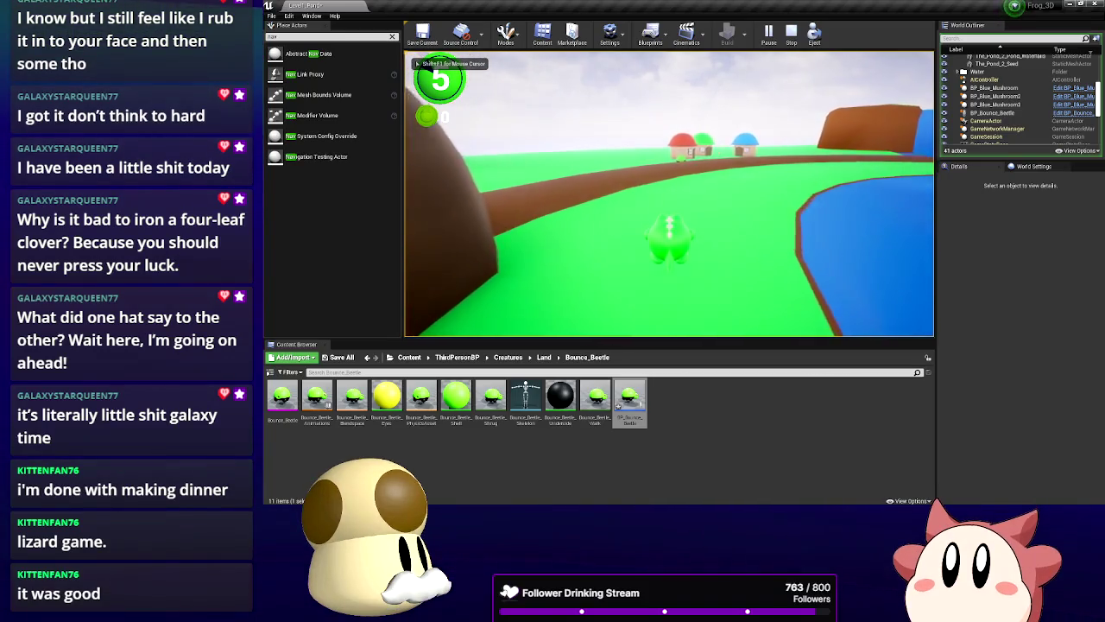
key("w")
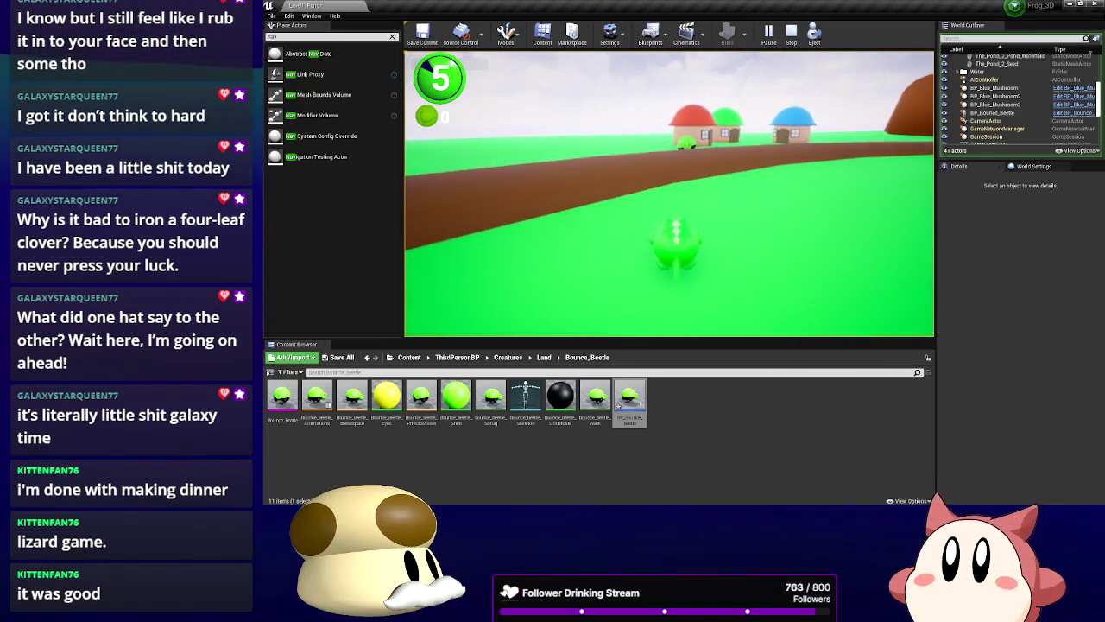
key("w")
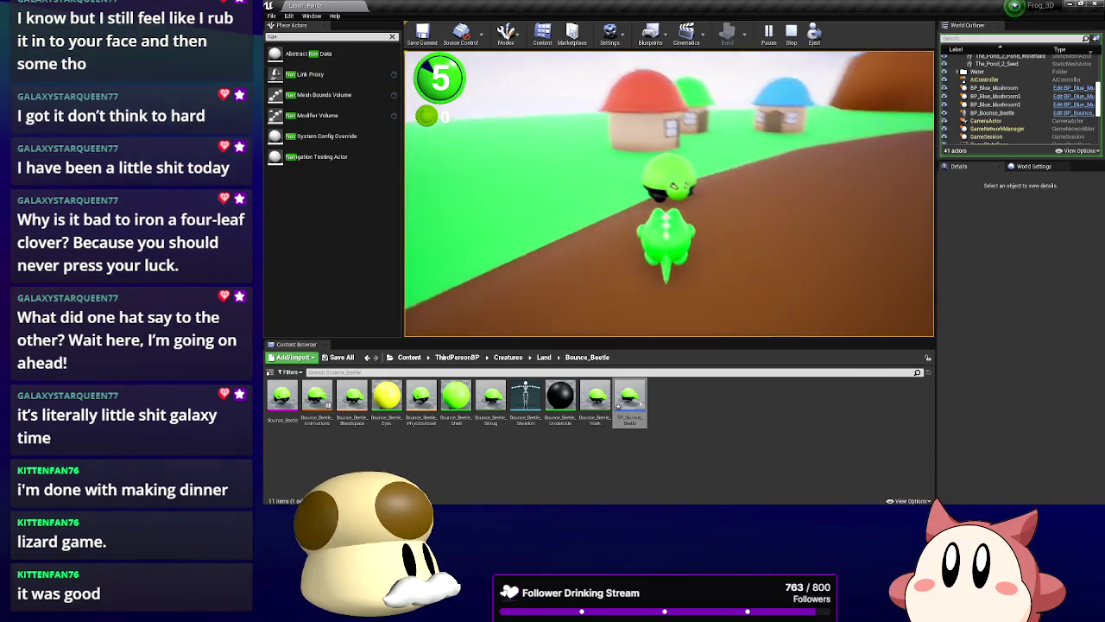
key("w")
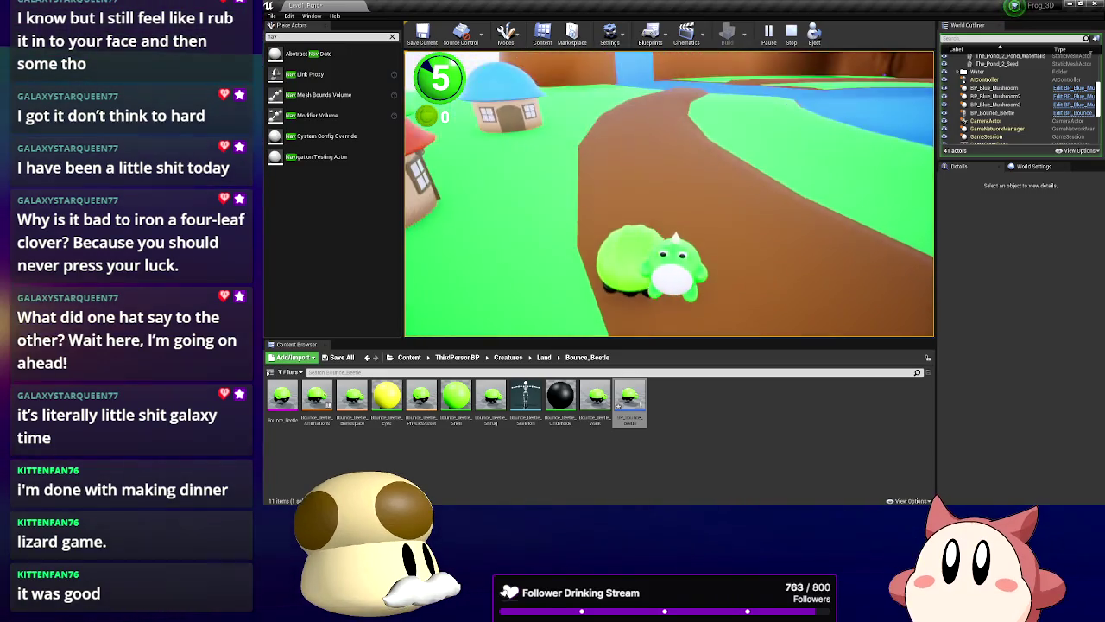
key("w")
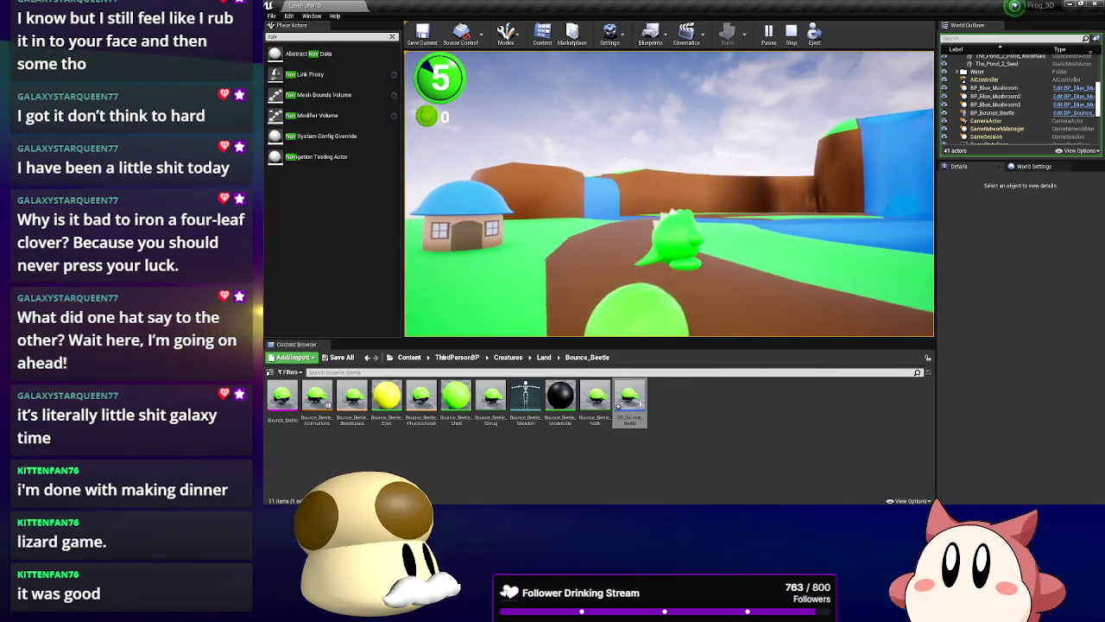
key("w")
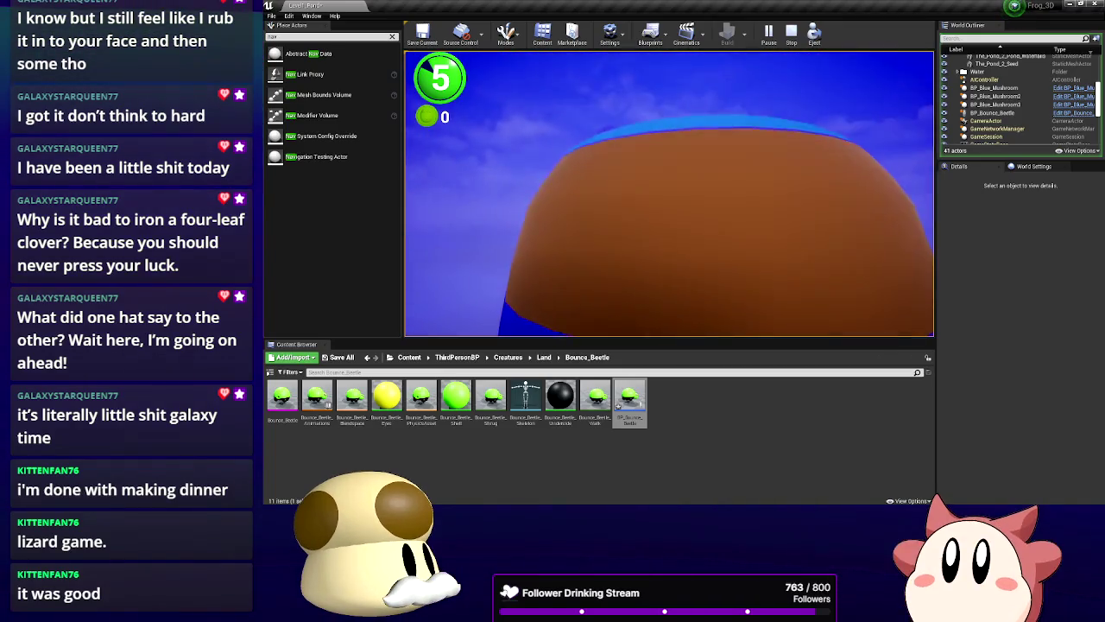
key("Escape")
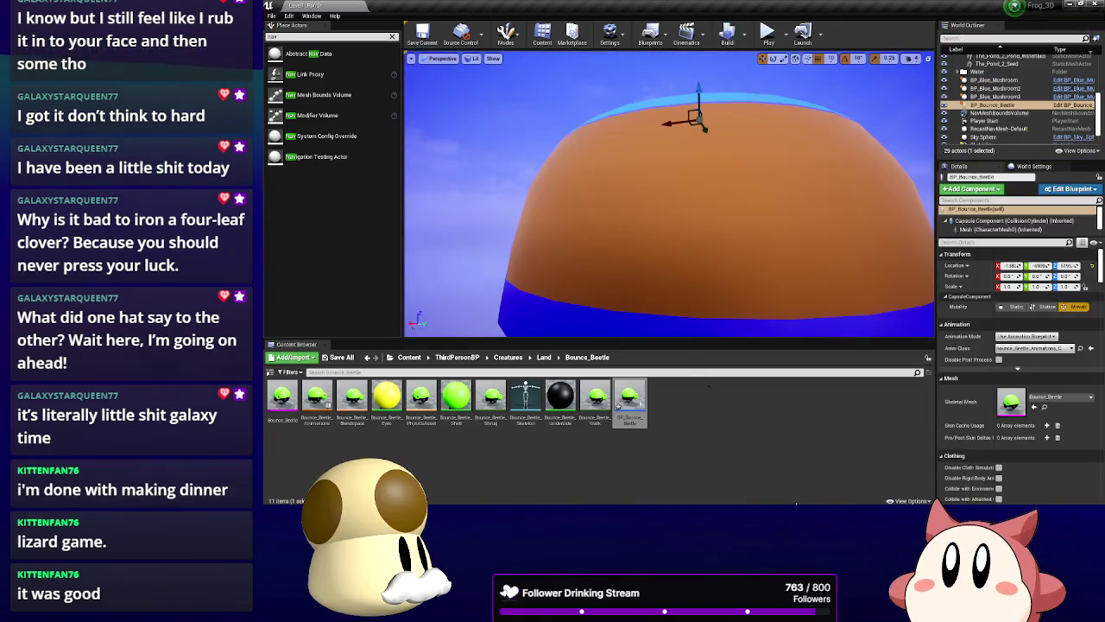
Recompile BP_Bounce_Beetle after its multiplier edit and start another playtest
double_click(629, 398)
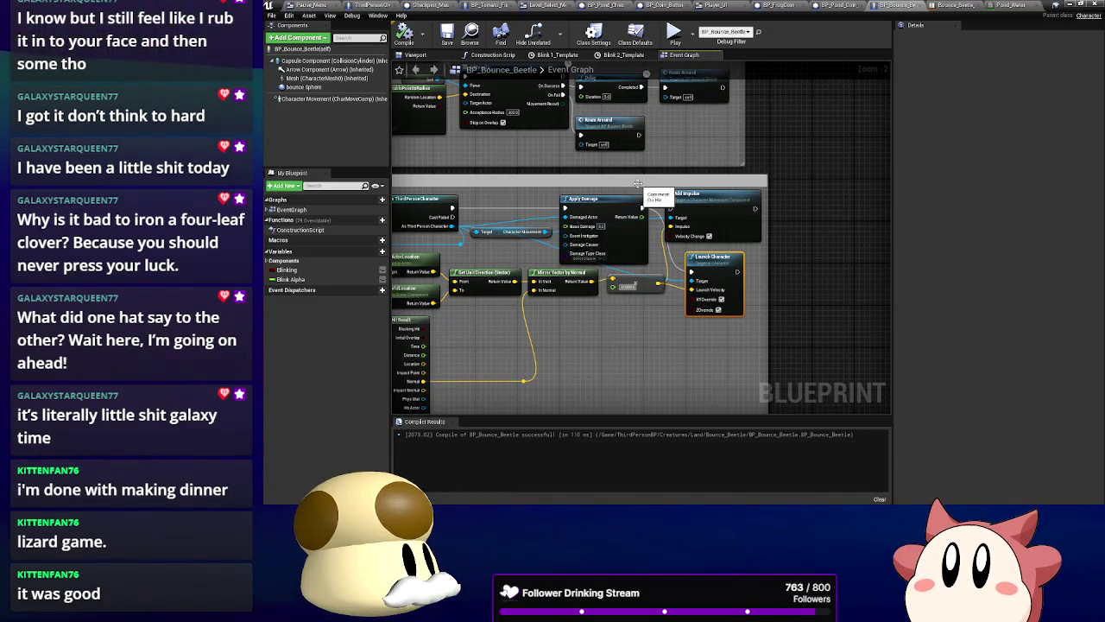
left_click(408, 37)
left_click(1071, 6)
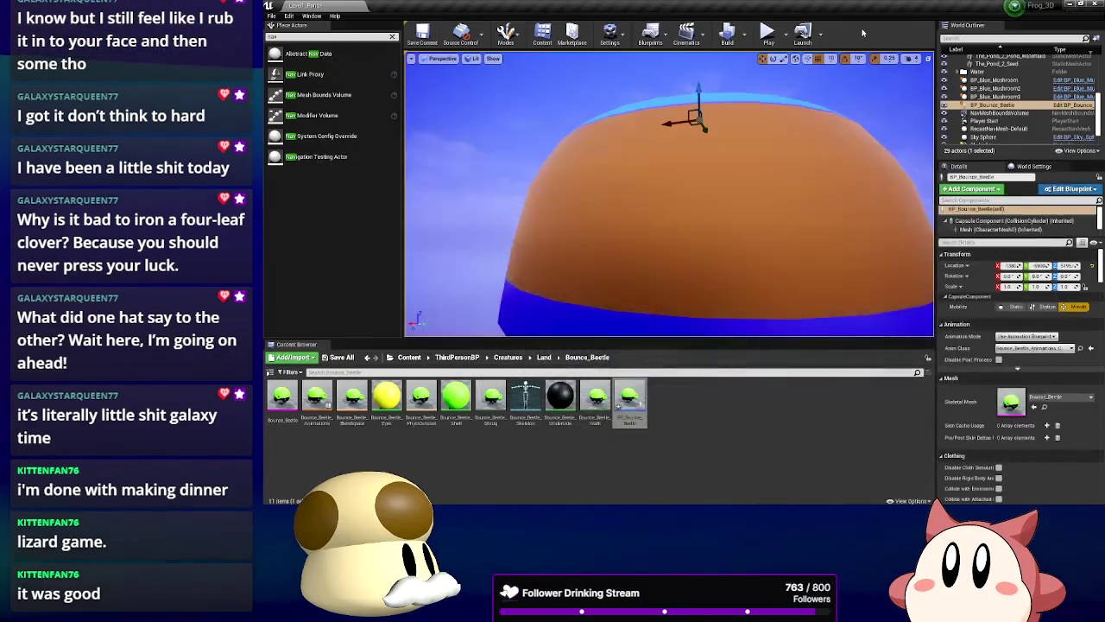
left_click(767, 34)
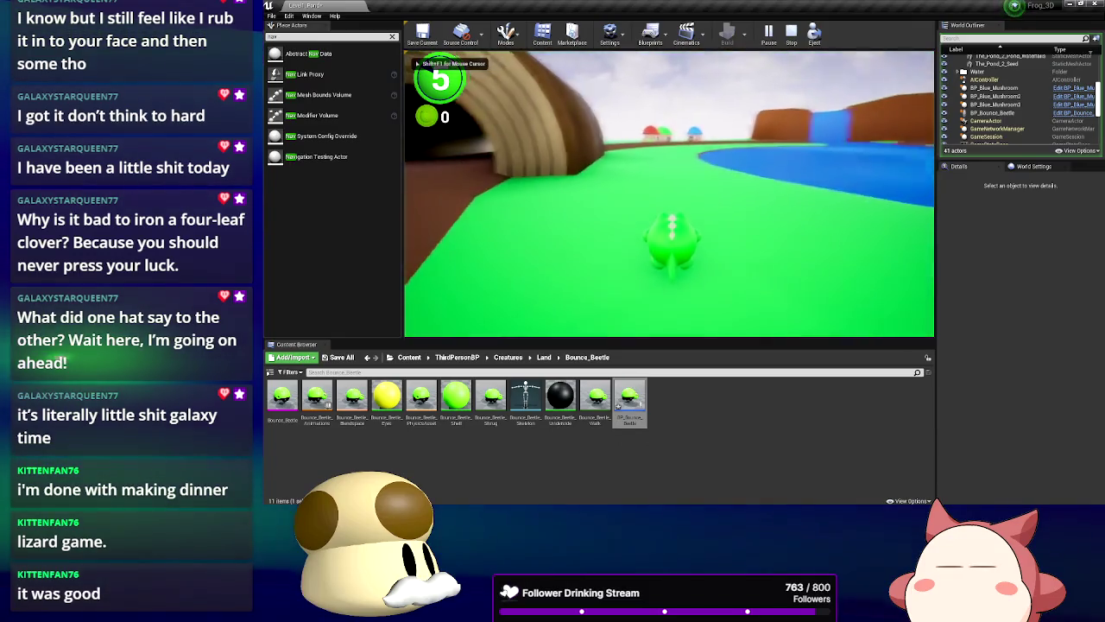
Walk the frog across the grass and along the brown path up to the Bounce Beetle
key("w")
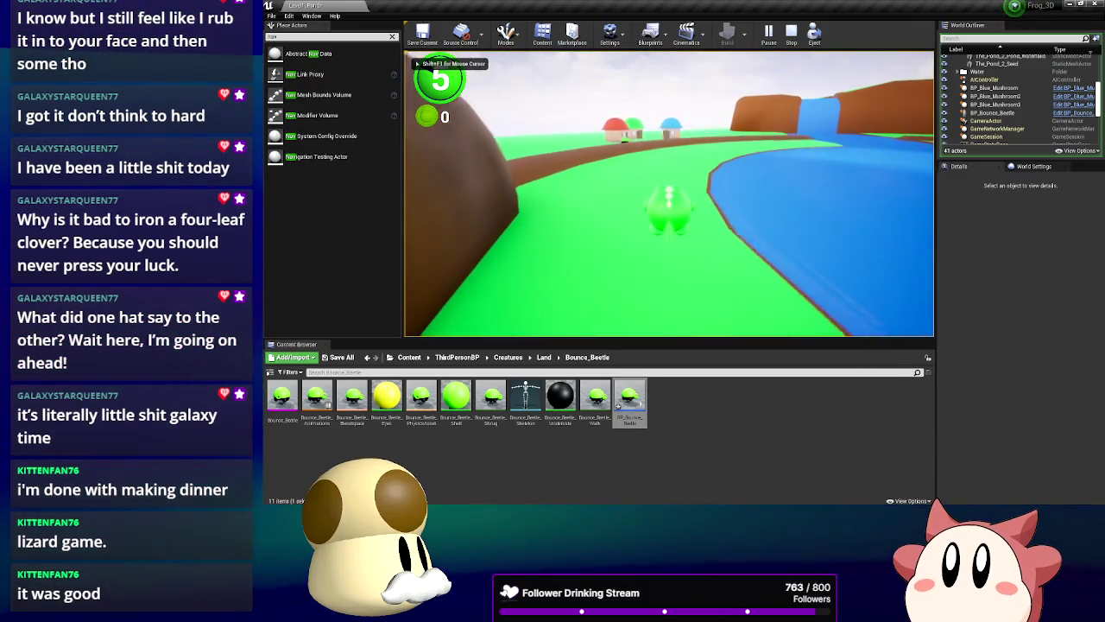
key("w")
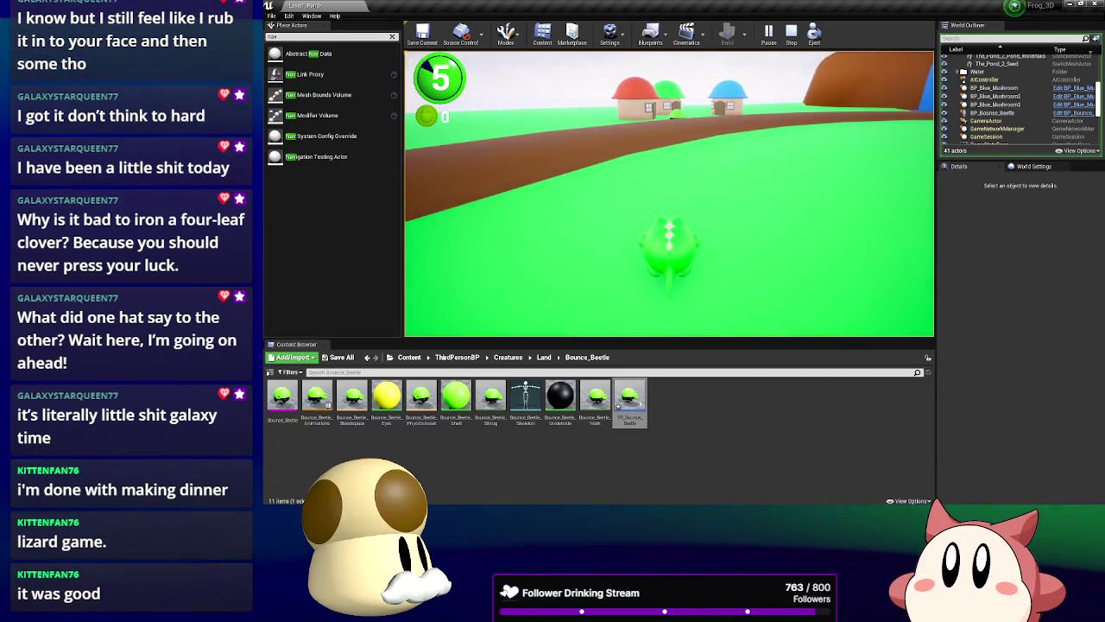
key("w")
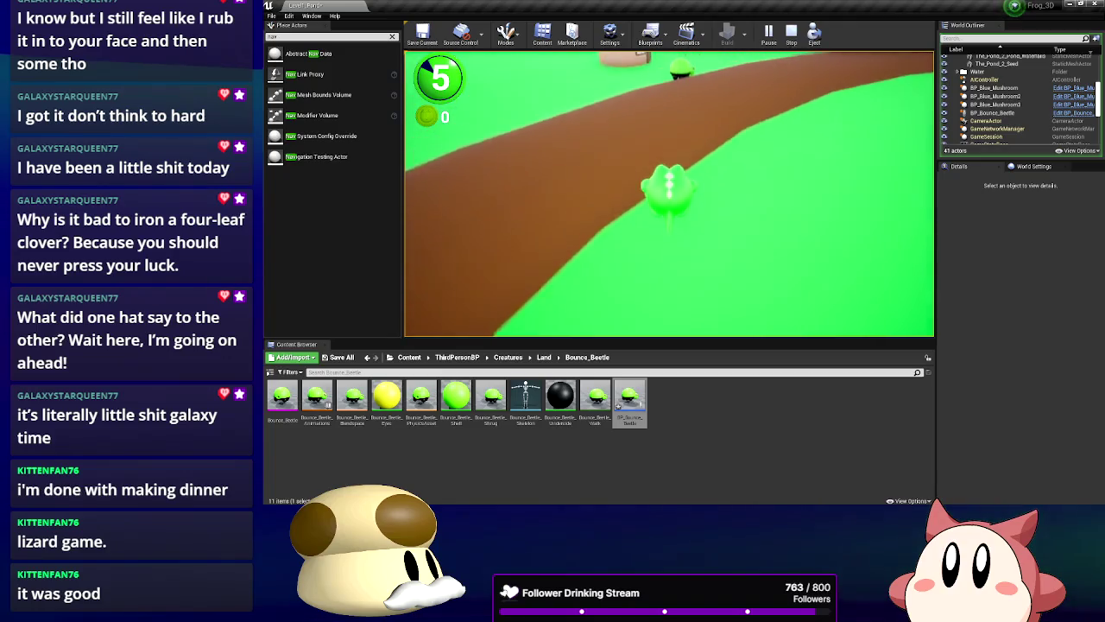
key("w")
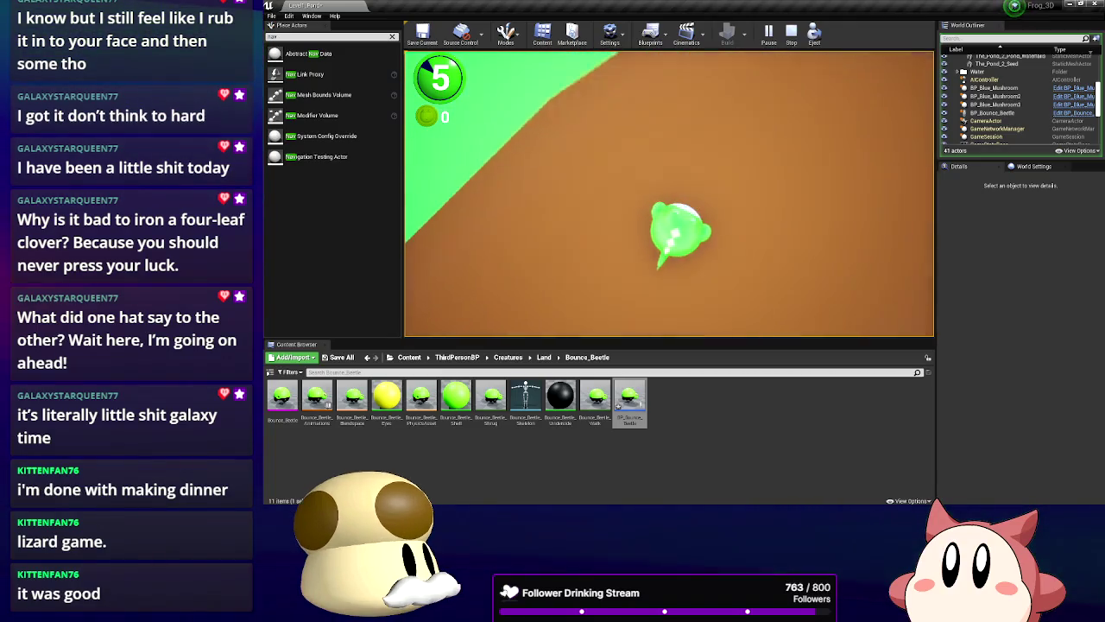
key("w")
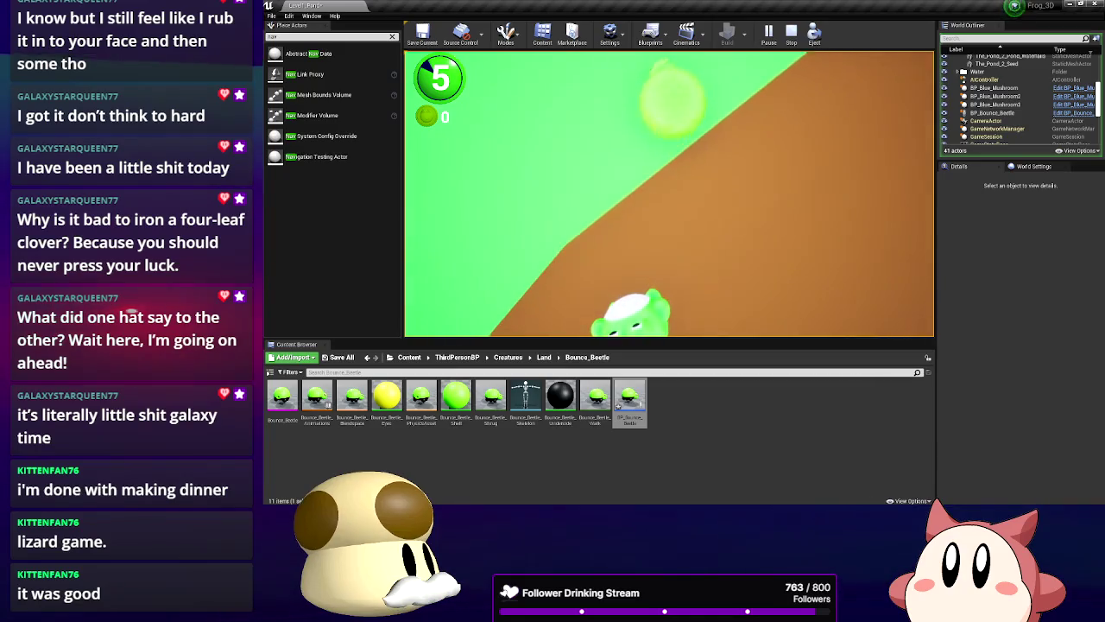
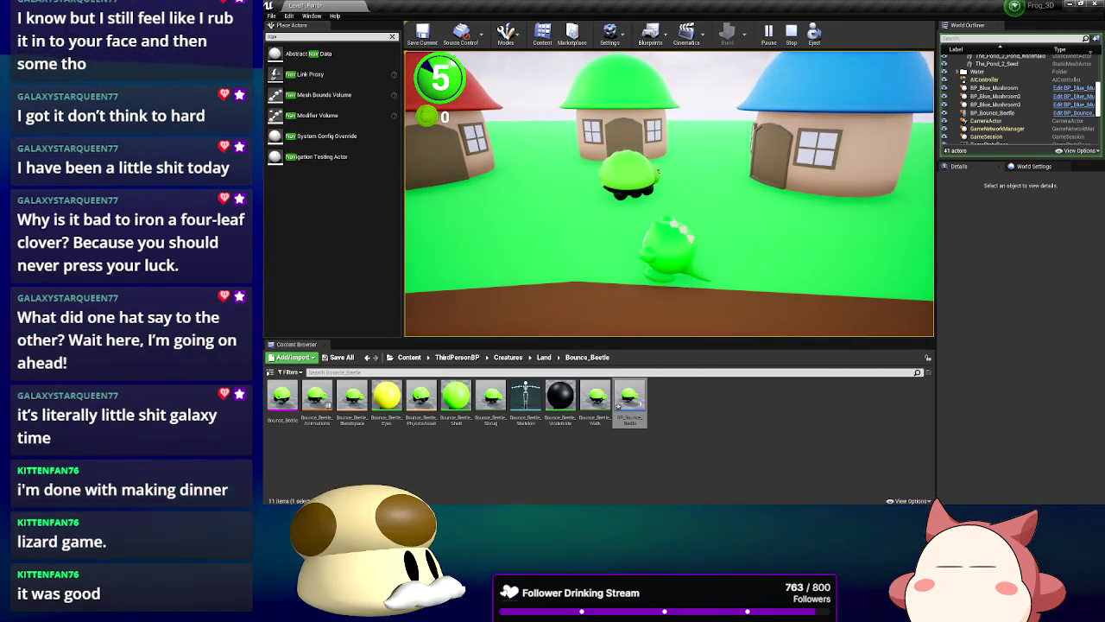
Stop the test, wire BP_Bounce_Beetle's Mesh into GetWorldLocation's Target, and recompile
key("Escape")
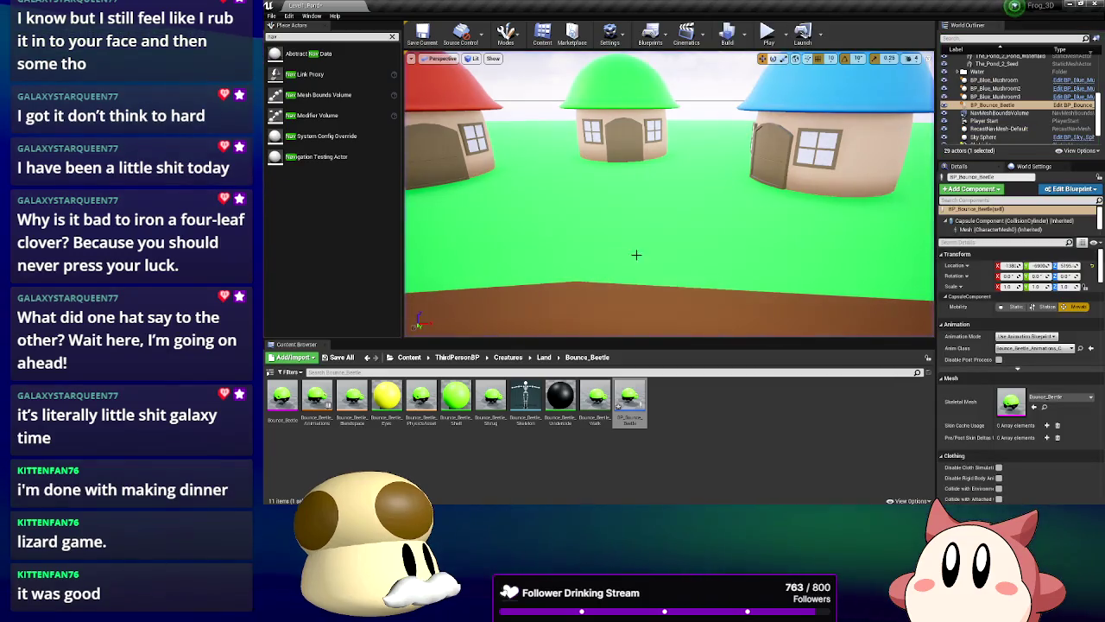
double_click(620, 402)
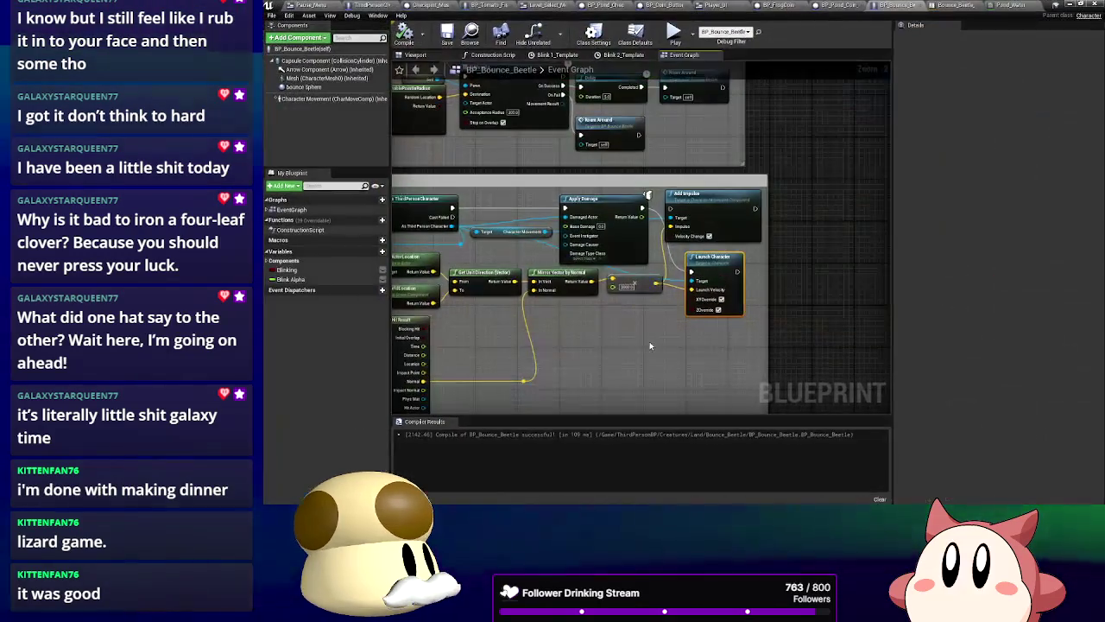
left_click_drag(567, 303, 631, 316)
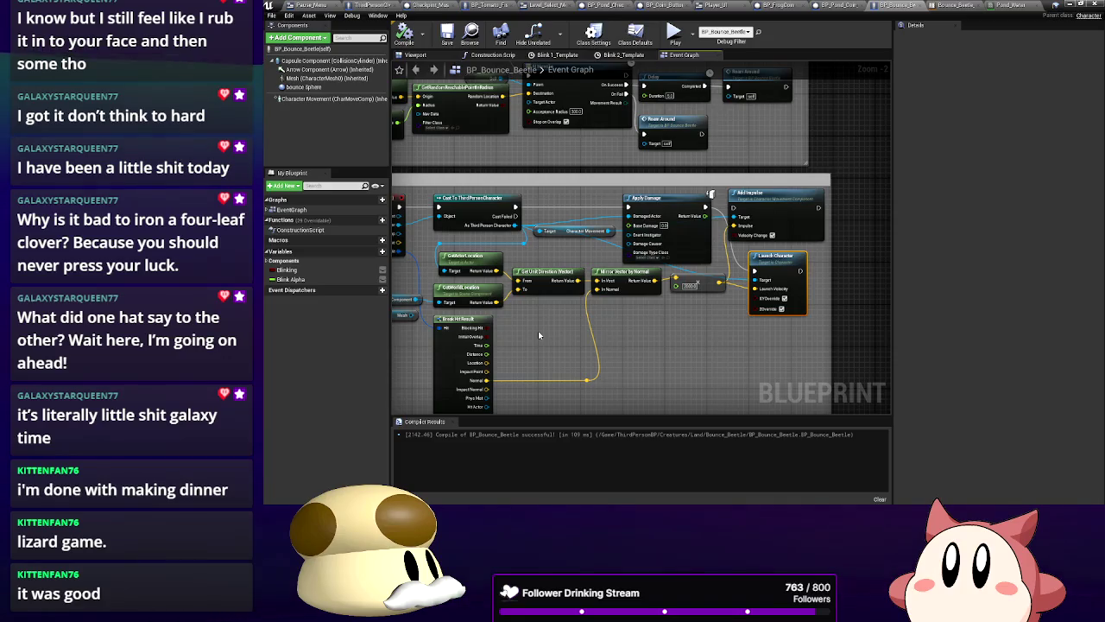
left_click_drag(538, 330, 617, 328)
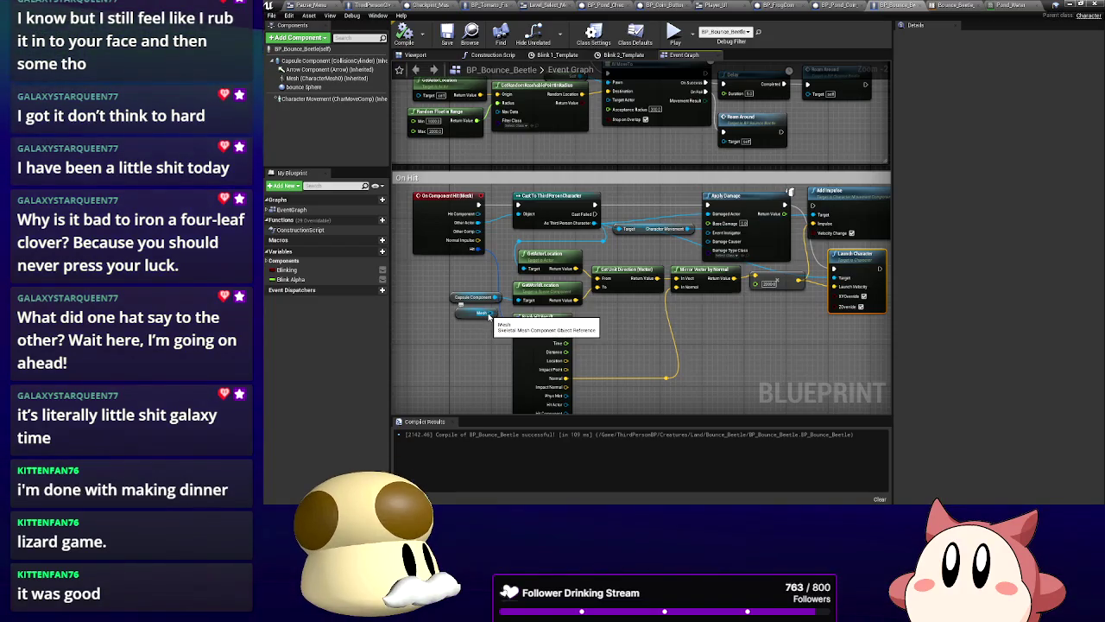
left_click_drag(488, 317, 527, 304)
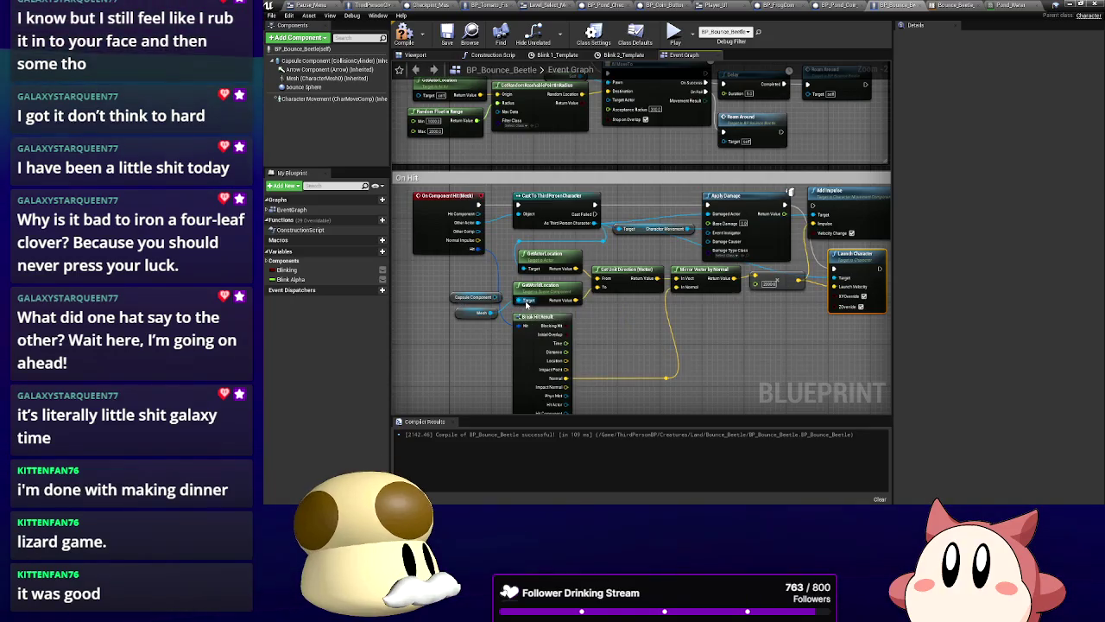
left_click(404, 37)
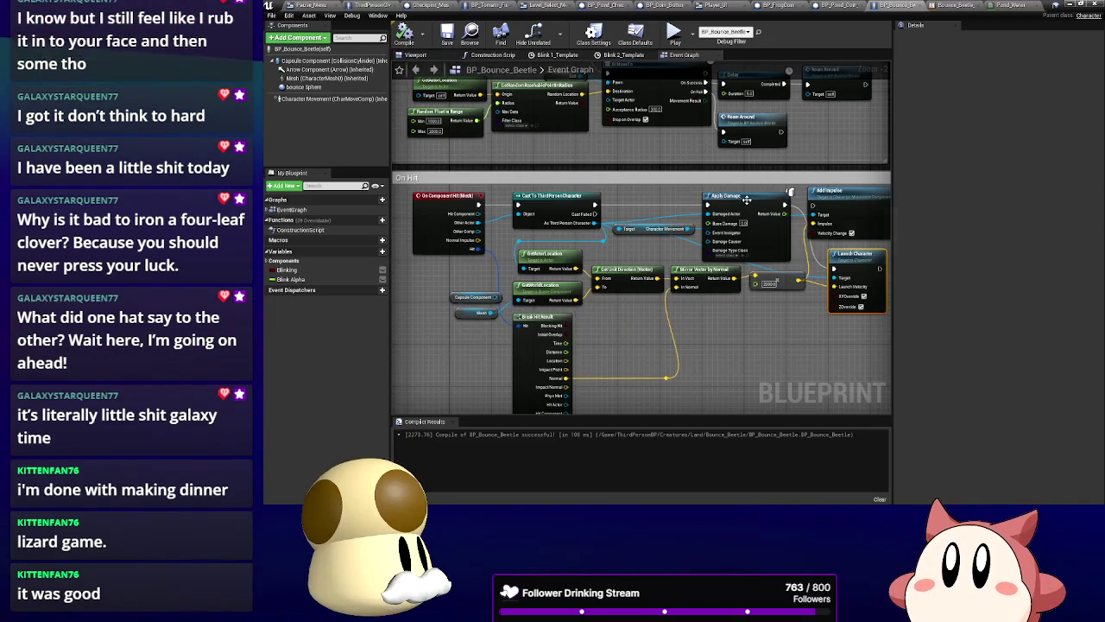
left_click(1067, 4)
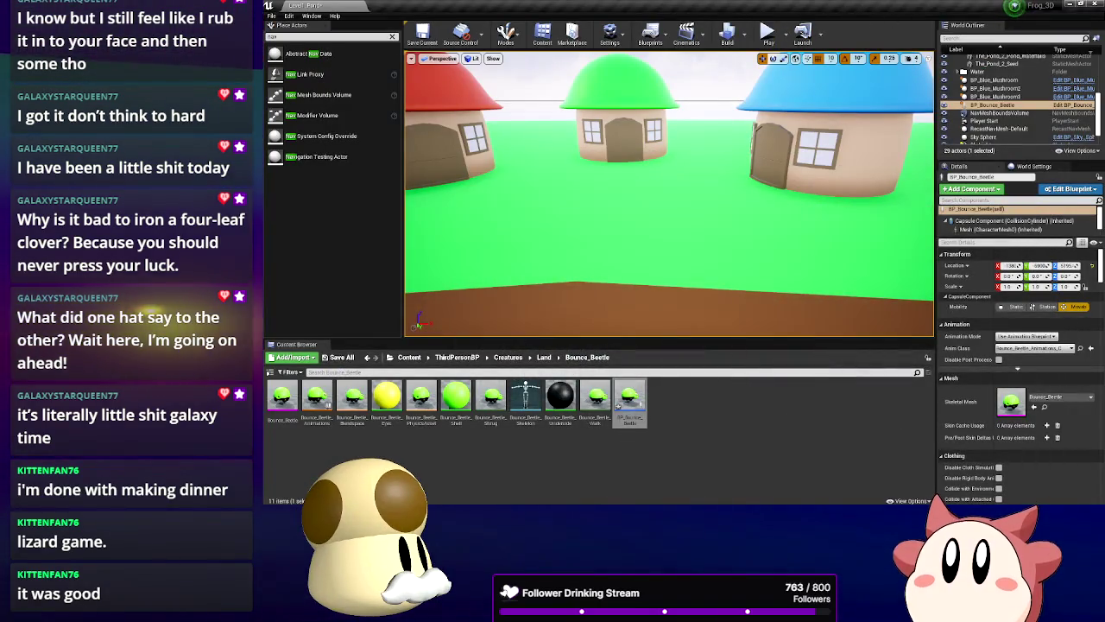
Reopen and close BP_Bounce_Beetle, then start a Play-in-Editor test
double_click(620, 404)
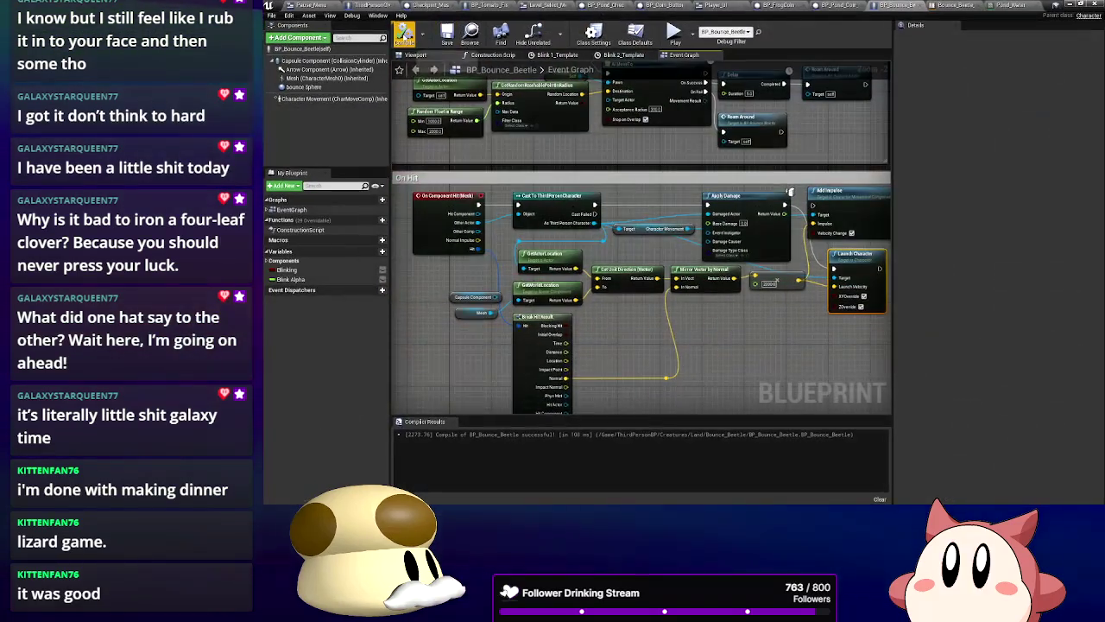
left_click(1069, 6)
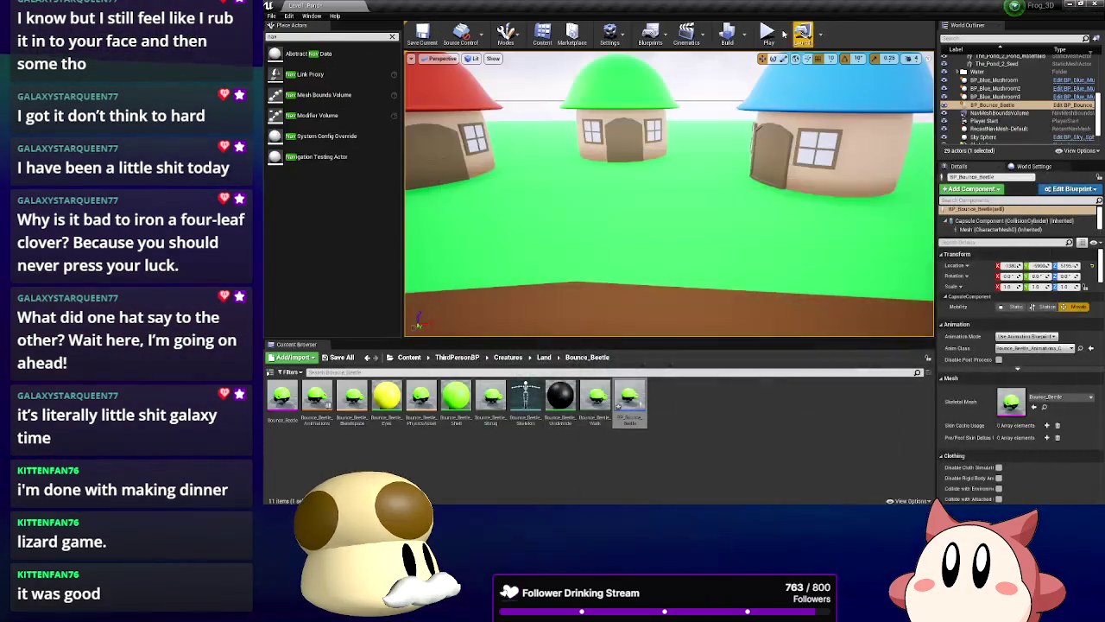
left_click(768, 36)
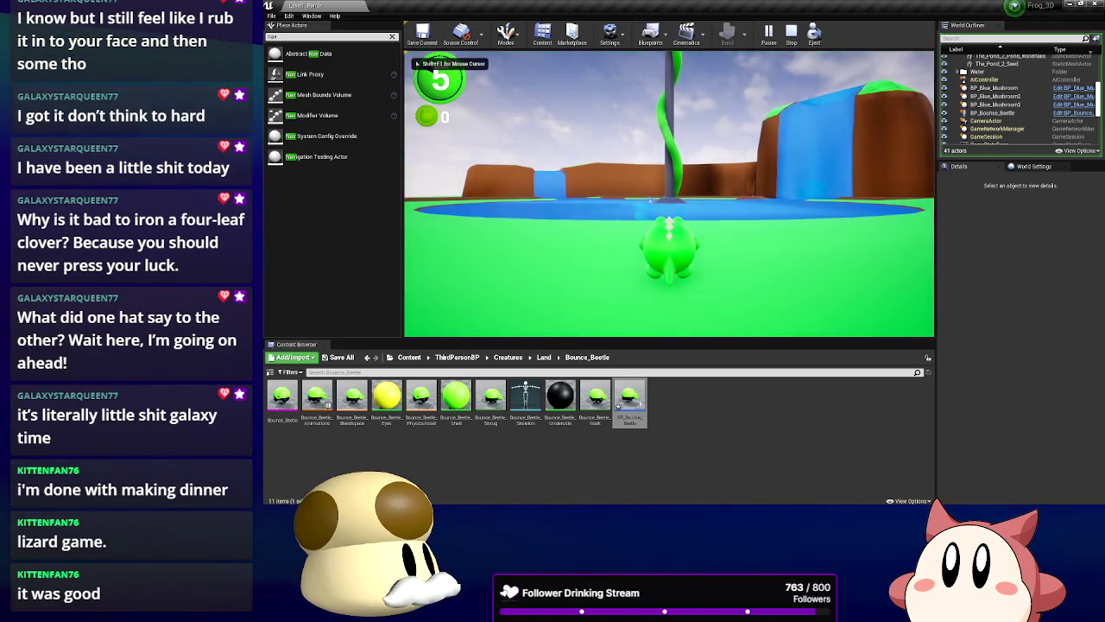
Walk the frog along the path to the red mushroom house, jump on its roof, then drop down
key("w")
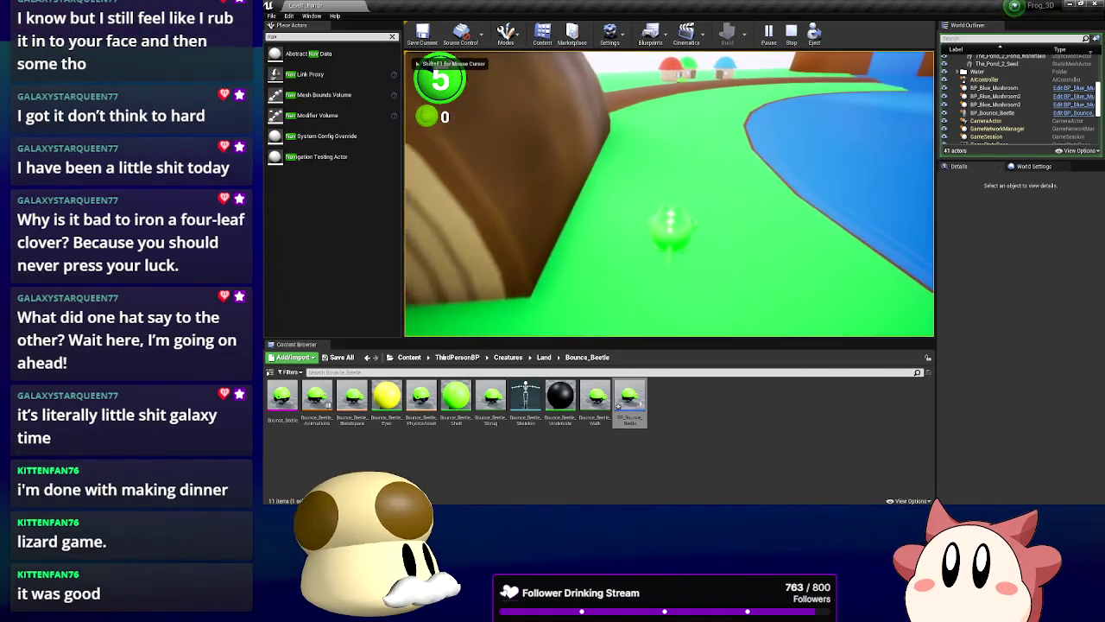
key("w")
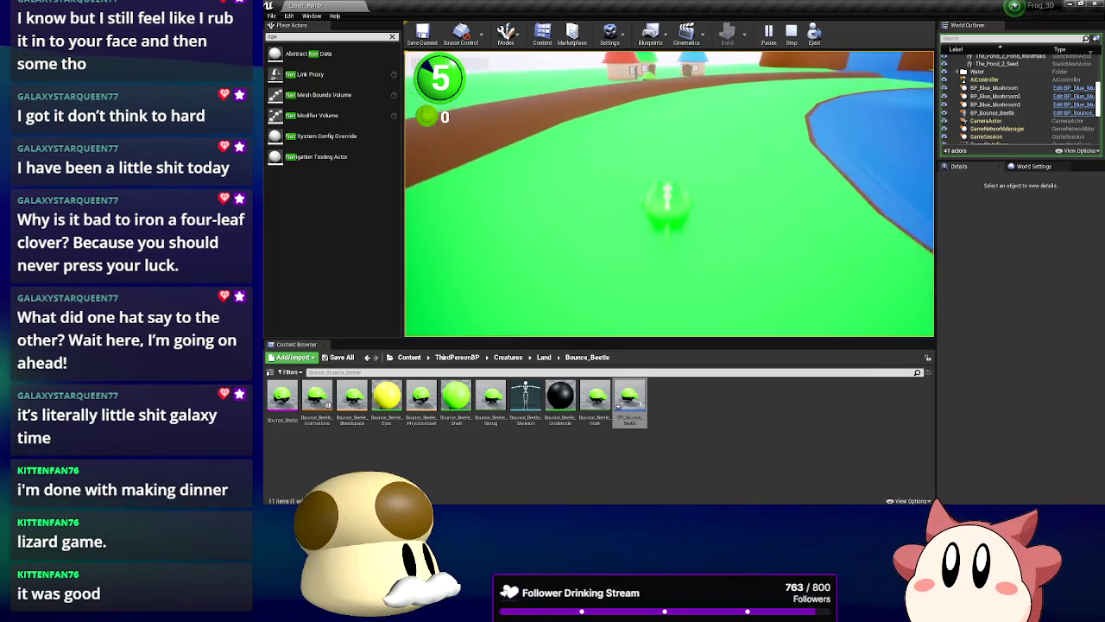
key("w")
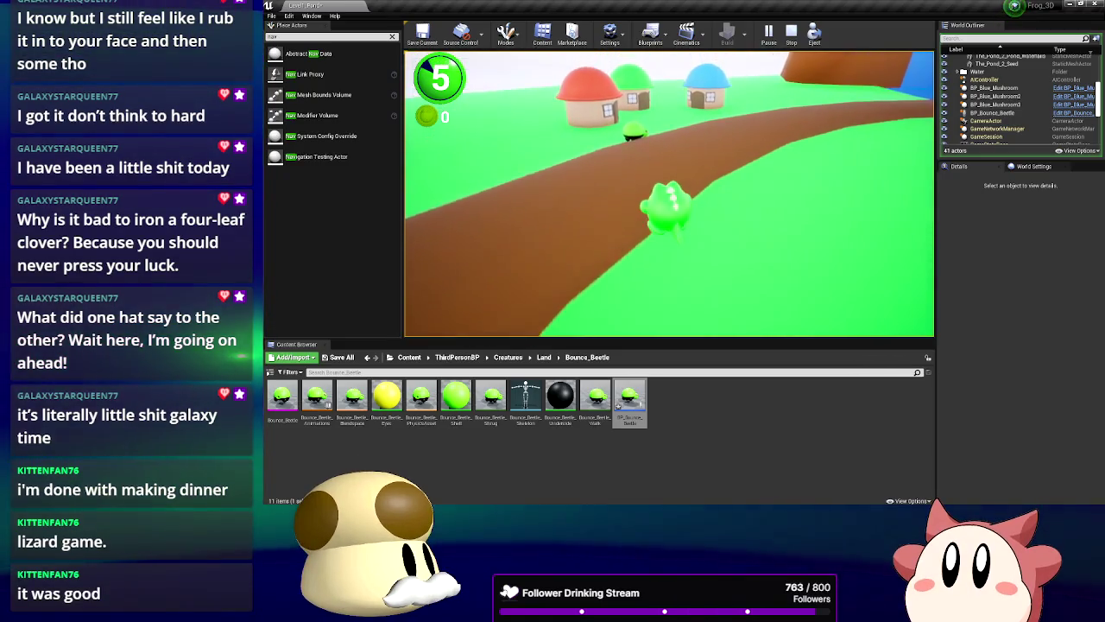
key("w")
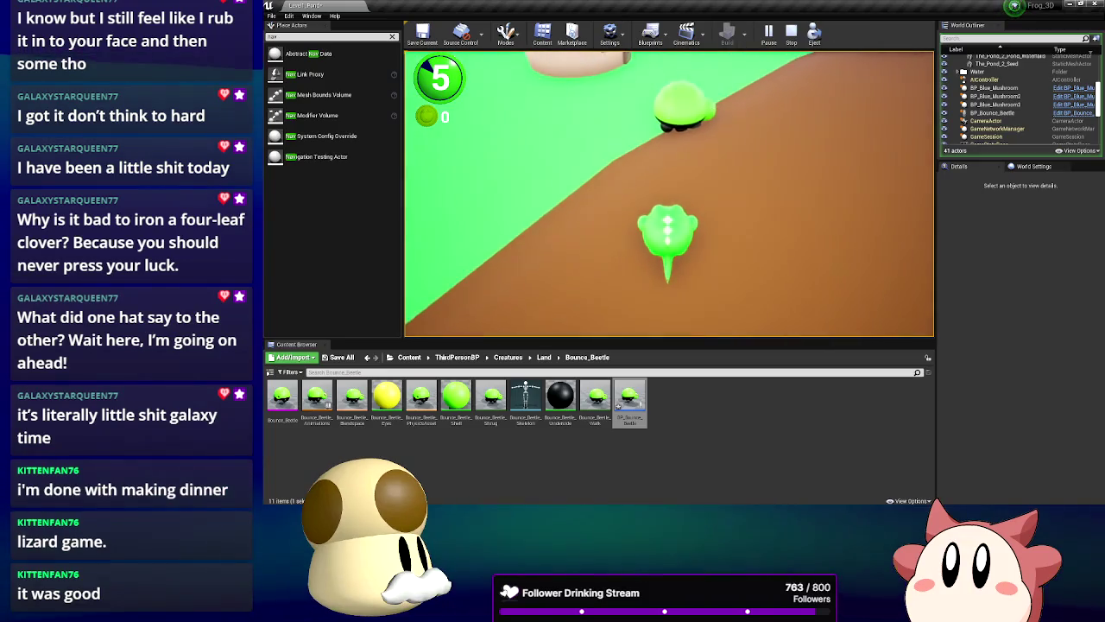
key("w")
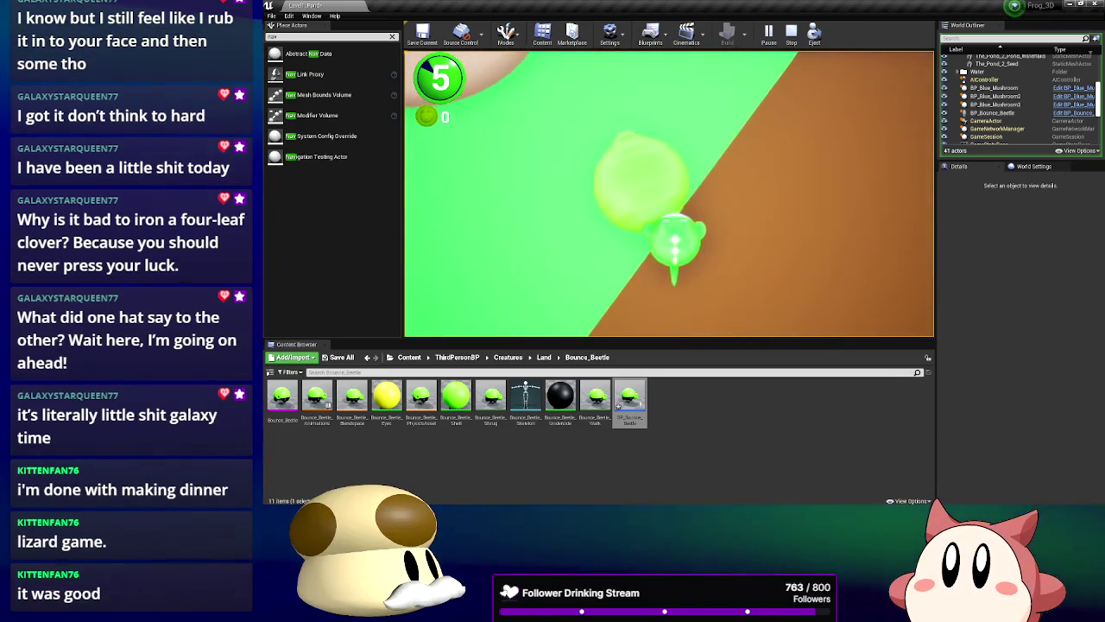
key("w")
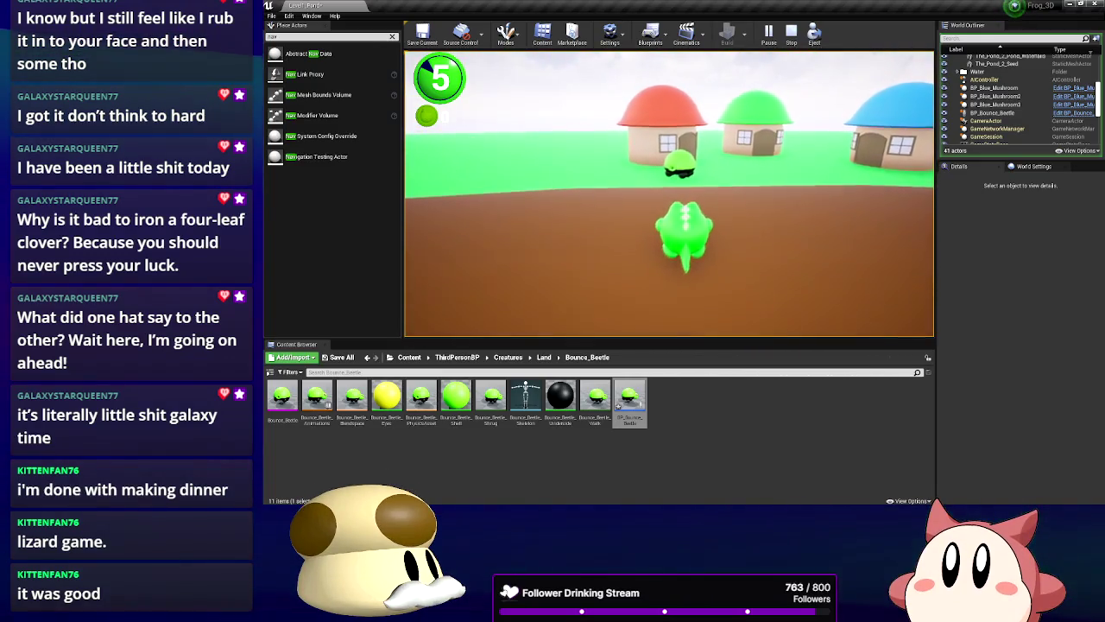
key("w")
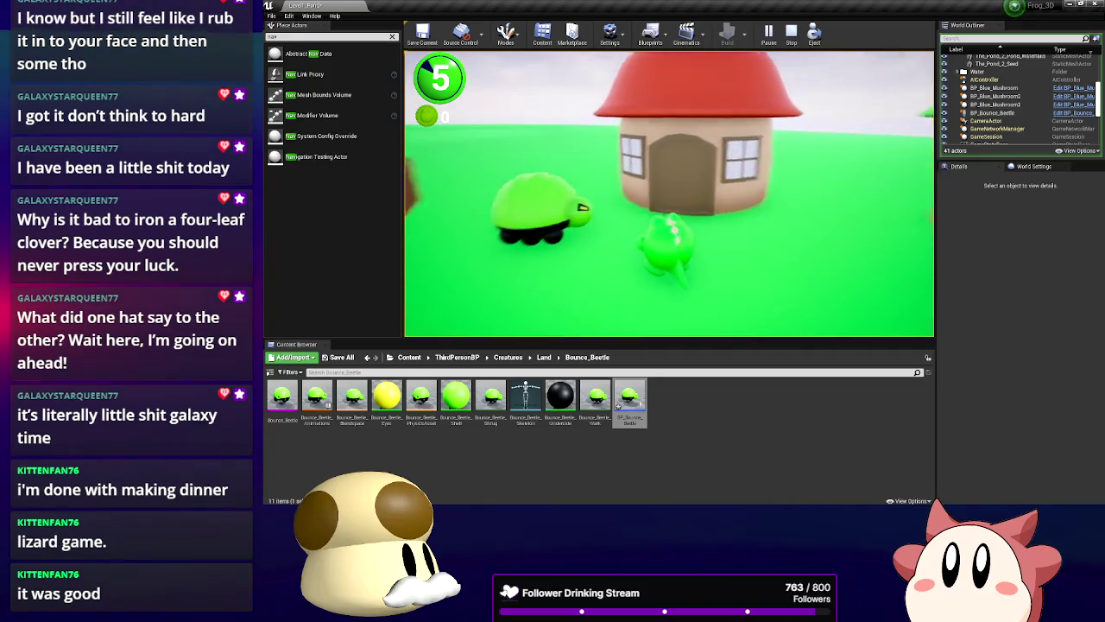
key("space")
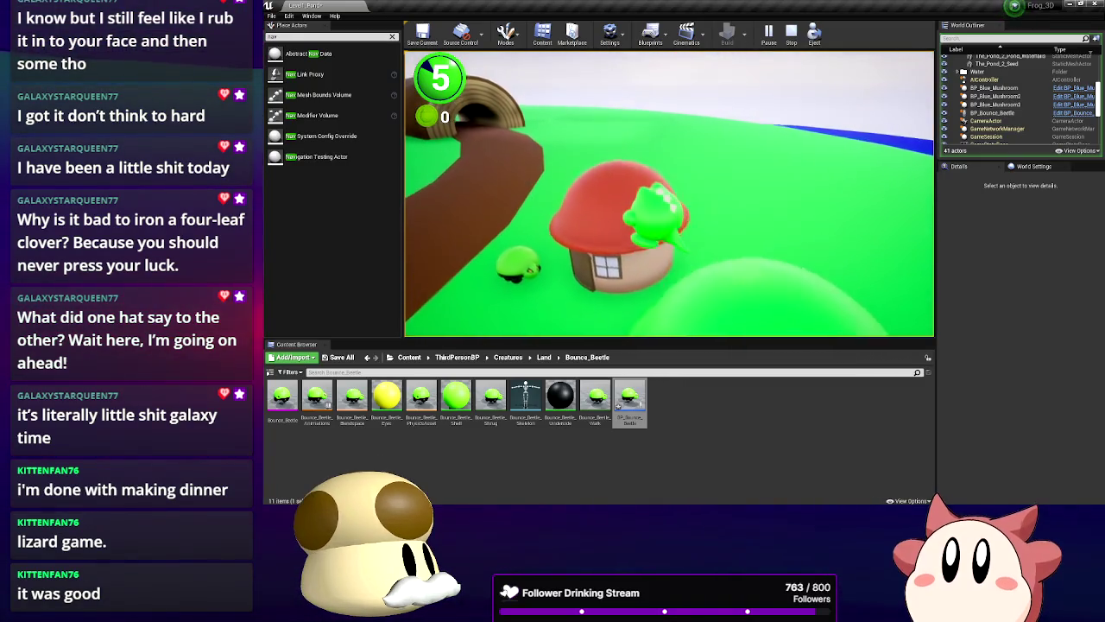
key("w")
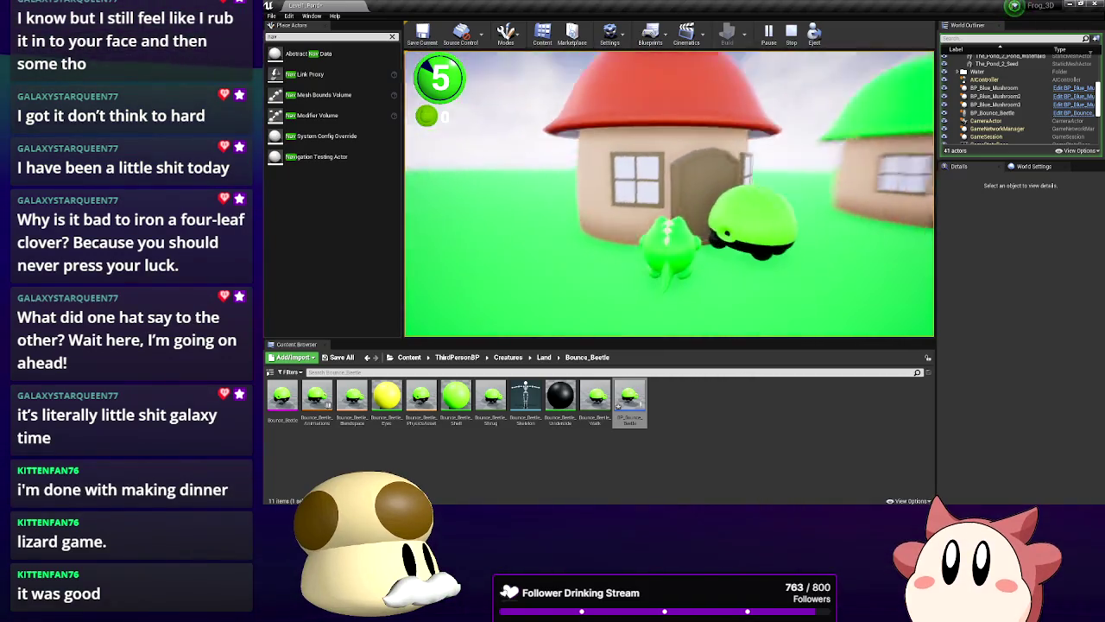
Approach the beetle near the houses and jump onto it to test the bounce
key("a")
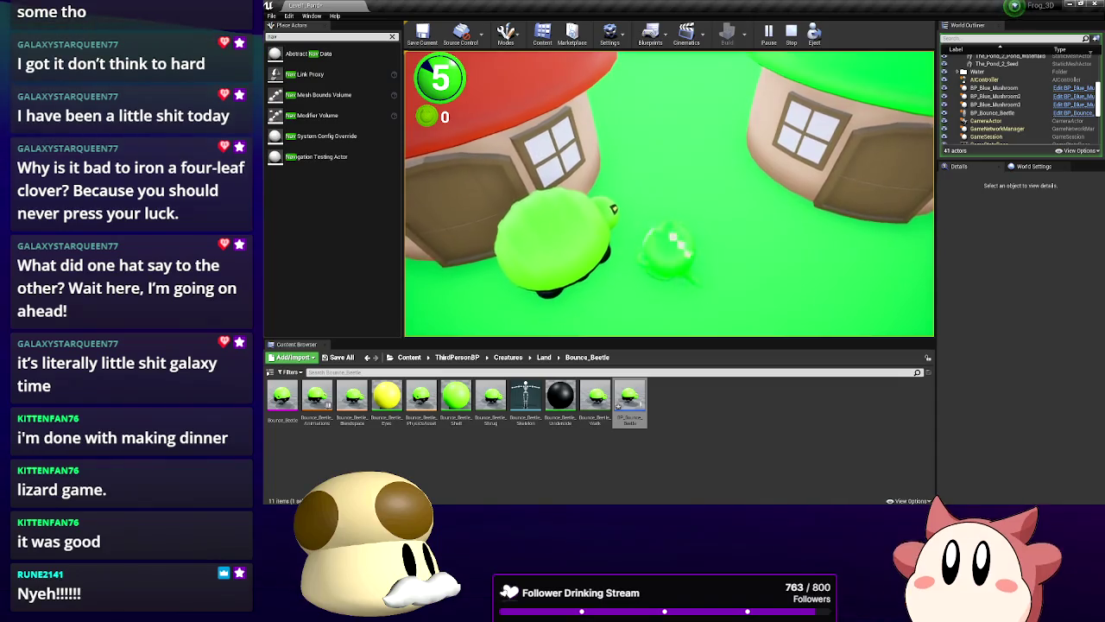
key("w")
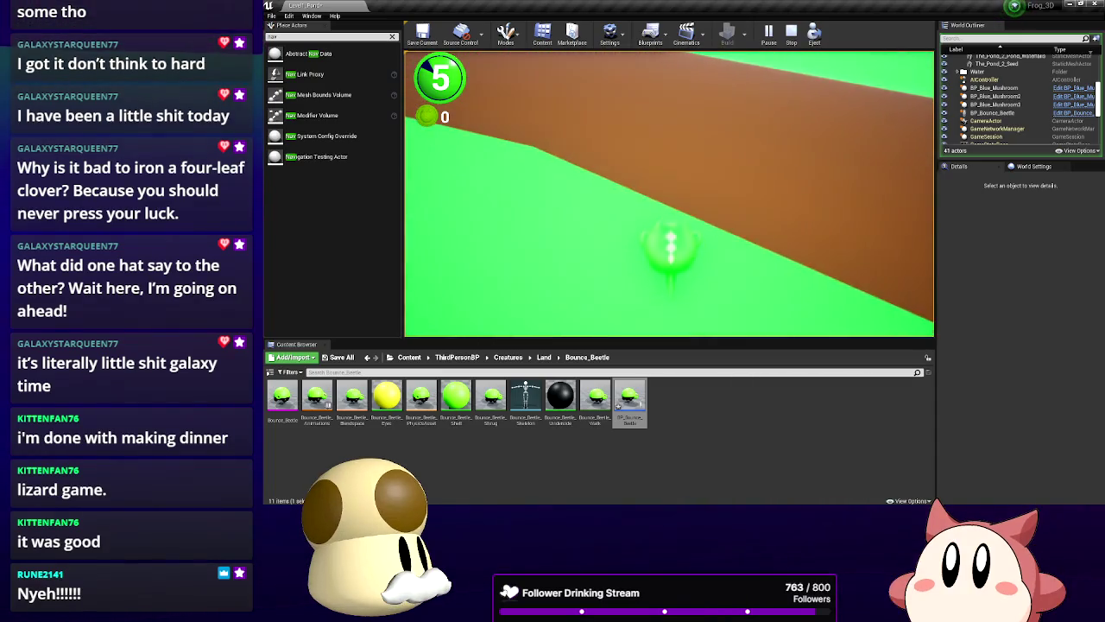
key("w")
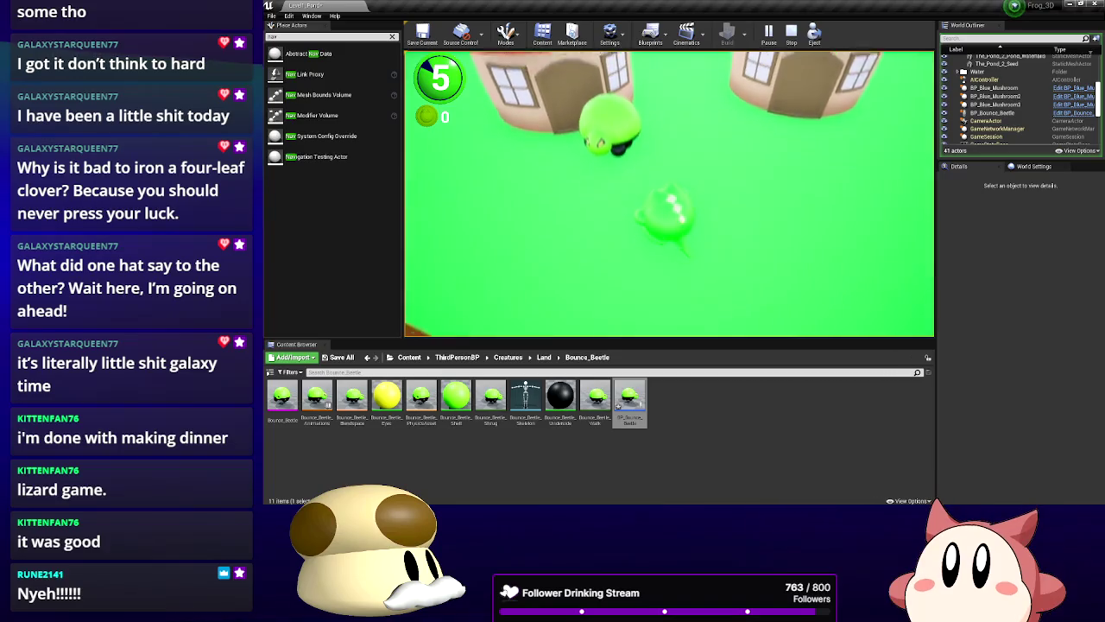
key("w")
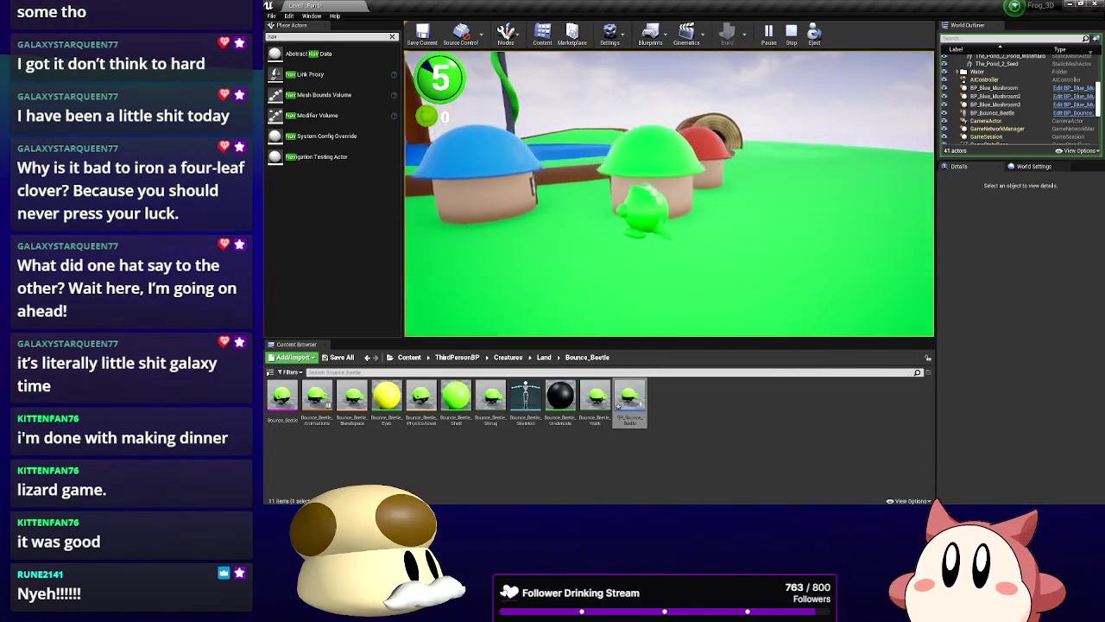
key("w")
key("w")
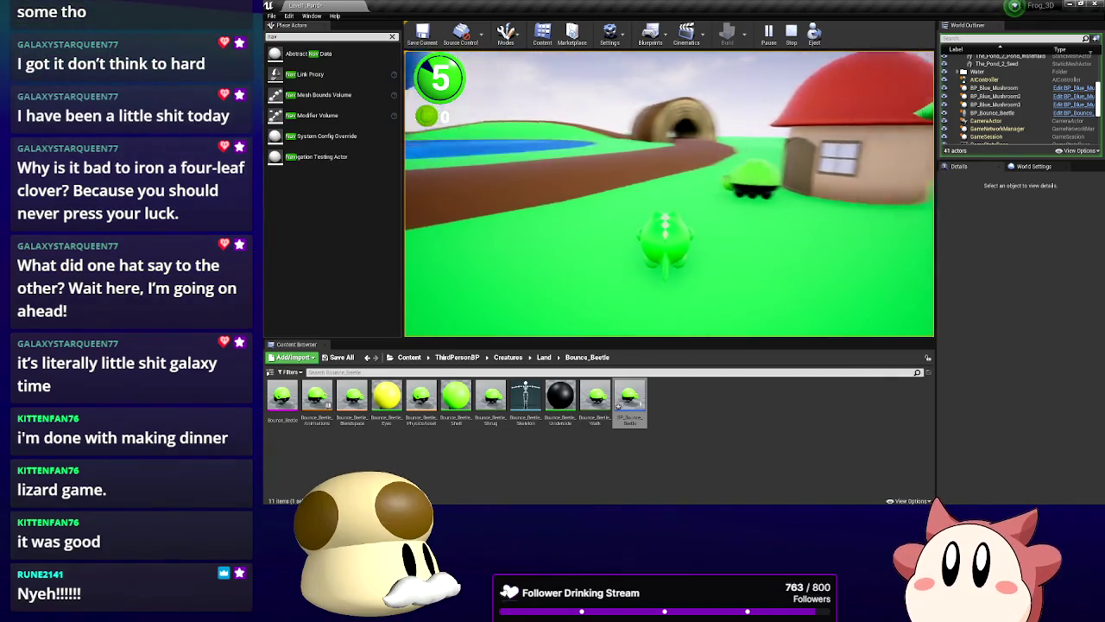
key("w")
key("w")
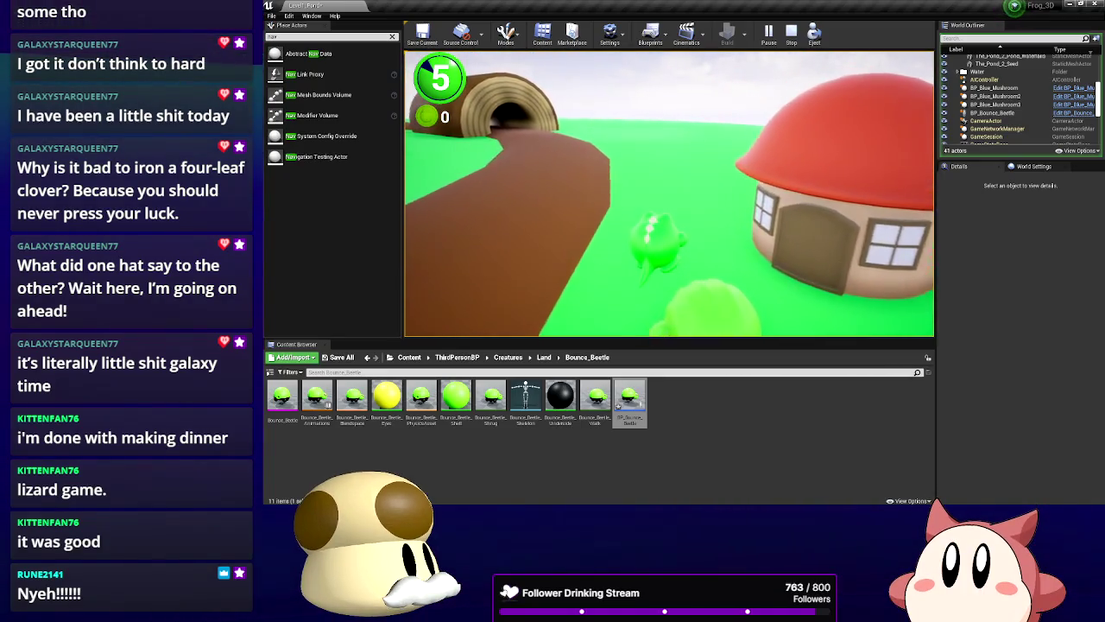
key("s")
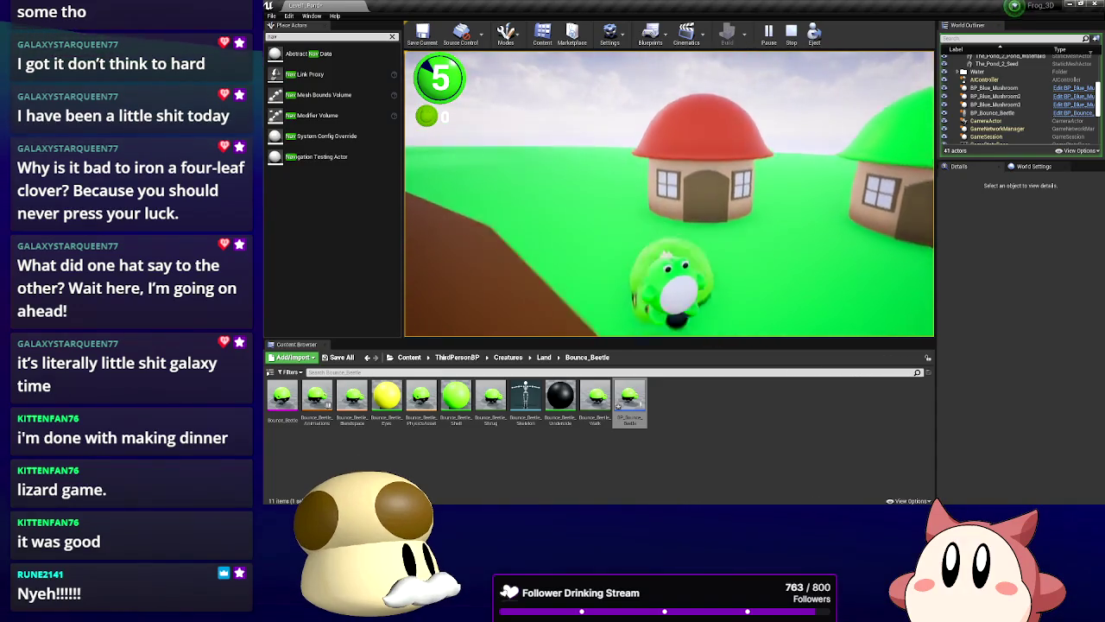
key("space")
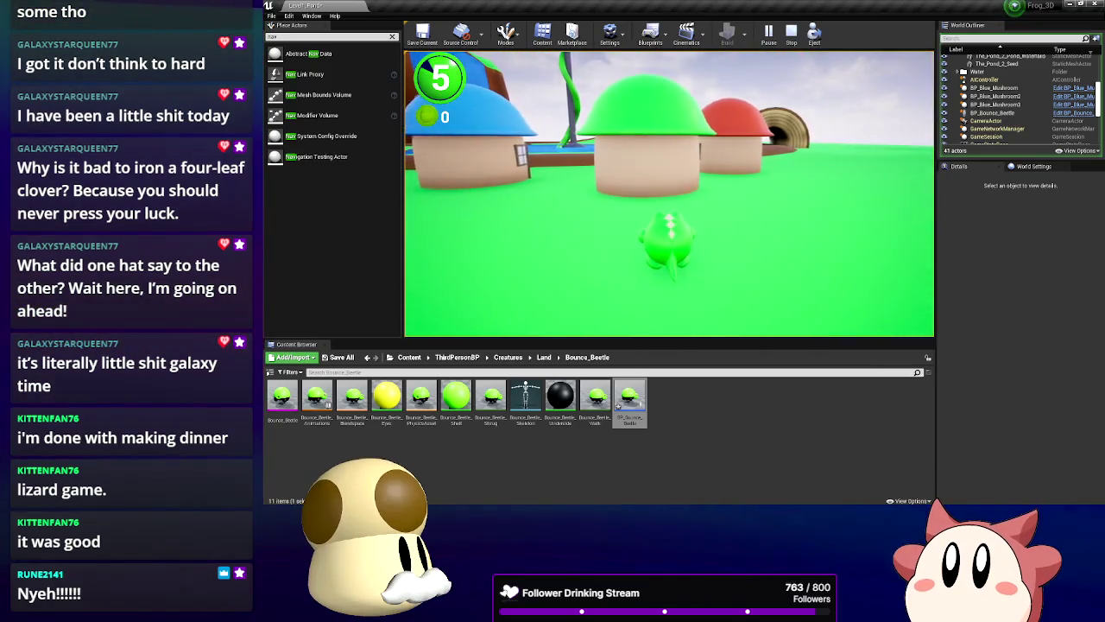
Climb the green mushroom house, walk toward the red house, and stop playing
key("w")
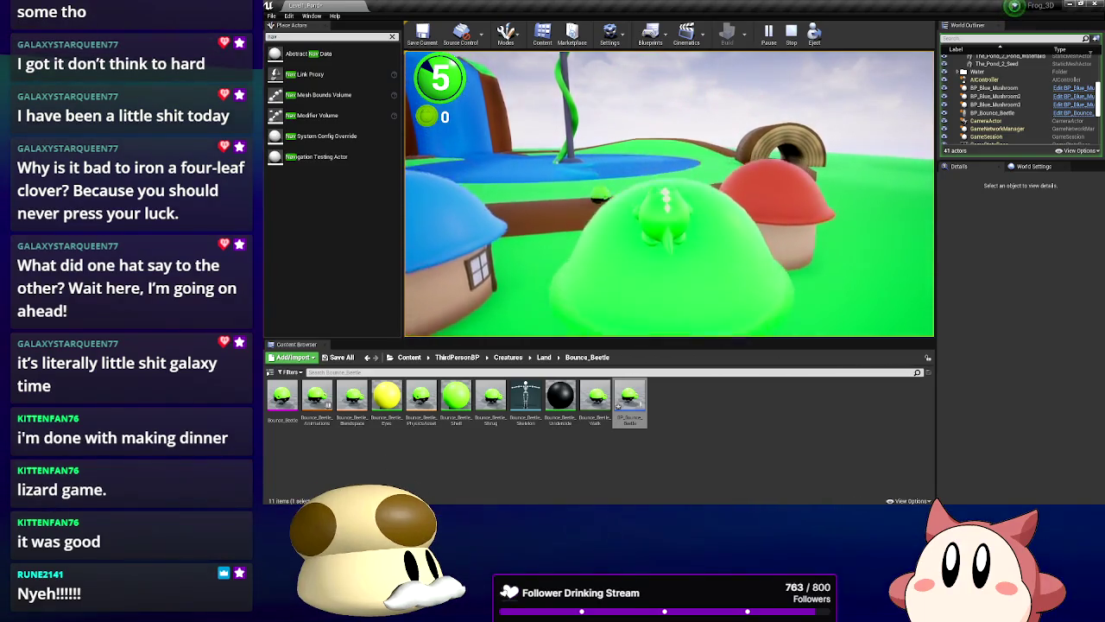
key("w")
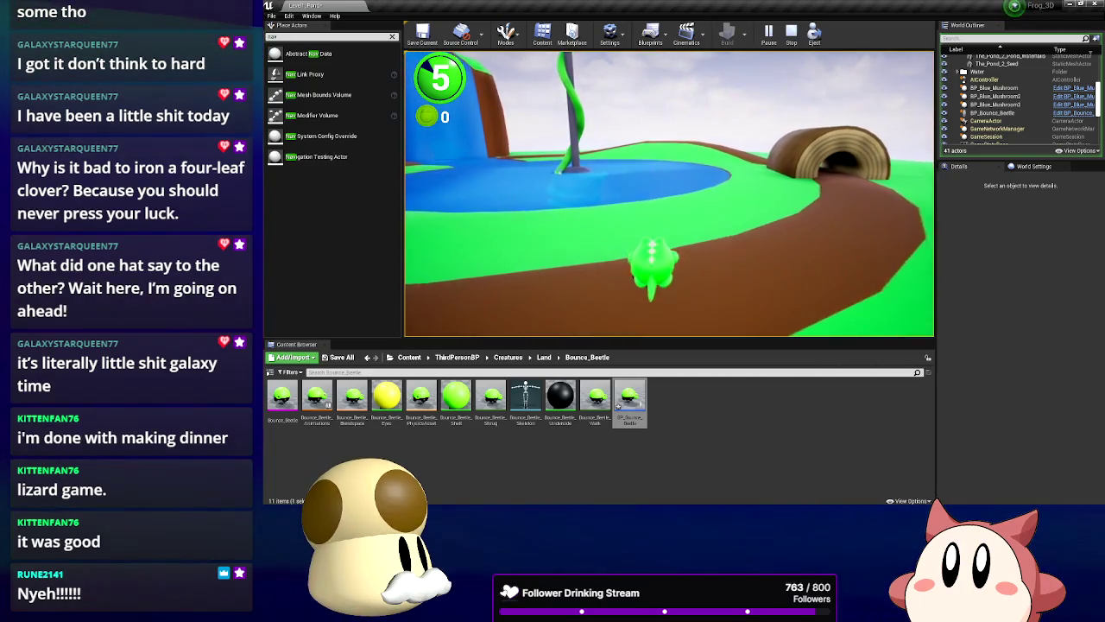
key("w")
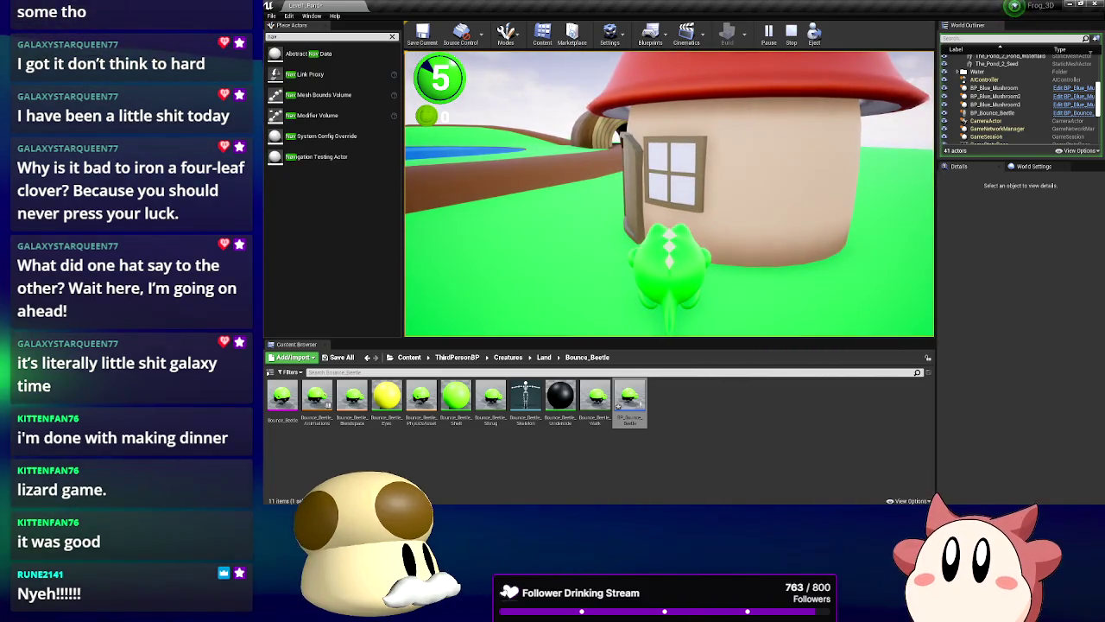
key("Escape")
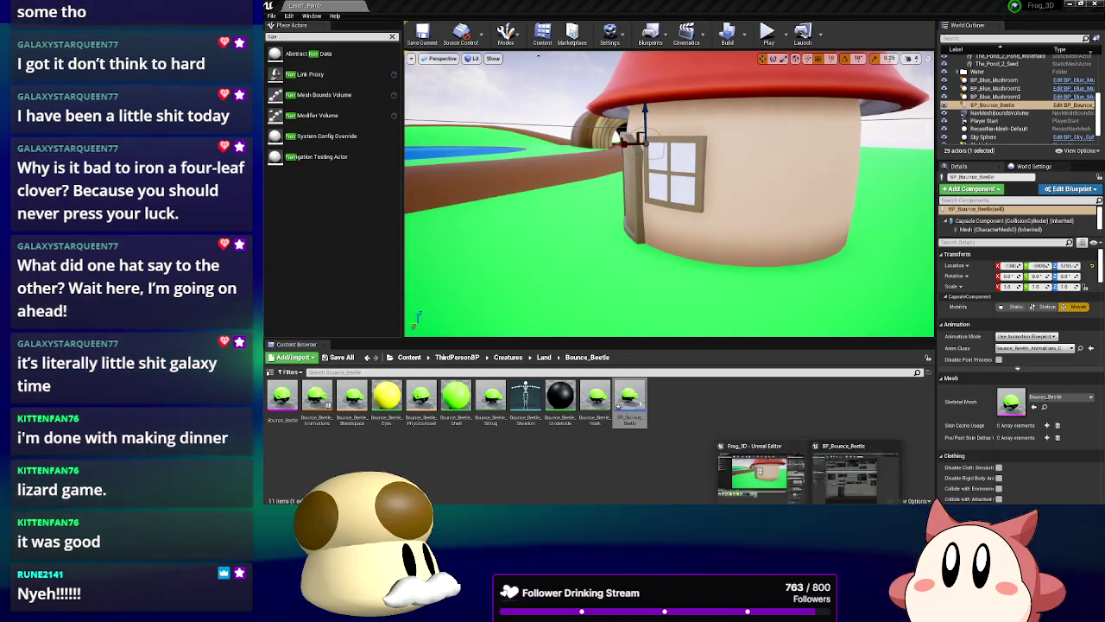
Connect Capsule Component to Target, reroute Normal to Get Unit Direction, compile, and play
double_click(629, 398)
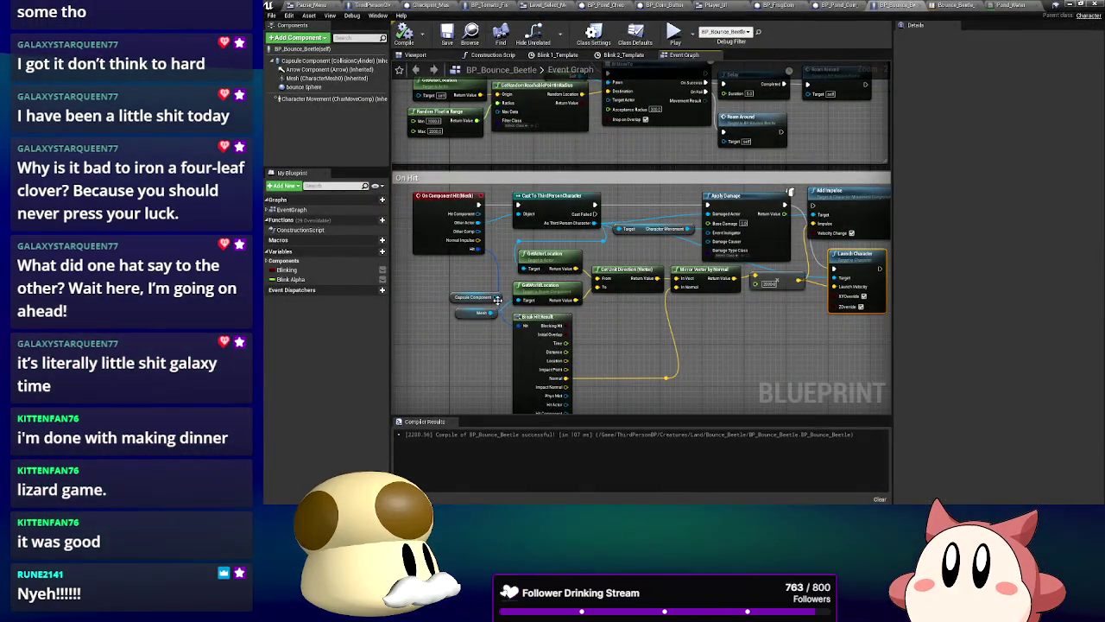
left_click_drag(527, 305, 532, 306)
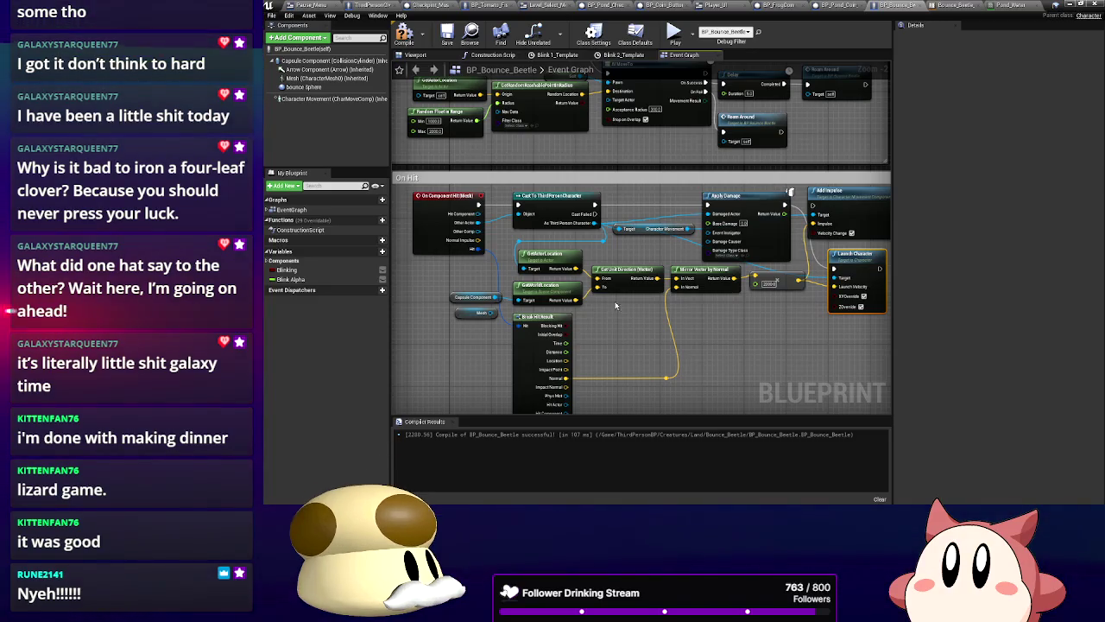
mouse_move(677, 286)
left_mouse_down()
mouse_move(587, 277)
mouse_move(600, 294)
left_mouse_up()
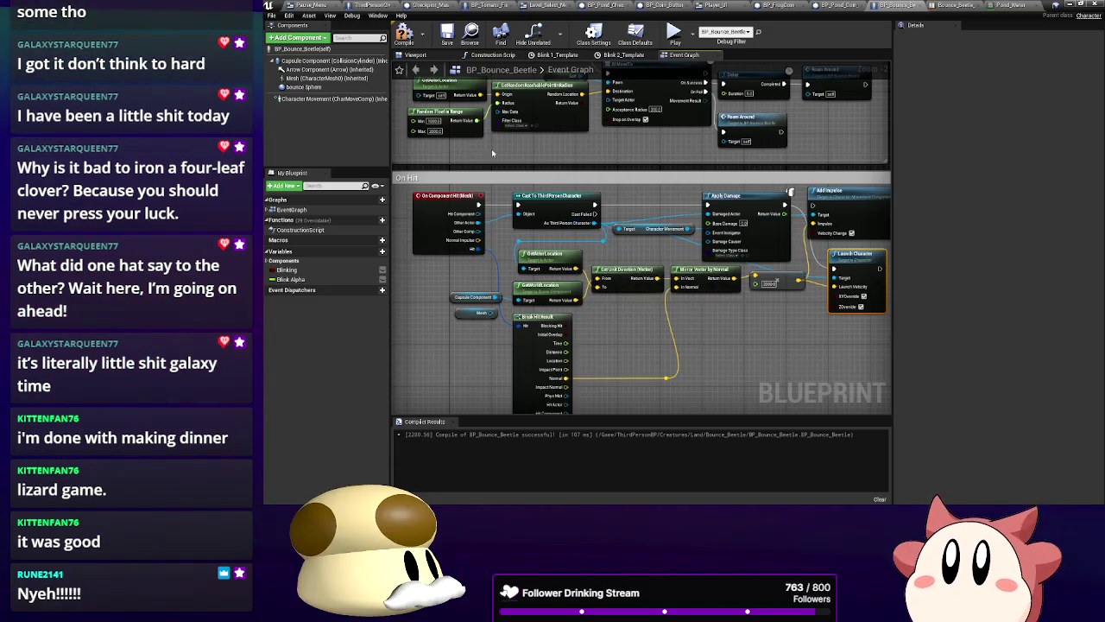
left_click(406, 36)
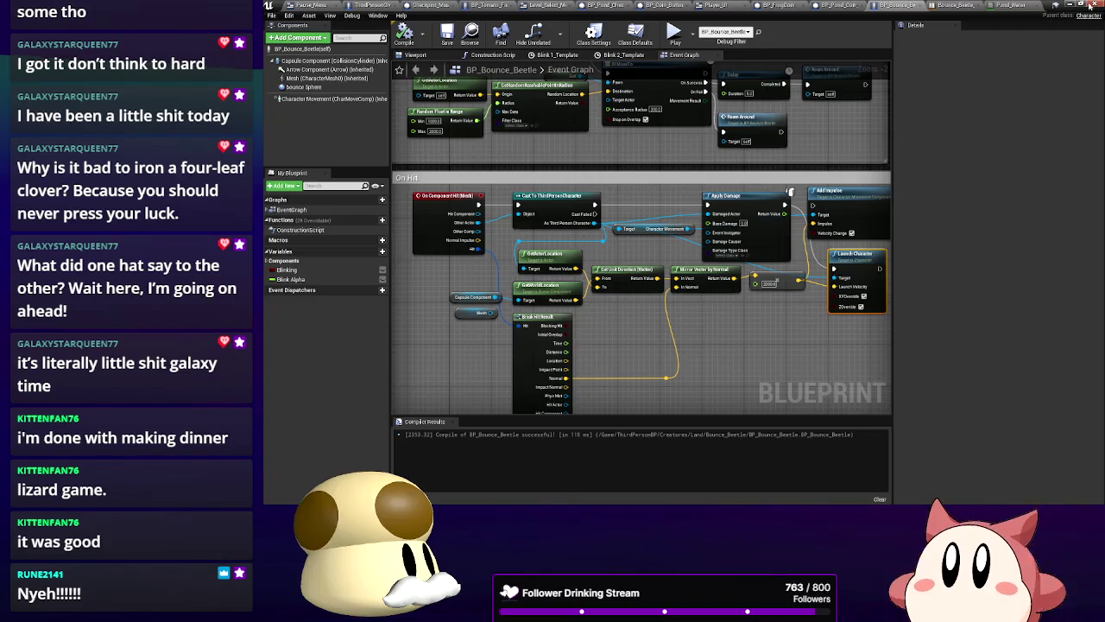
left_click(1071, 5)
left_click(777, 43)
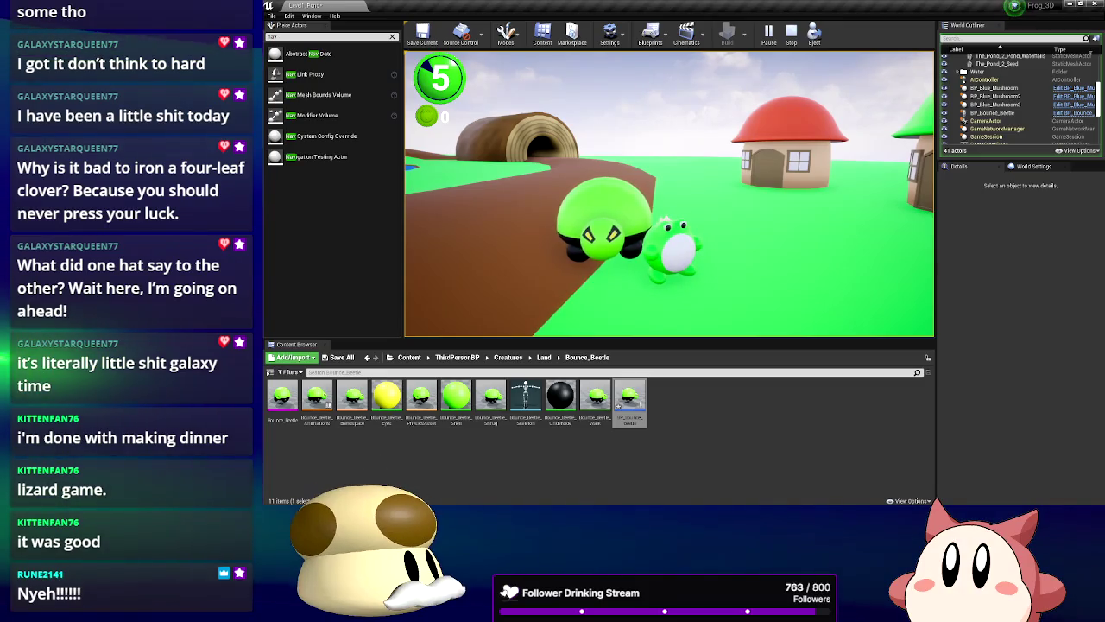
Restart the test play, steer the frog along the path until the beetle reaches it, then stop
key("Escape")
left_click(760, 32)
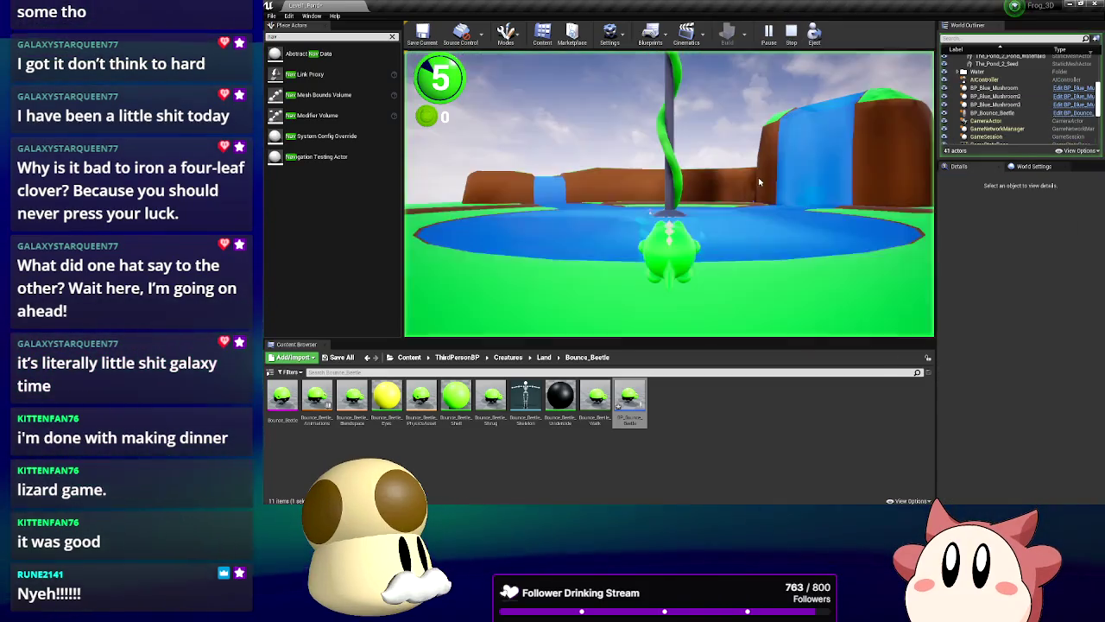
key("a")
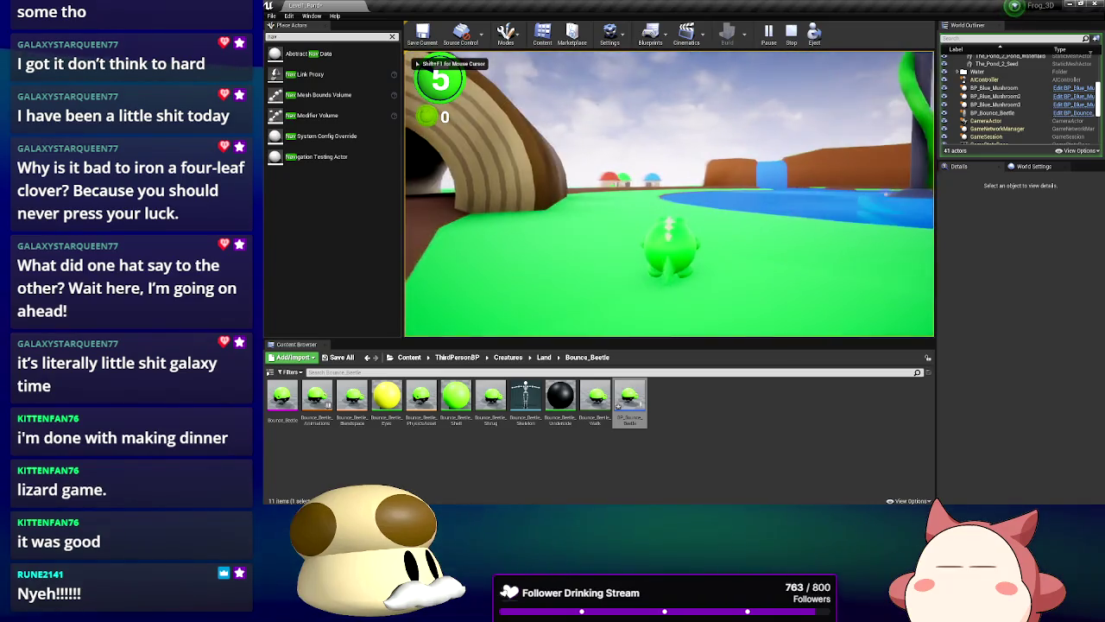
key("w")
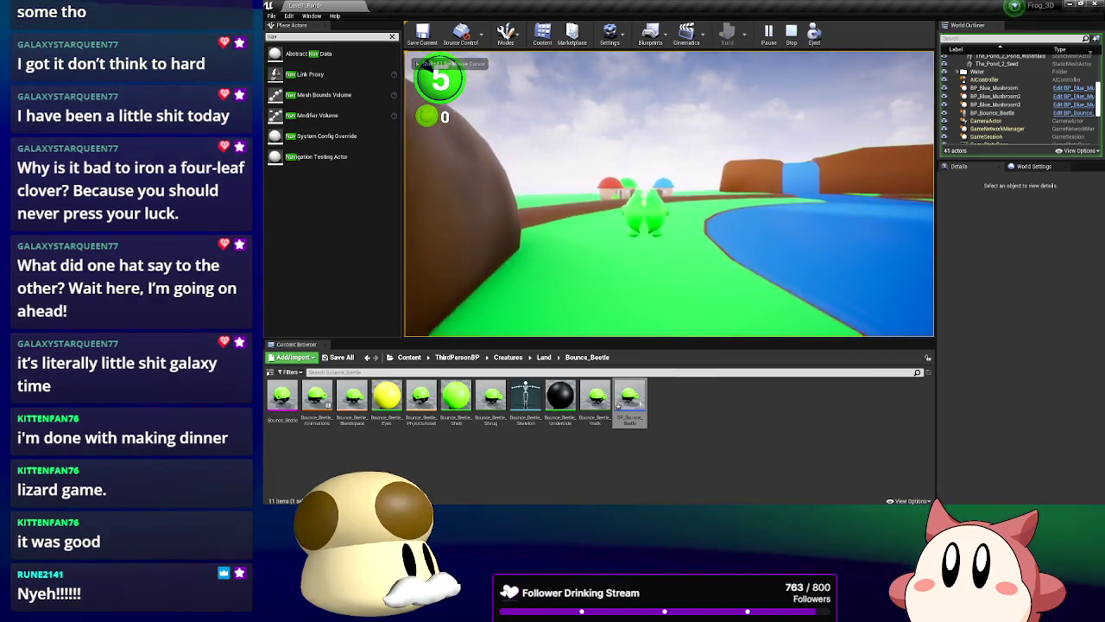
key("w")
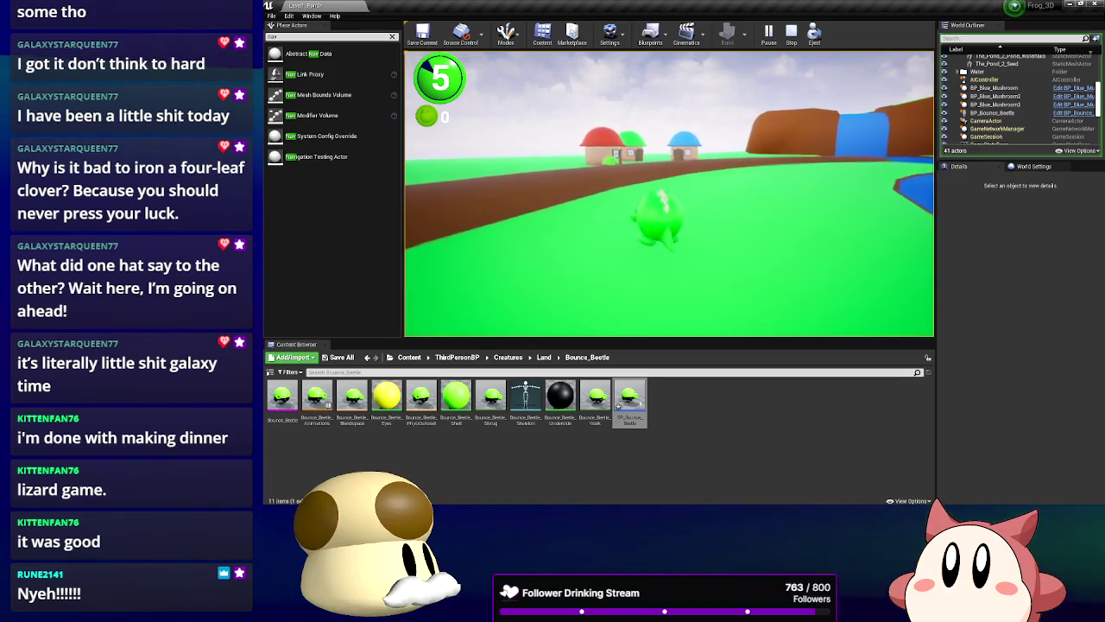
key("w")
key("w")
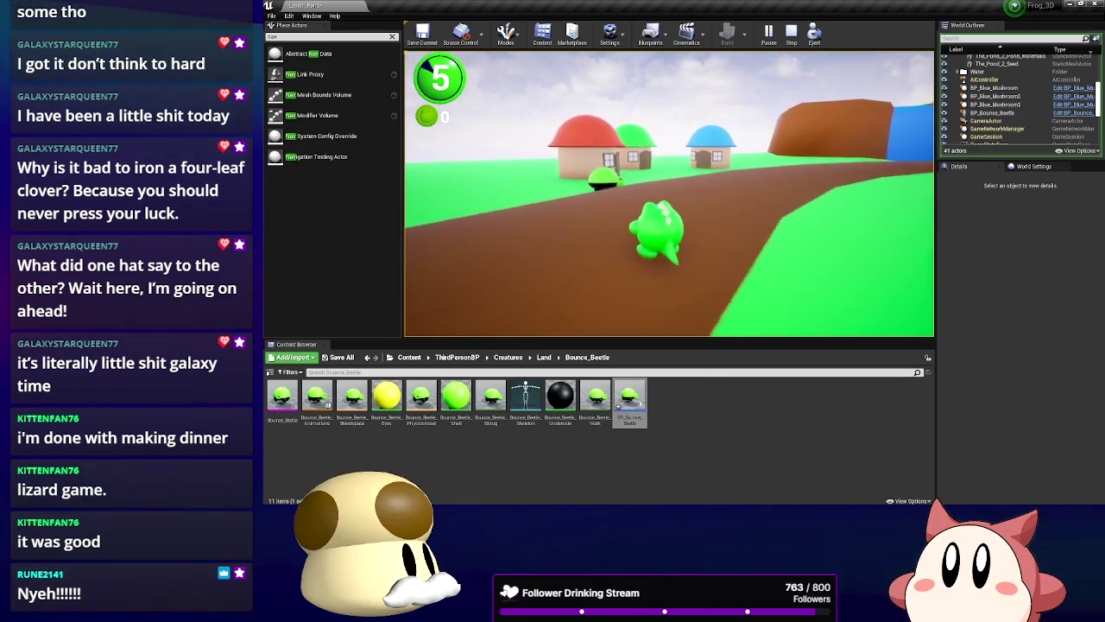
key("s")
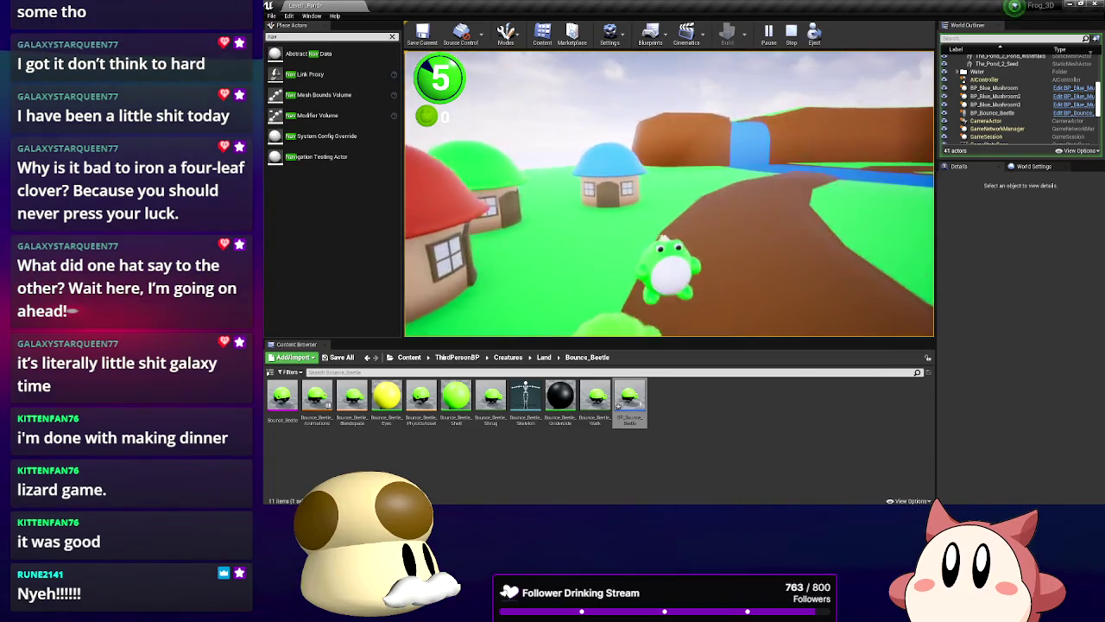
key("d")
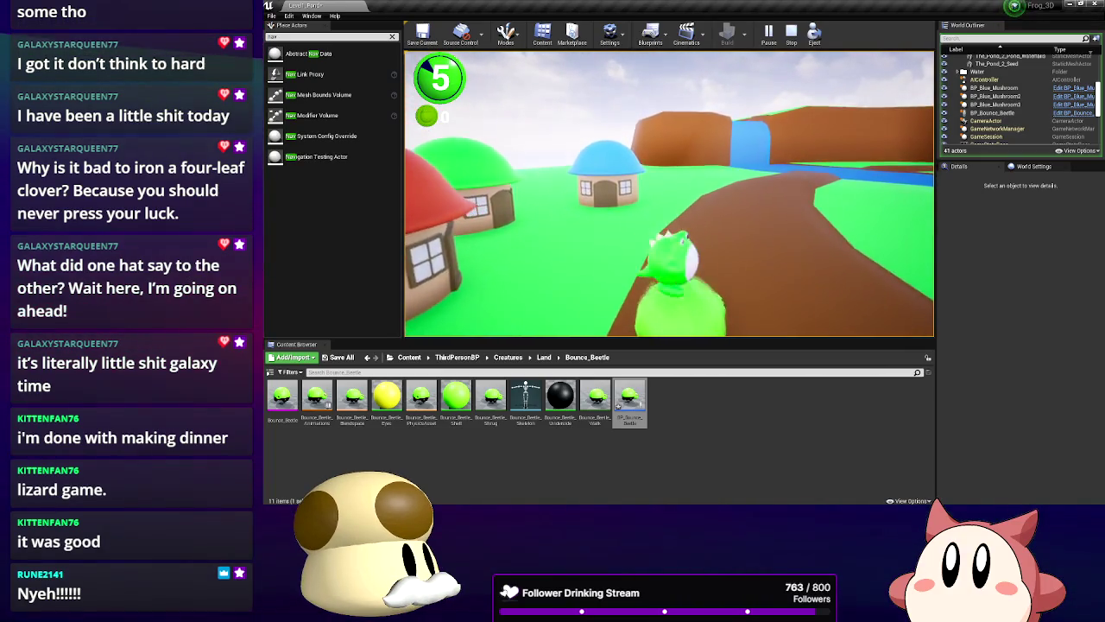
key("w")
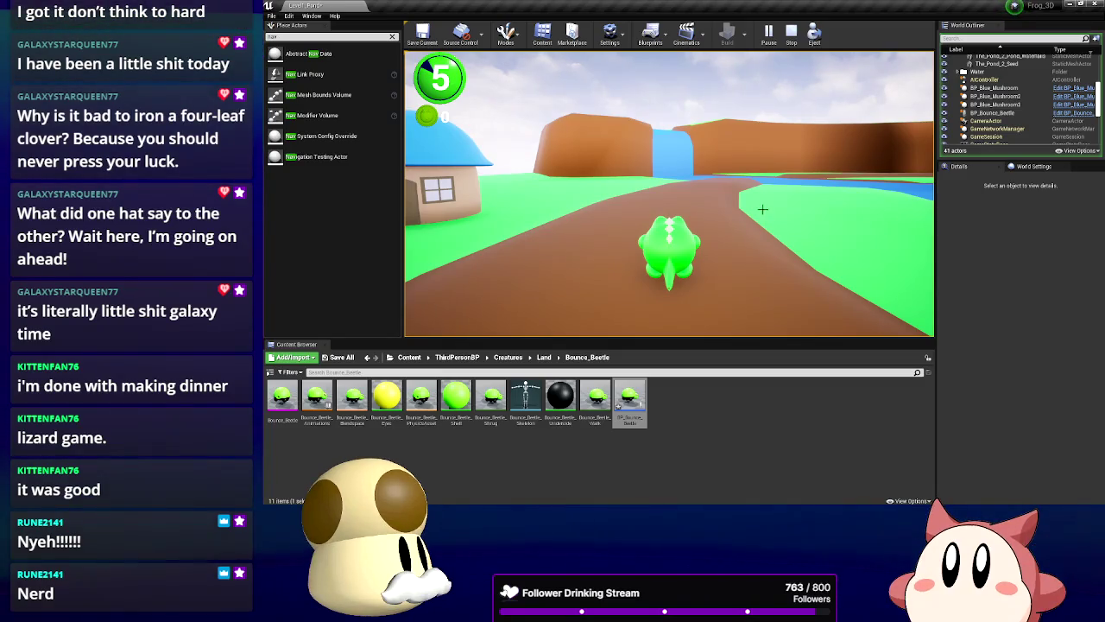
key("Escape")
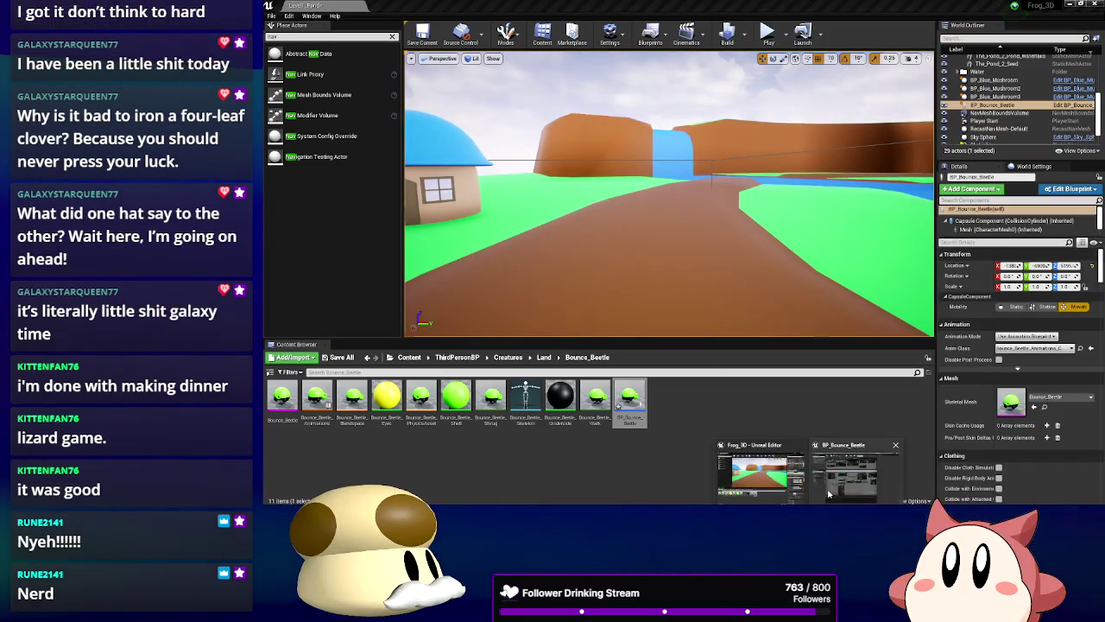
Wire the location outputs into Get Unit Direction and set the launch multiplier to 2000
left_click(828, 484)
mouse_move(577, 270)
left_mouse_down()
mouse_move(596, 278)
mouse_move(574, 300)
mouse_move(595, 293)
left_mouse_up()
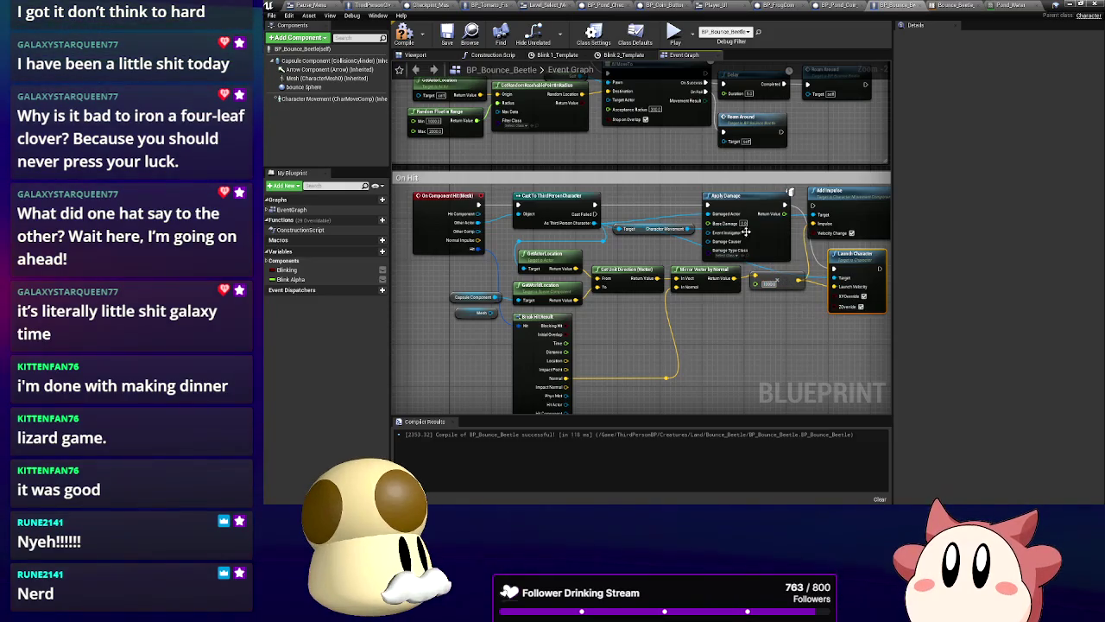
scroll(666, 161, "up", 2)
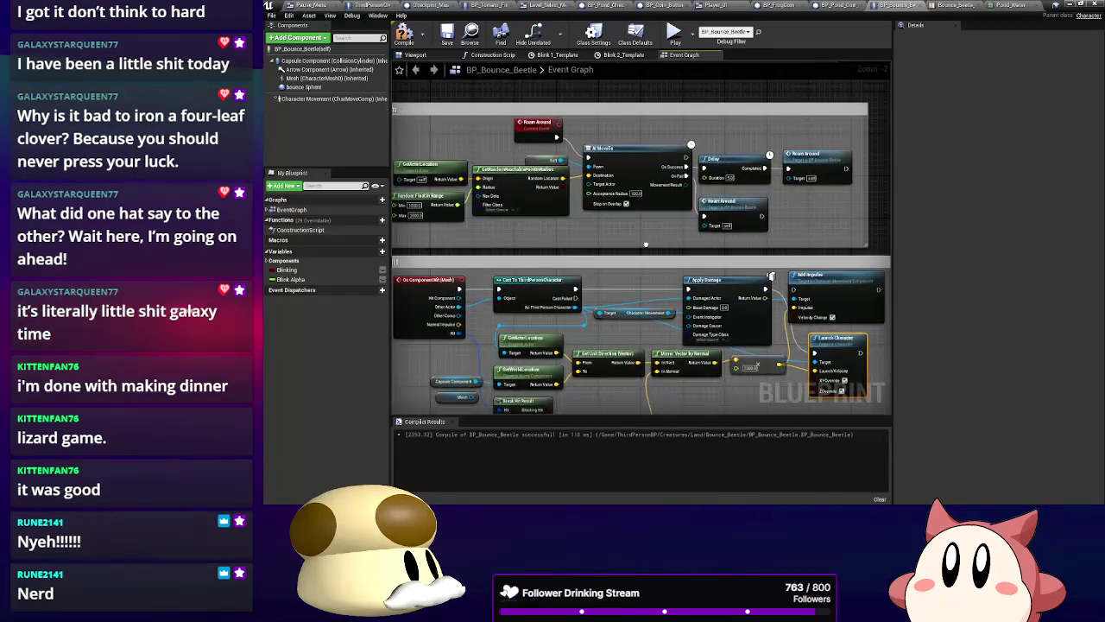
scroll(628, 219, "down", 2)
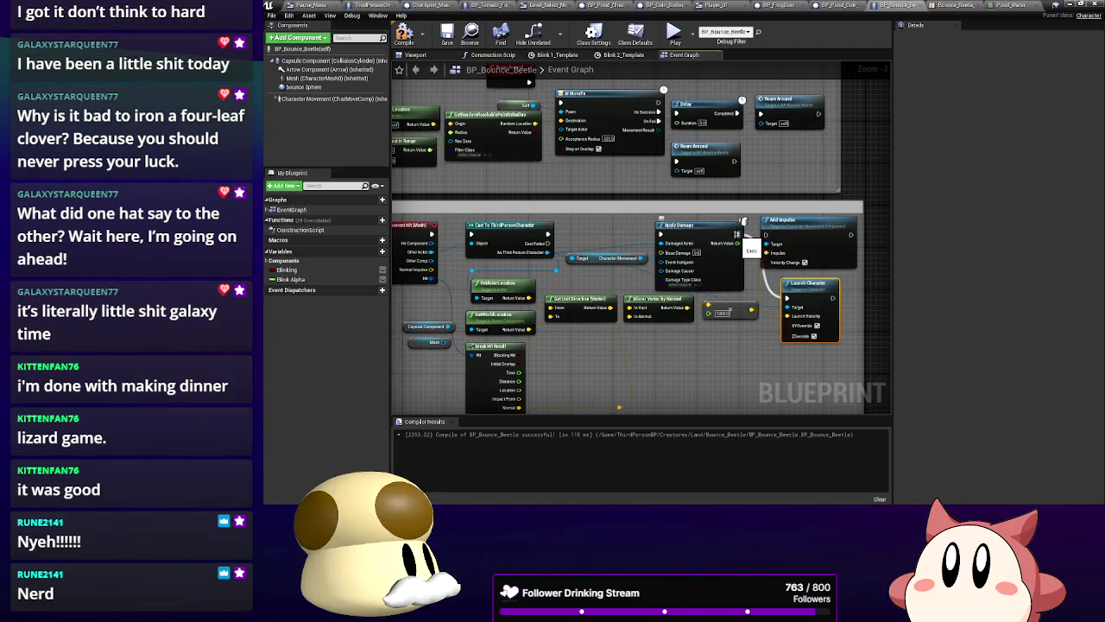
left_click_drag(738, 234, 768, 234)
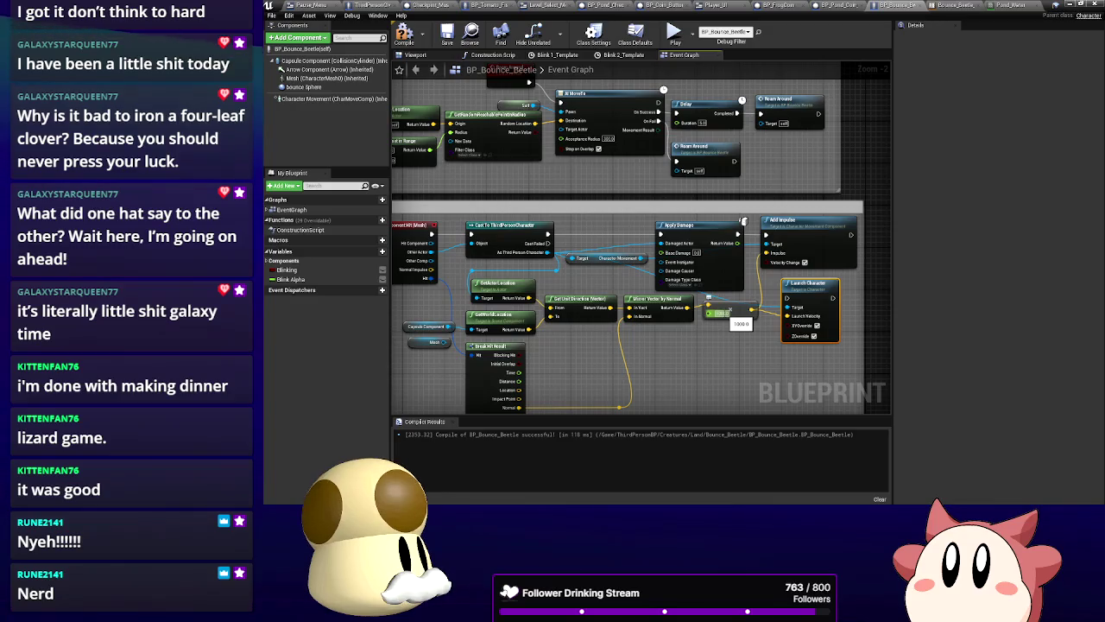
type("2000")
key("Return")
Reconnect Character Movement to Launch Character's Target and set its Z velocity to 1500
left_click_drag(536, 141, 628, 273)
mouse_move(599, 214)
left_mouse_down()
mouse_move(613, 169)
mouse_move(625, 180)
left_mouse_up()
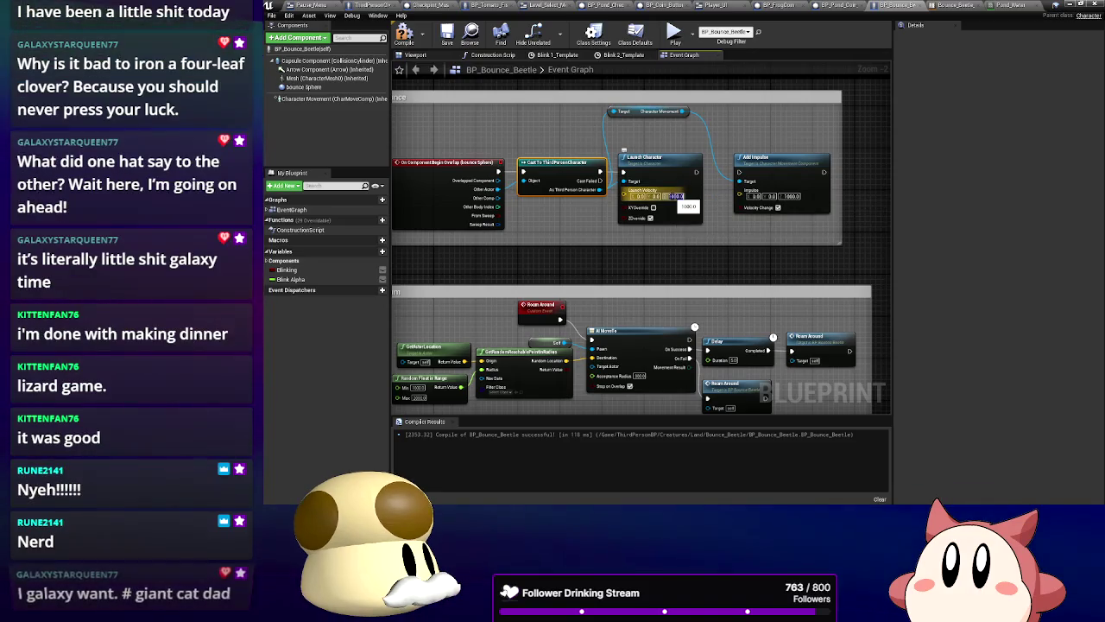
left_click(674, 196)
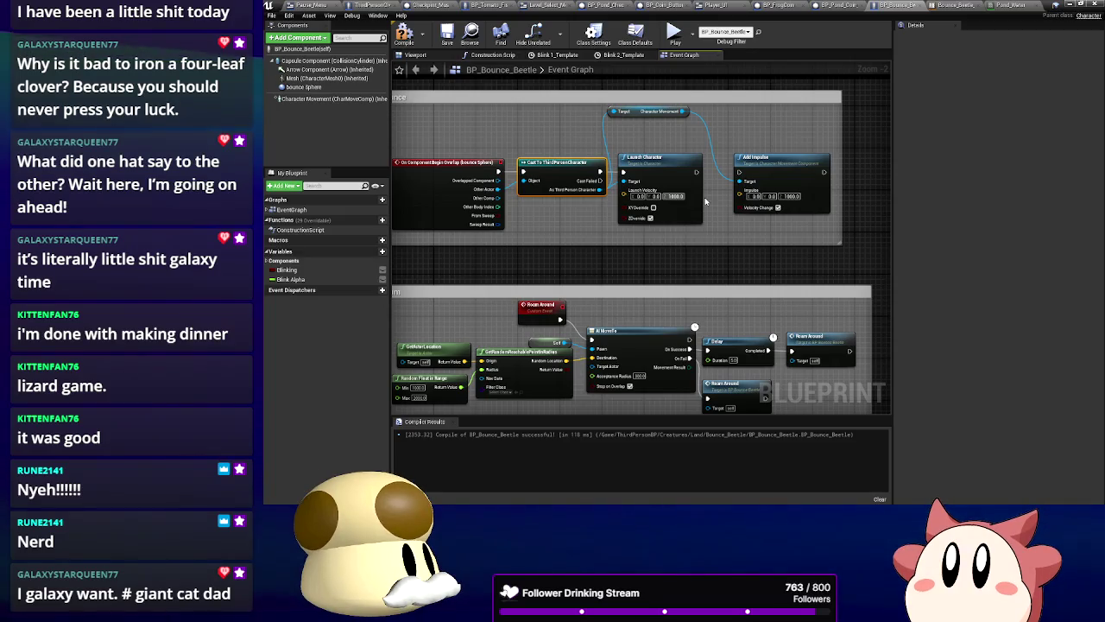
left_click(705, 201)
type("1500")
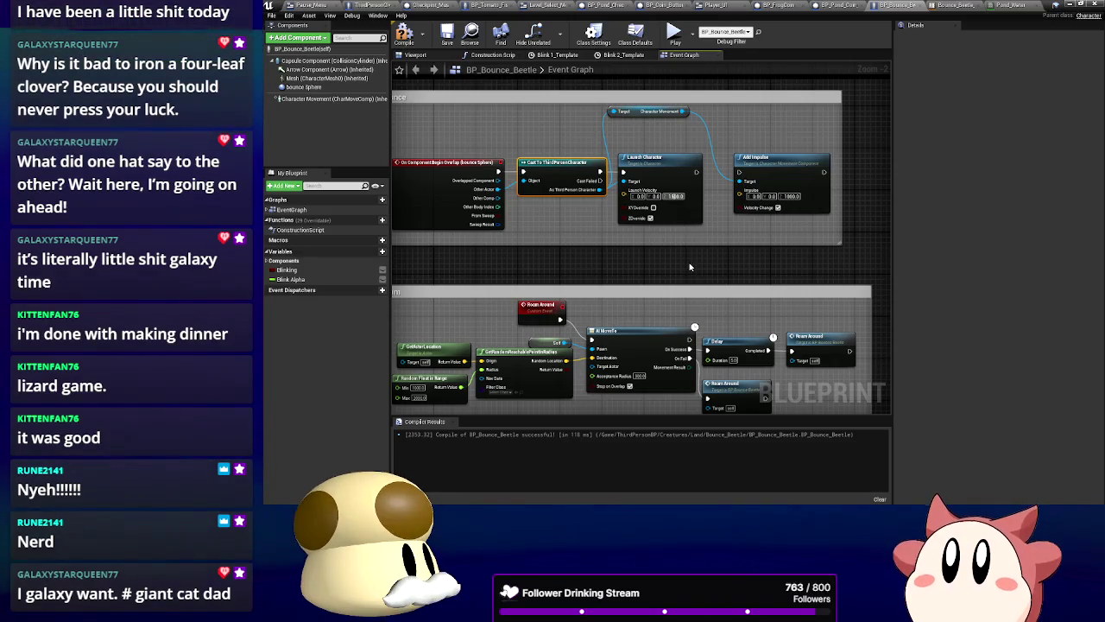
key("alt+Tab")
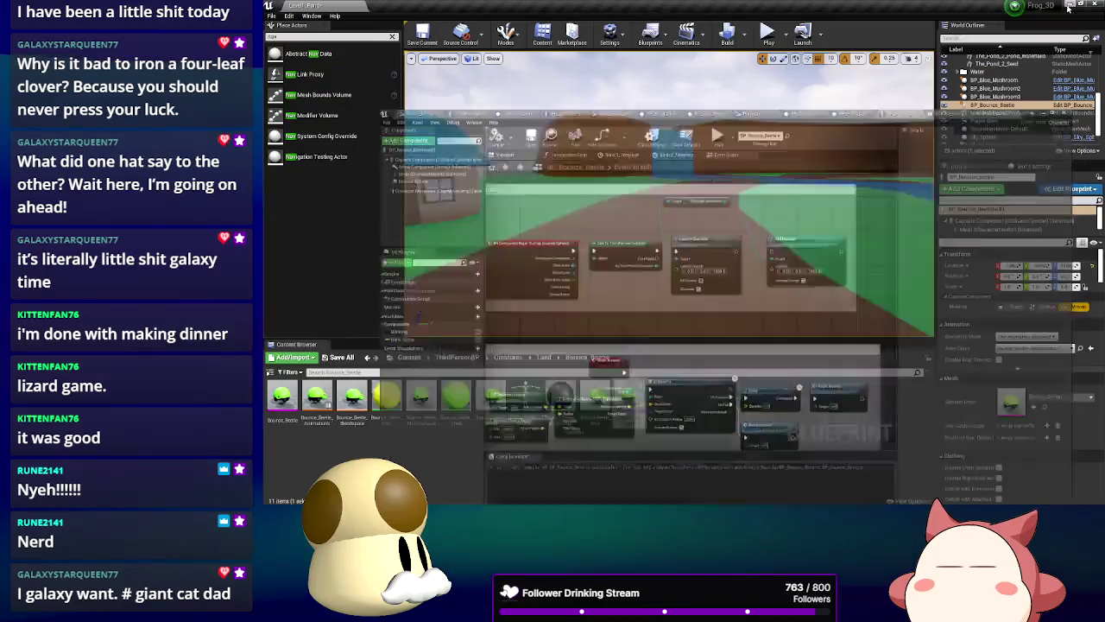
Start a test play and run the frog to the red mushroom house and past it
left_click(769, 36)
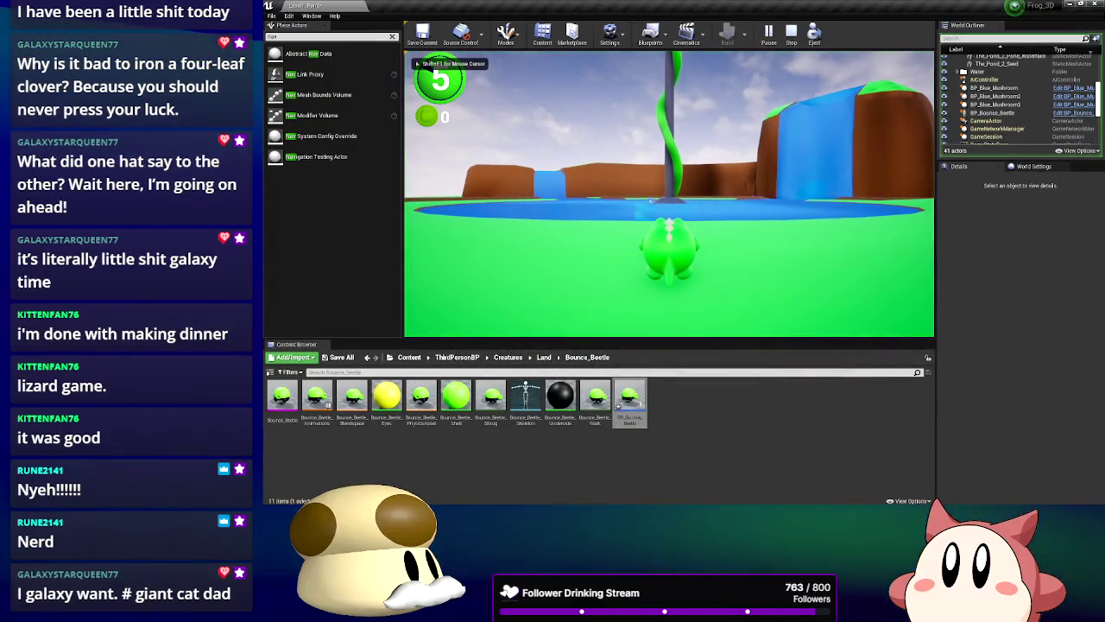
key("w")
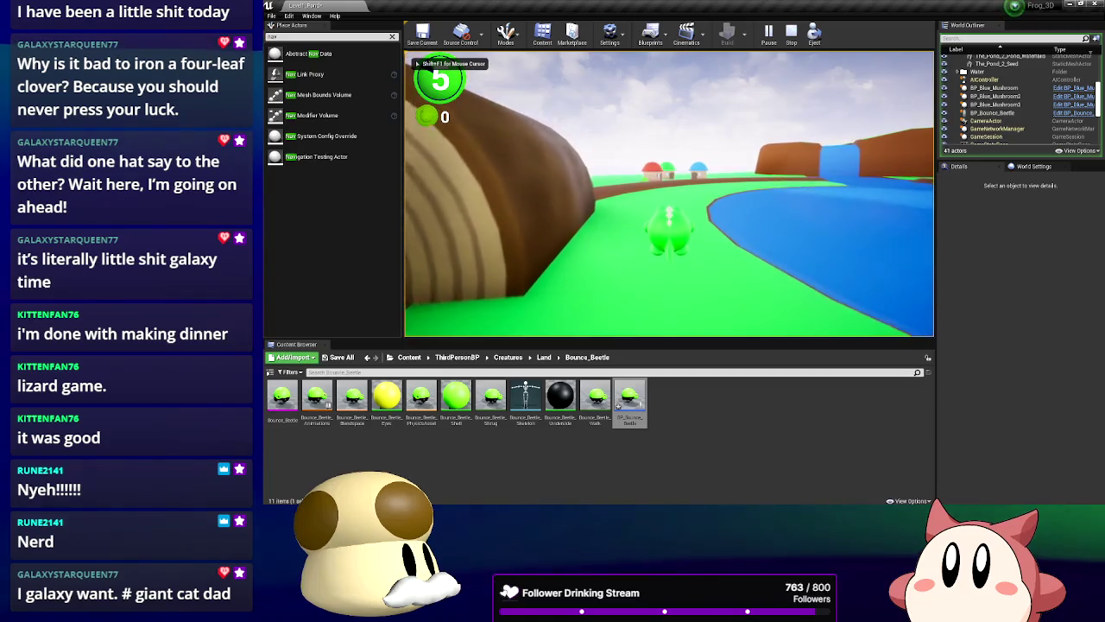
key("a")
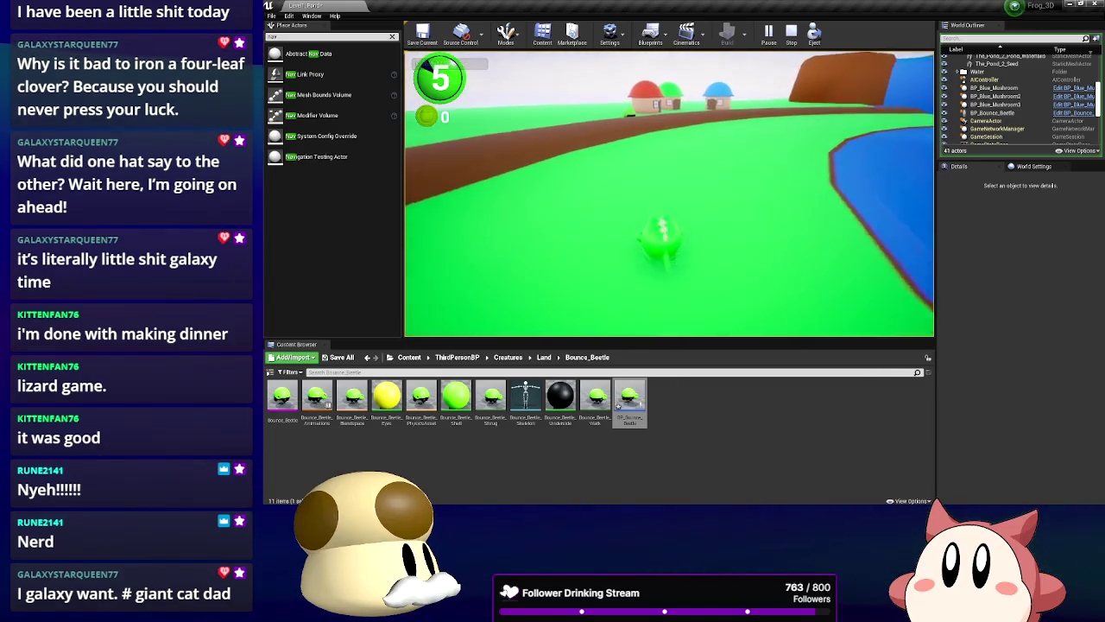
key("w")
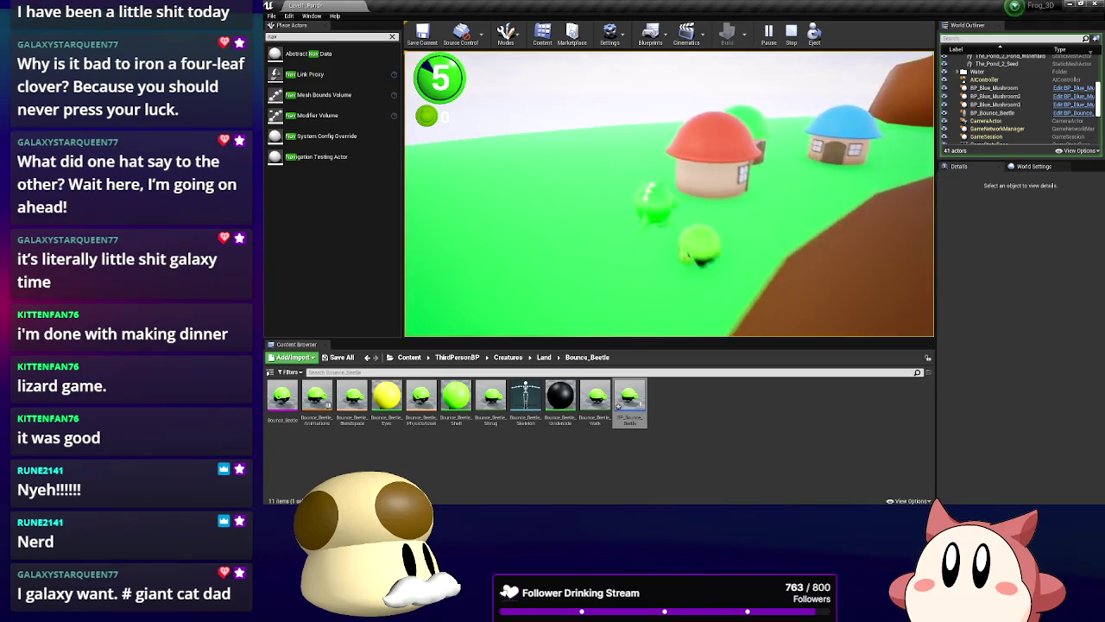
key("d")
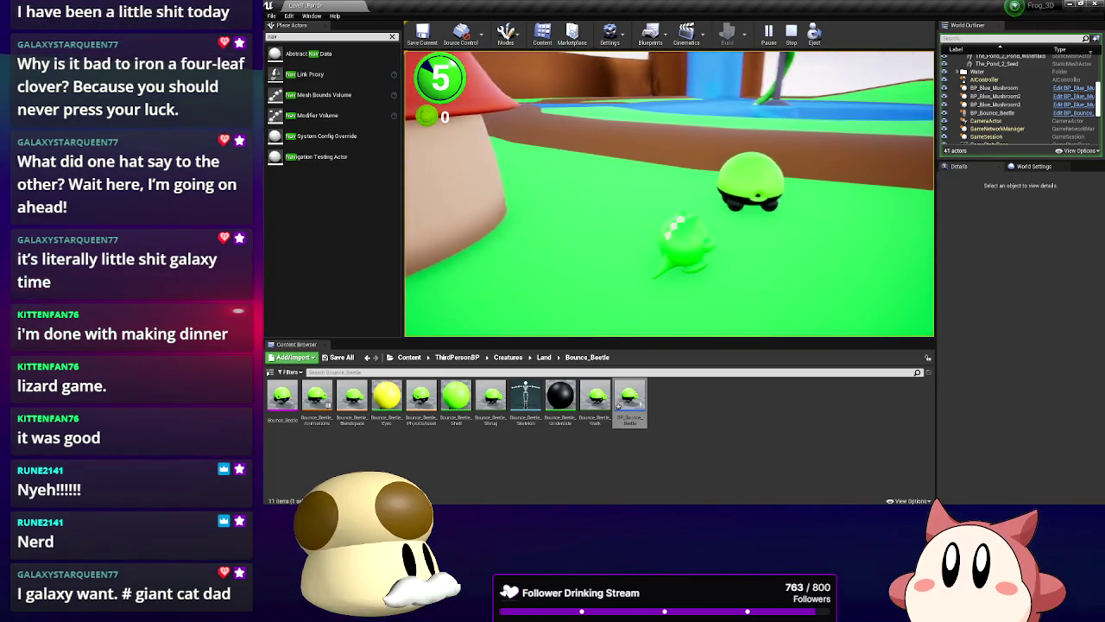
key("a")
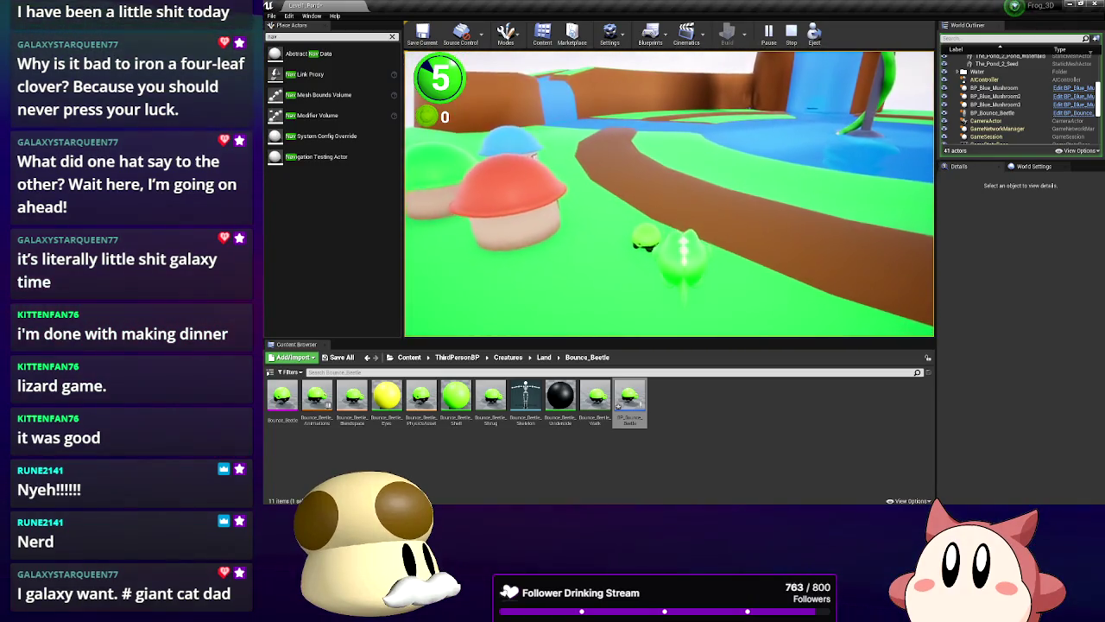
key("s")
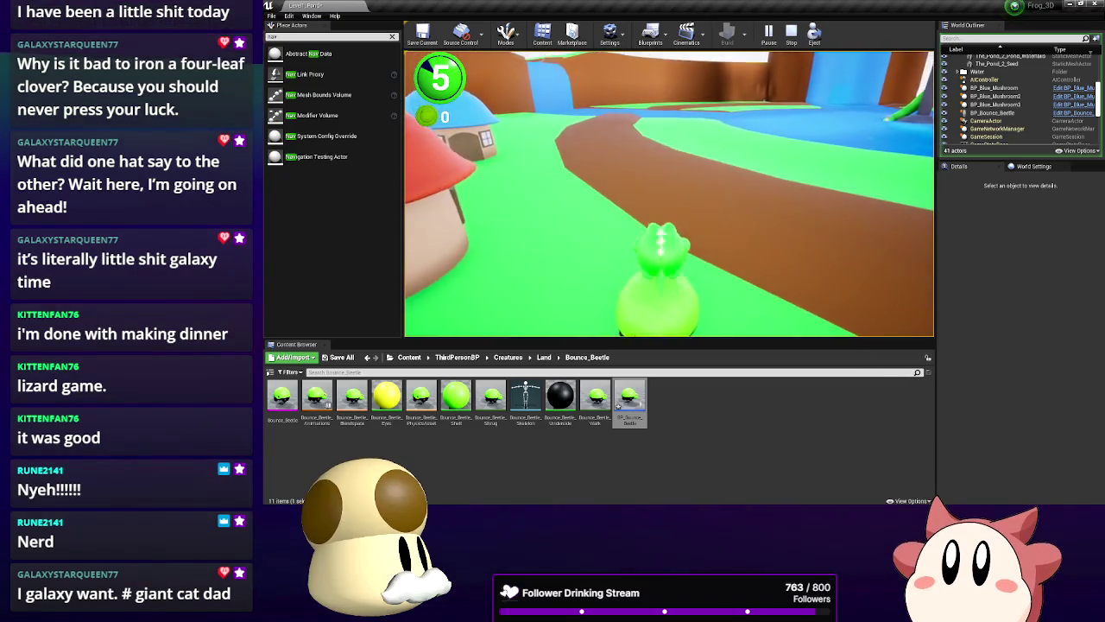
Walk toward the pond and back to the red mushroom house, then stop playing
key("a")
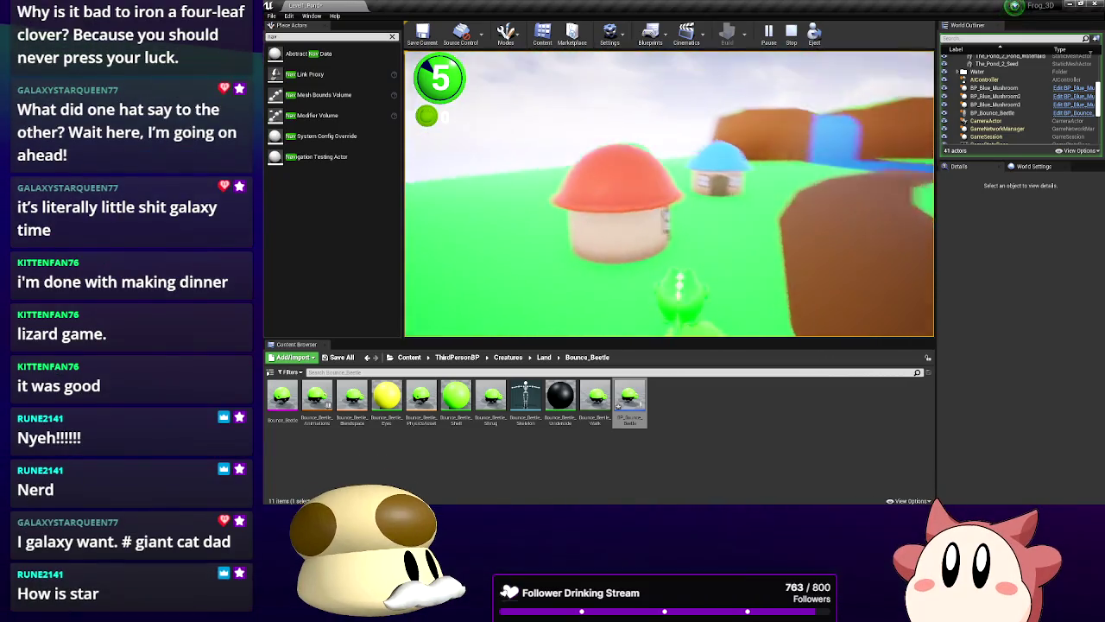
key("w")
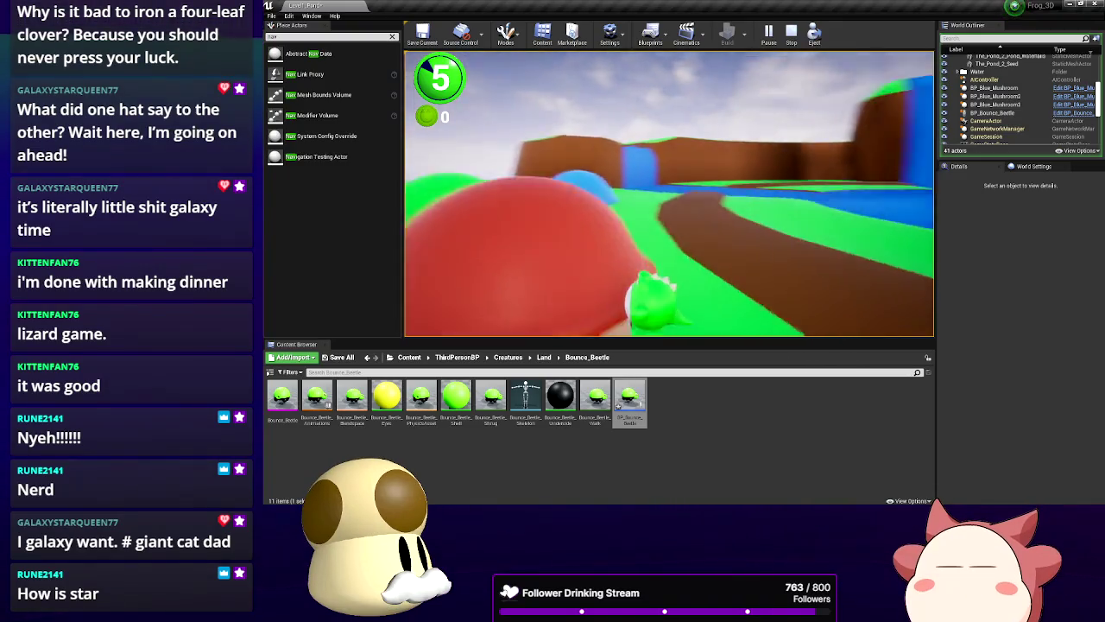
key("w")
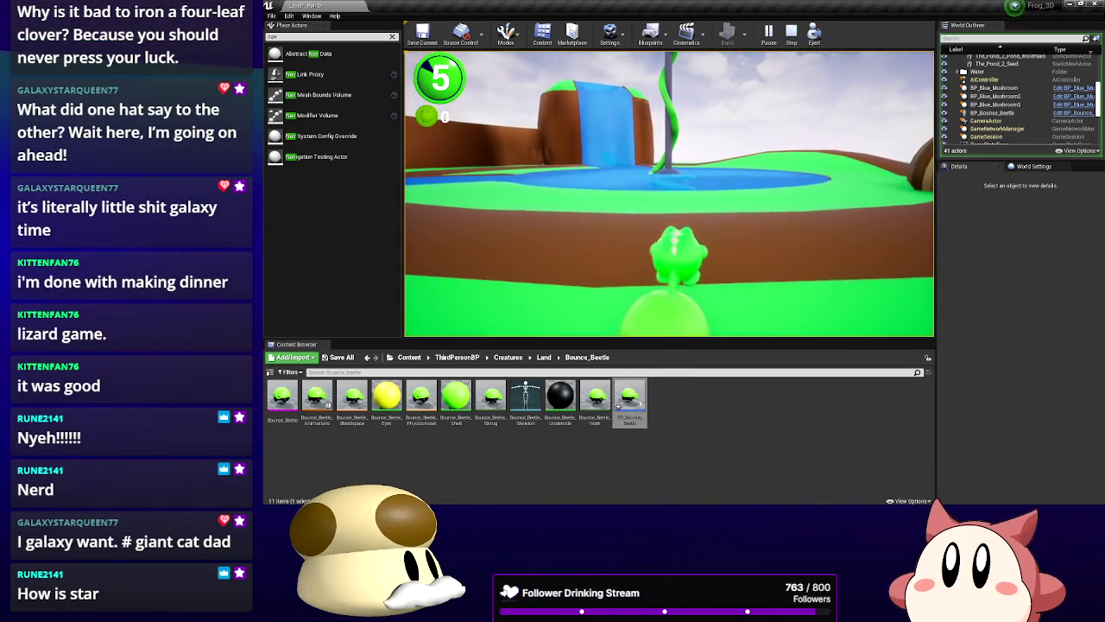
key("s")
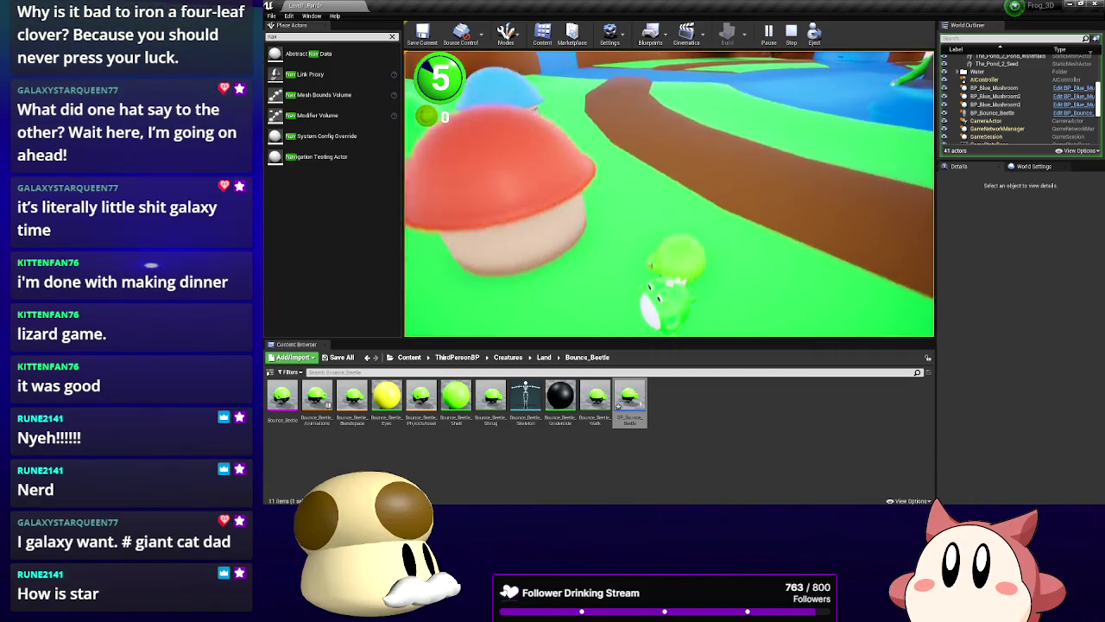
key("w")
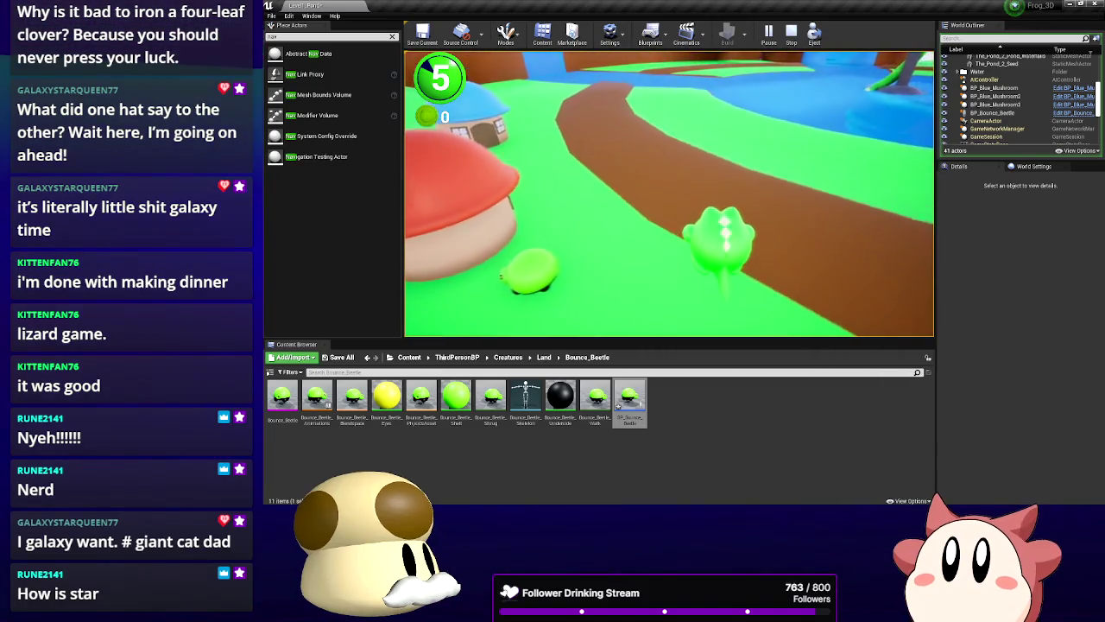
key("a")
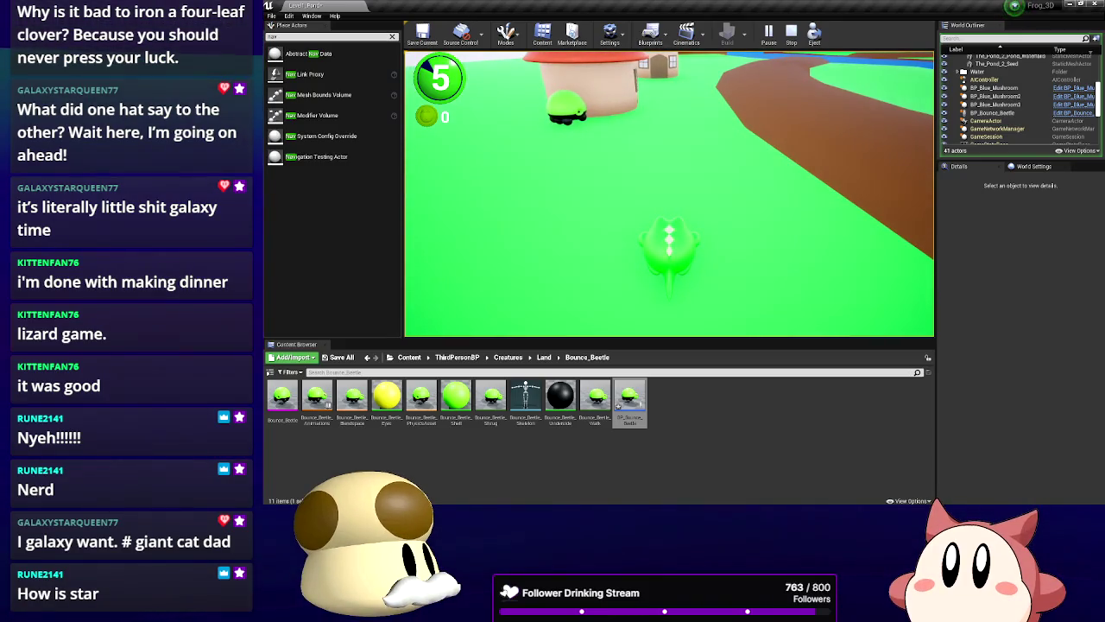
key("Escape")
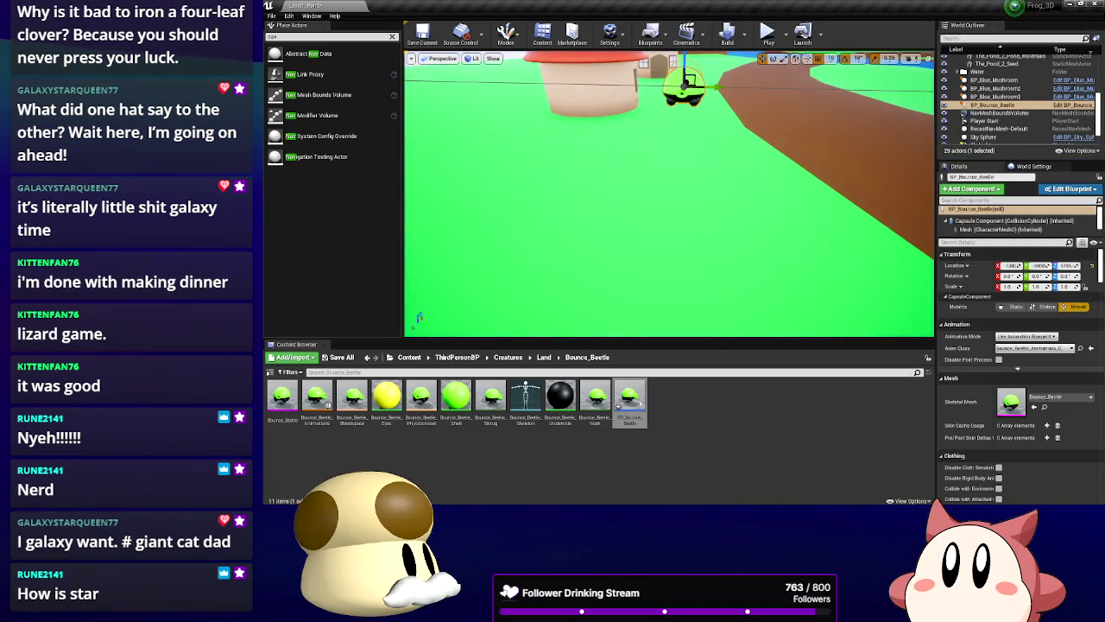
Reopen BP_Bounce_Beetle, scroll to the Apply Damage/Launch Character block, and recompile
double_click(622, 401)
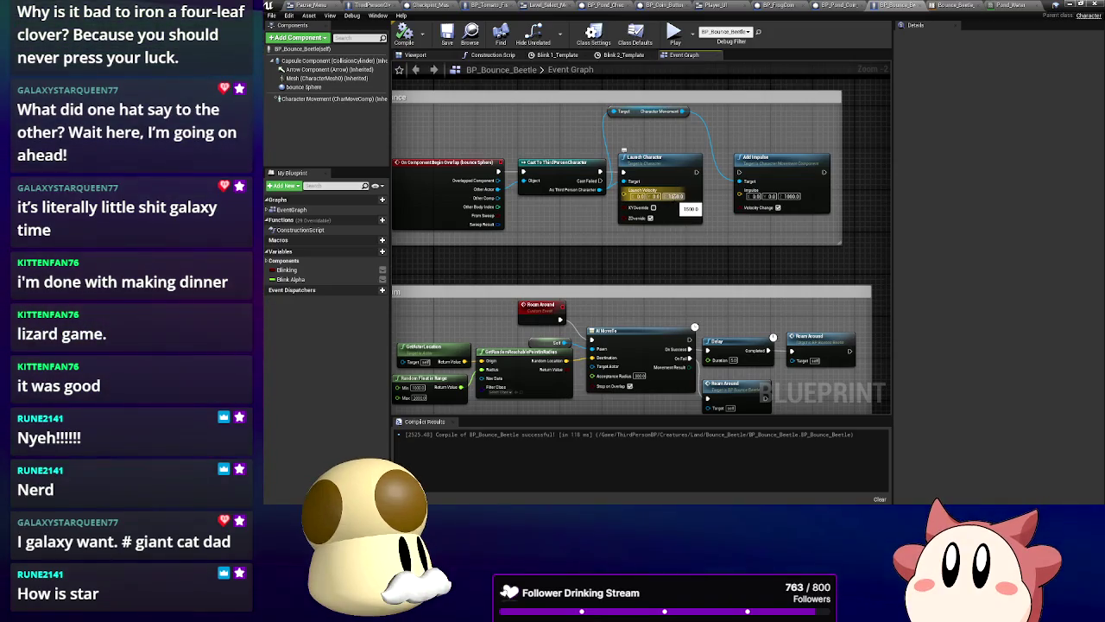
scroll(683, 264, "down", 5)
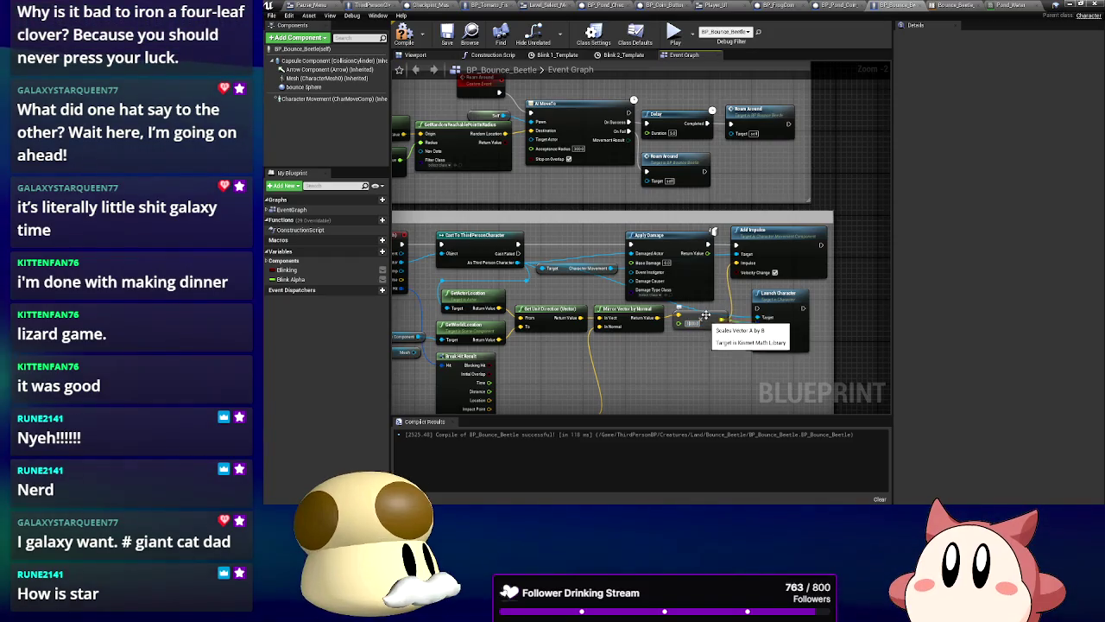
left_click(404, 34)
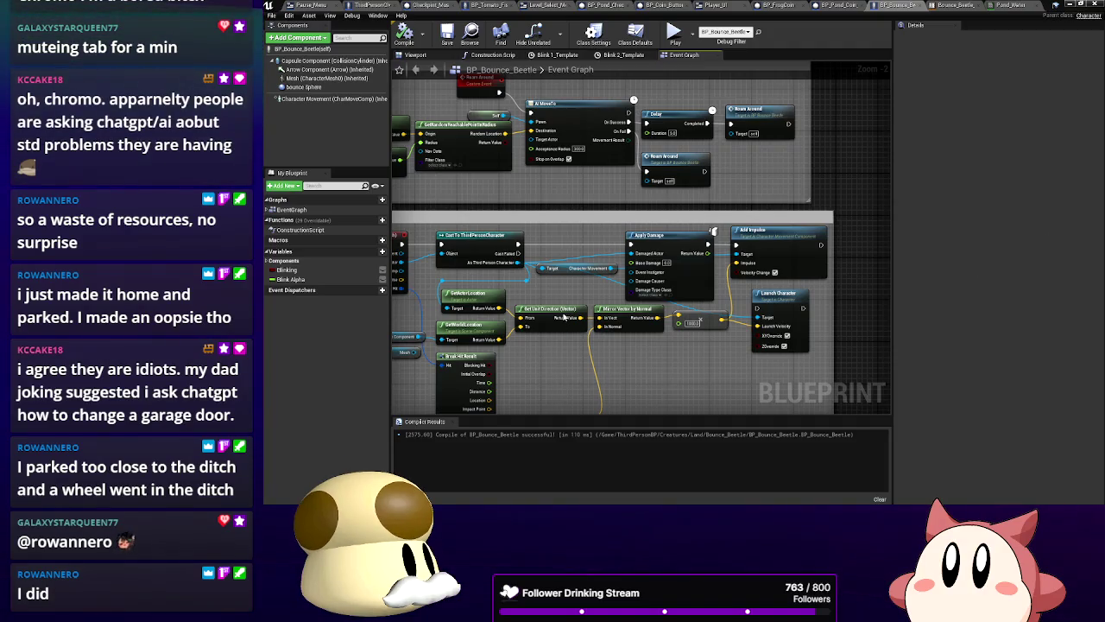
Connect Break Hit Result's Impact Point to Mirror Vector's In Vect, recompile with F7, and return
left_click_drag(564, 316, 607, 268)
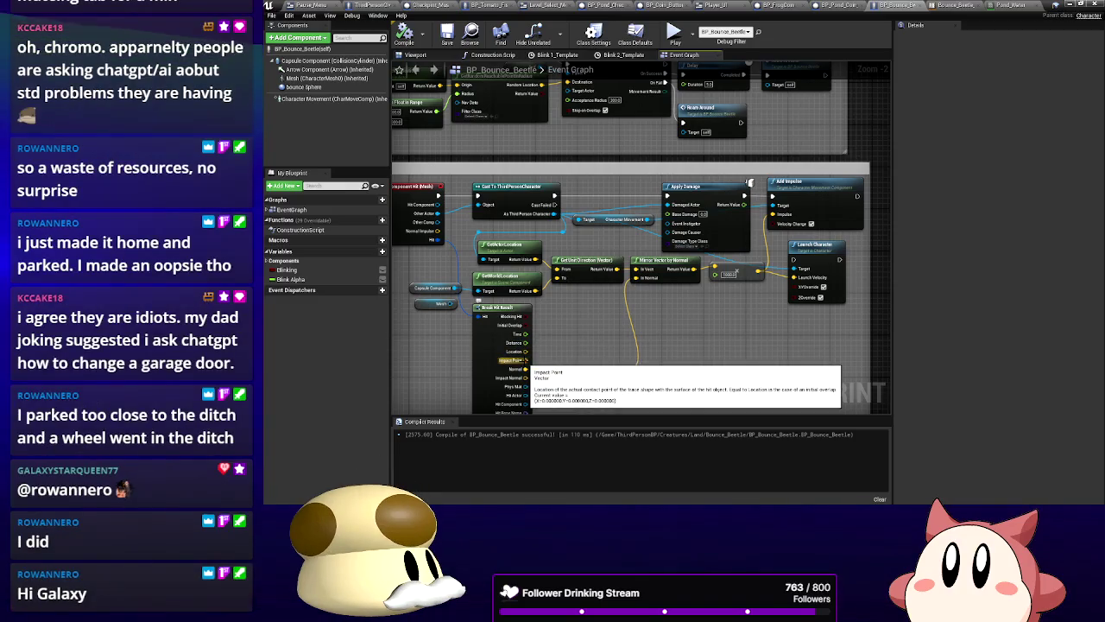
mouse_move(526, 360)
left_mouse_down()
mouse_move(620, 333)
mouse_move(639, 279)
left_mouse_up()
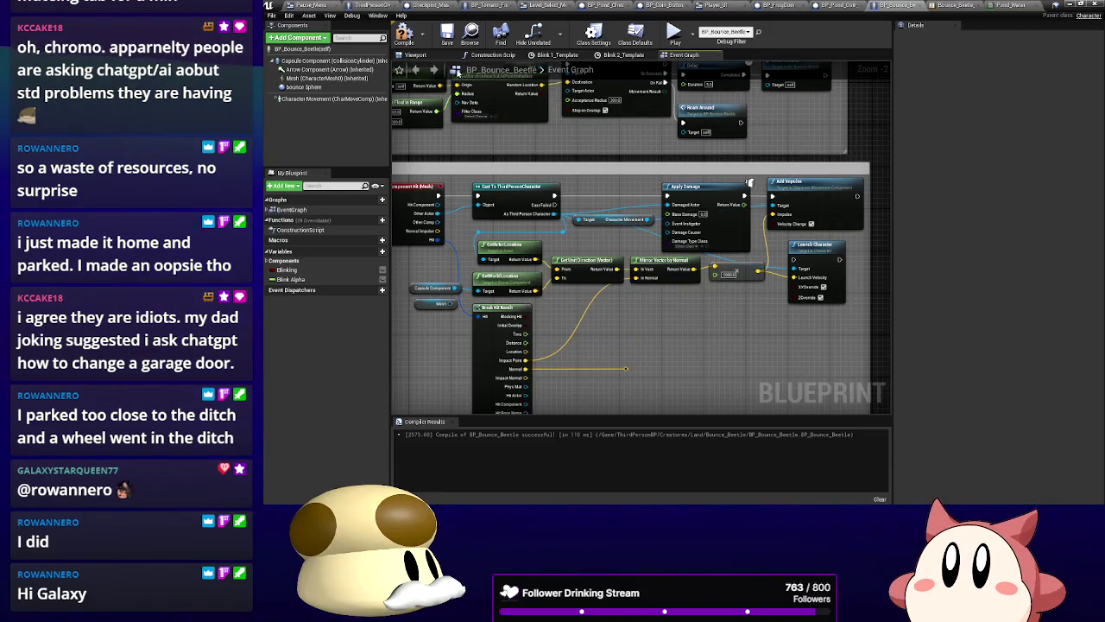
key("F7")
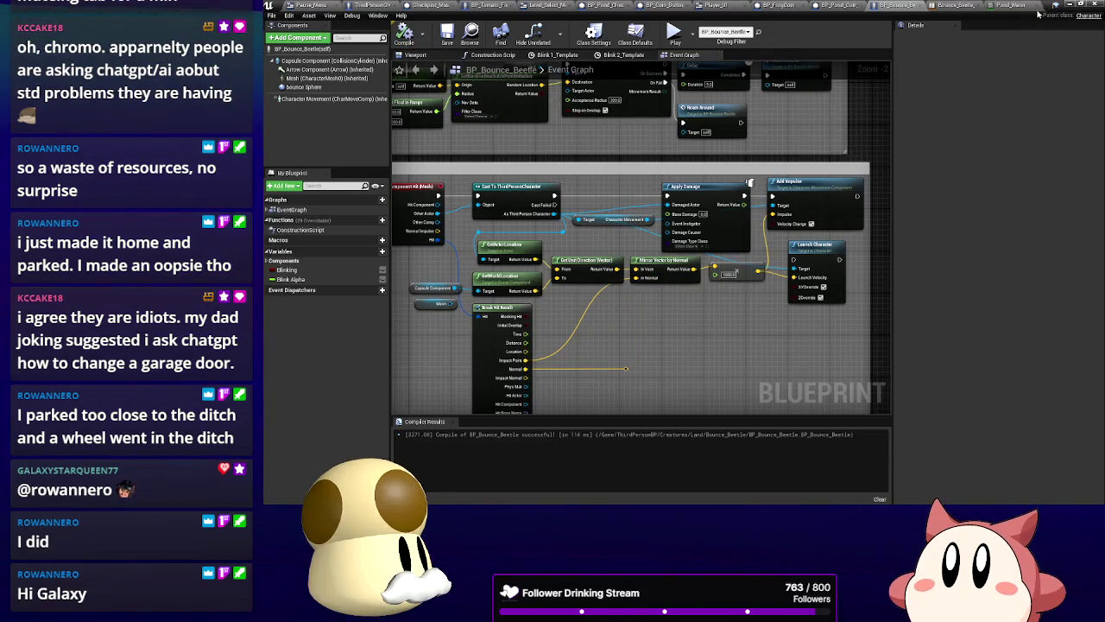
left_click(1055, 4)
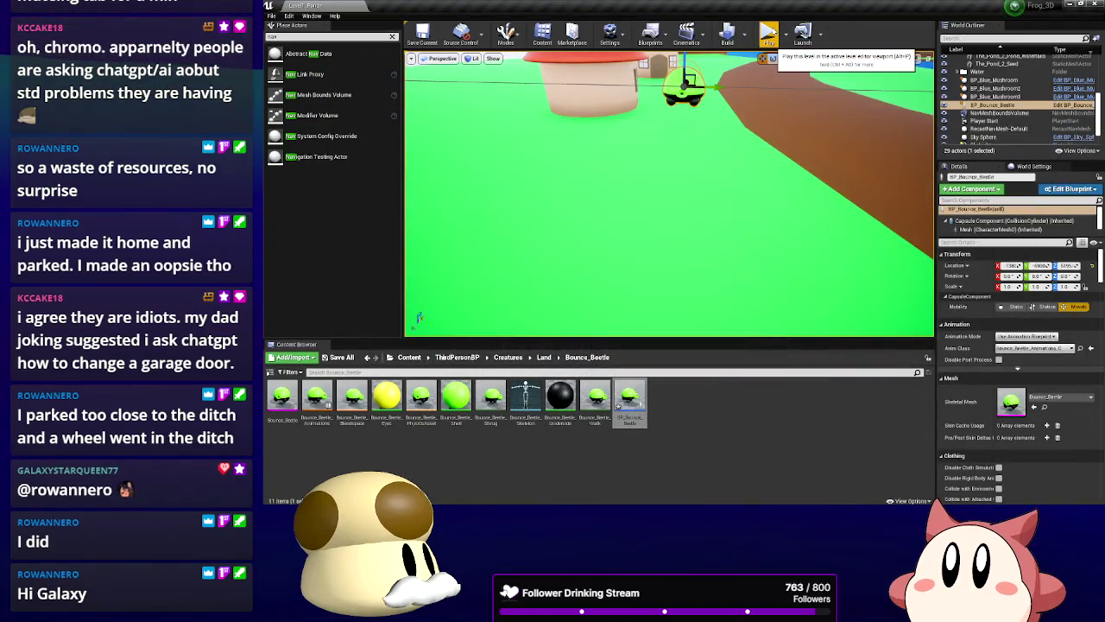
Play the level, walk the character along the path to the green beetle, and jump onto it
left_click(770, 33)
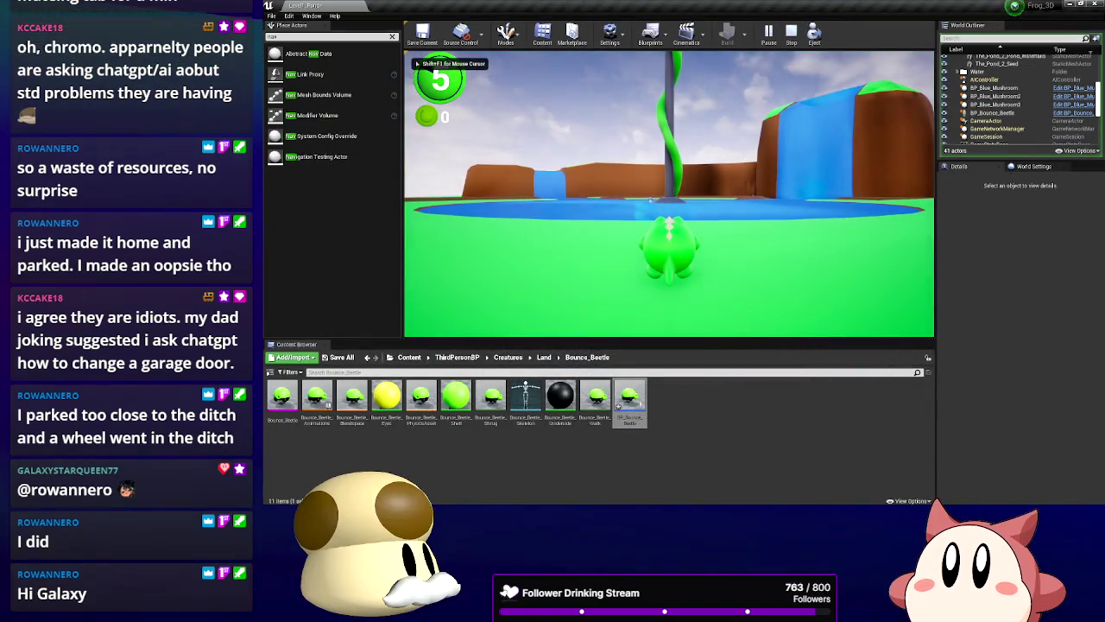
key("w")
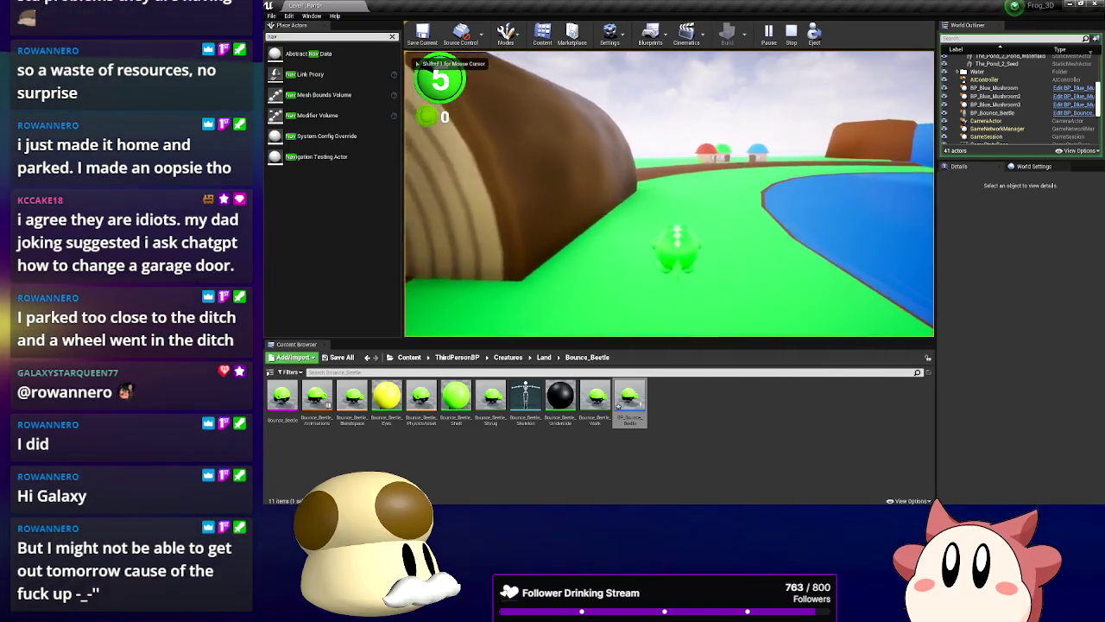
key("w")
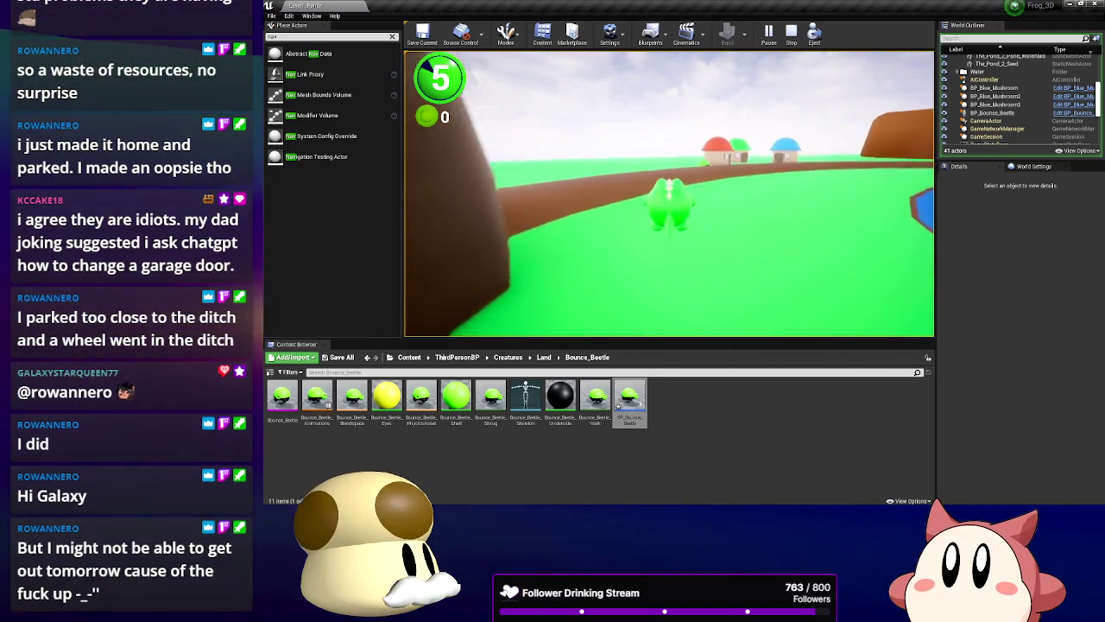
key("w")
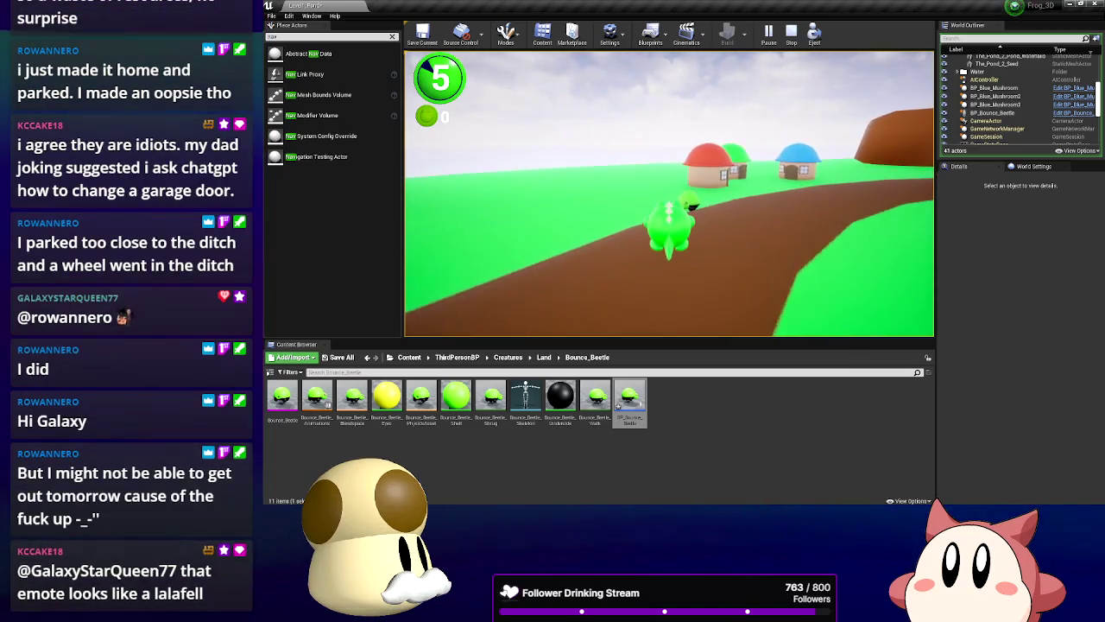
key("w")
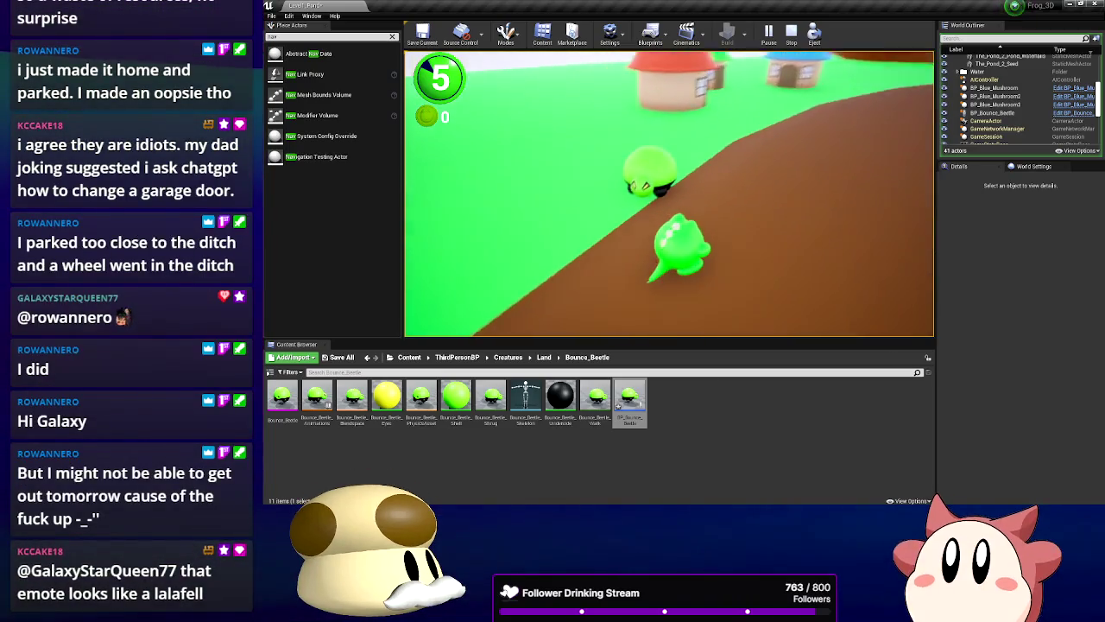
key("w")
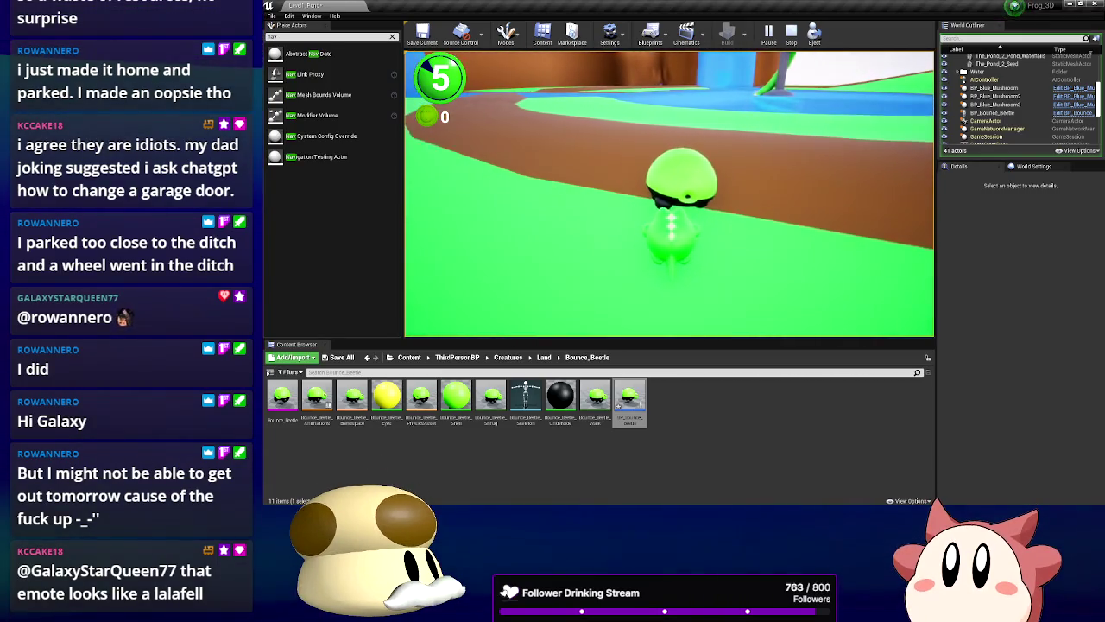
key("w")
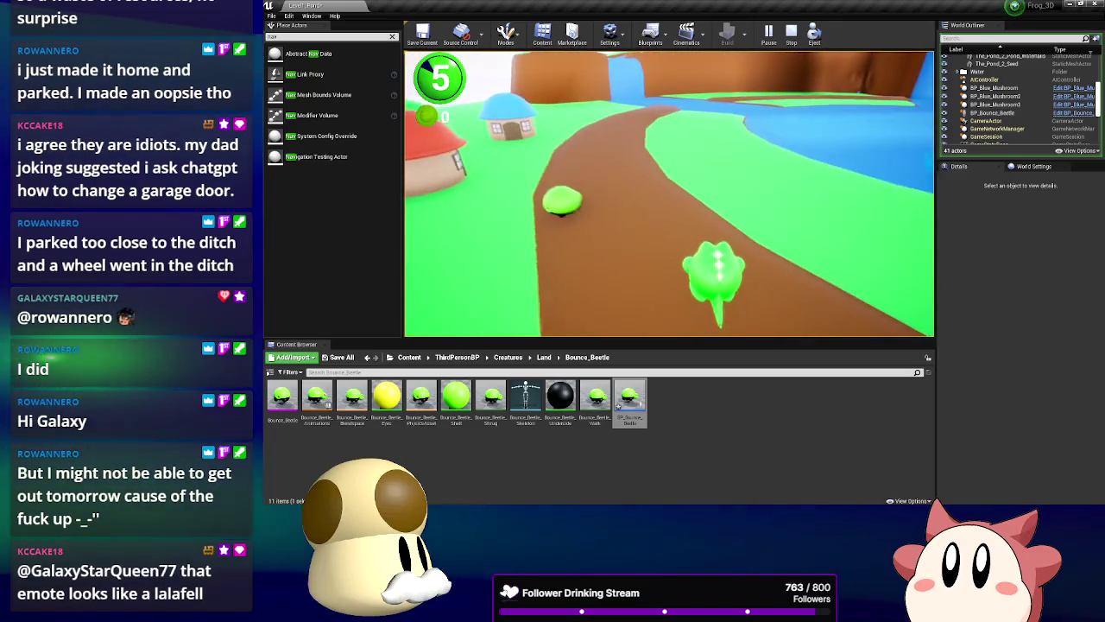
key("w")
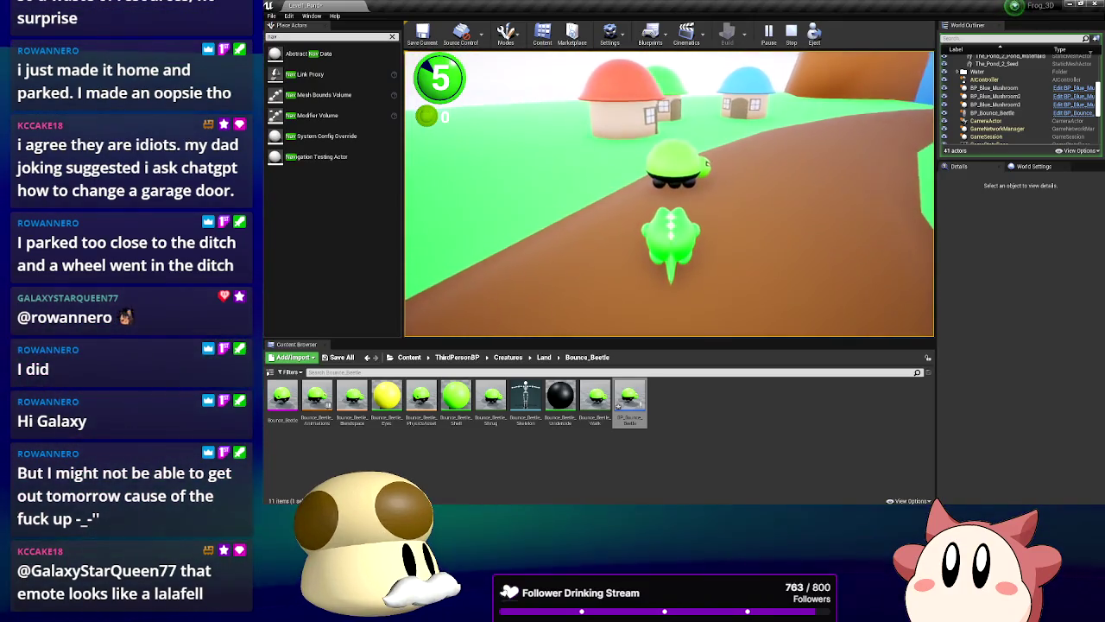
key("w")
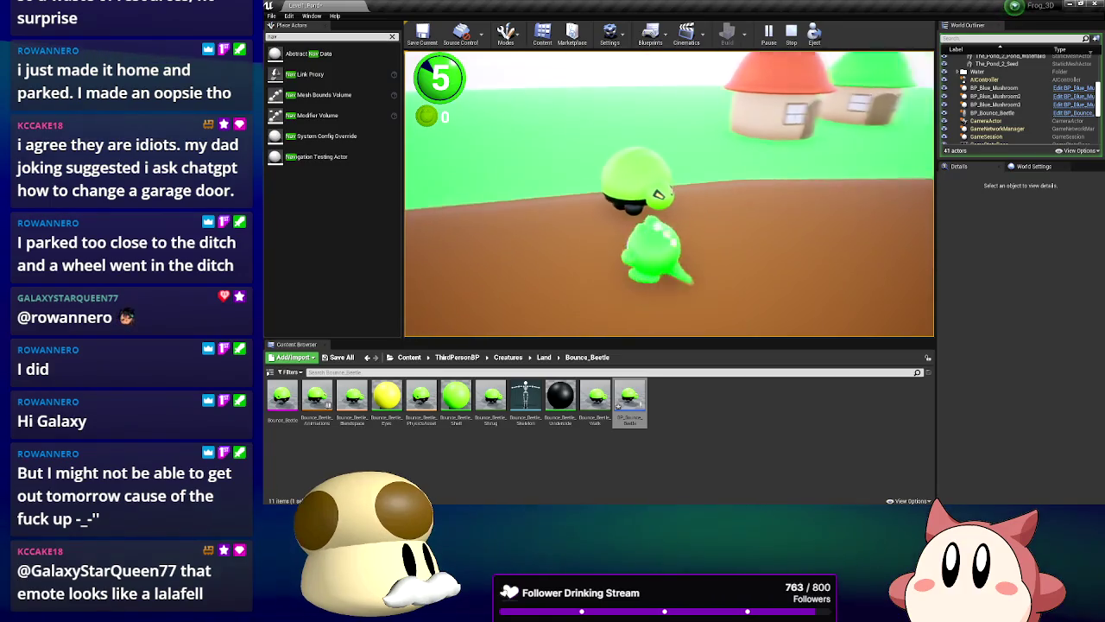
key("space")
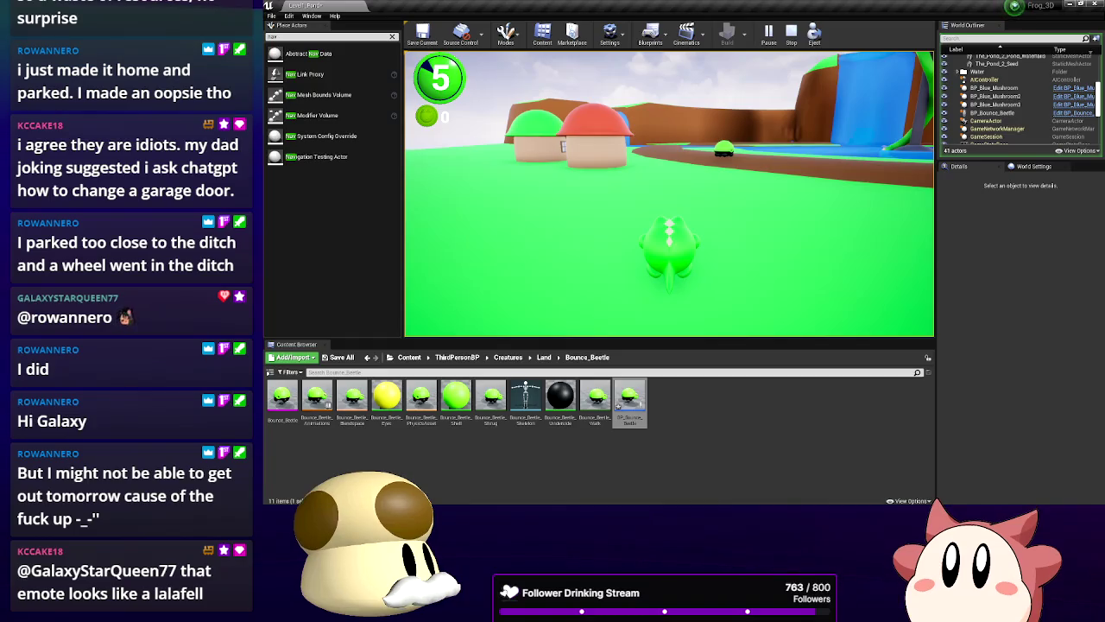
key("Escape")
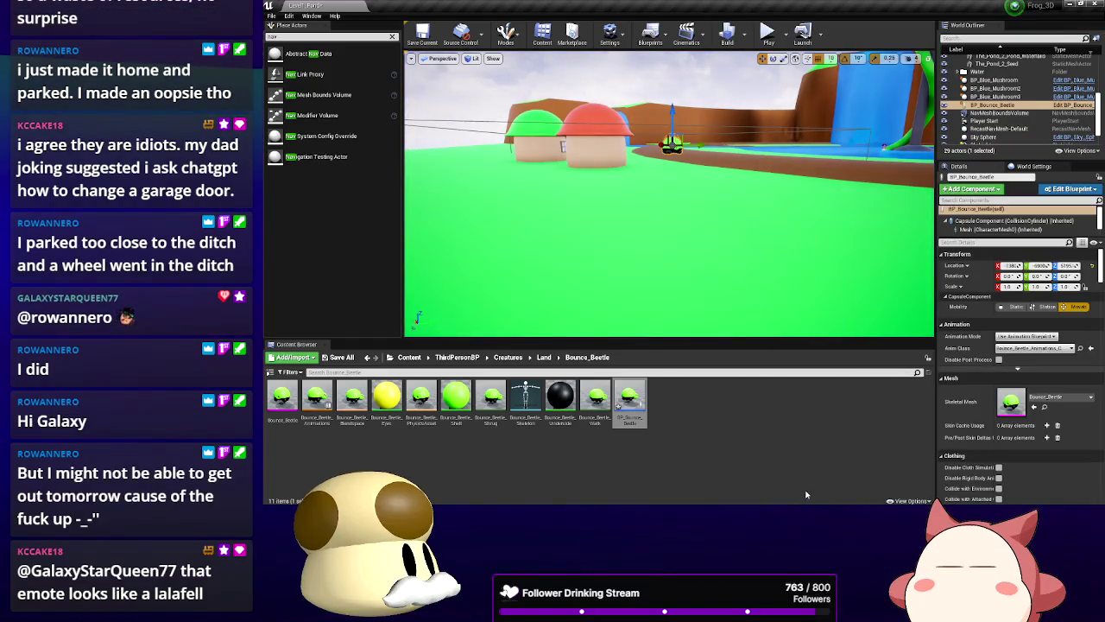
Reopen BP_Bounce_Beetle, wire Break Hit Result's Location into the bounce logic, and compile
mouse_move(740, 289)
left_mouse_down()
mouse_move(708, 259)
mouse_move(682, 276)
mouse_move(690, 251)
left_mouse_up()
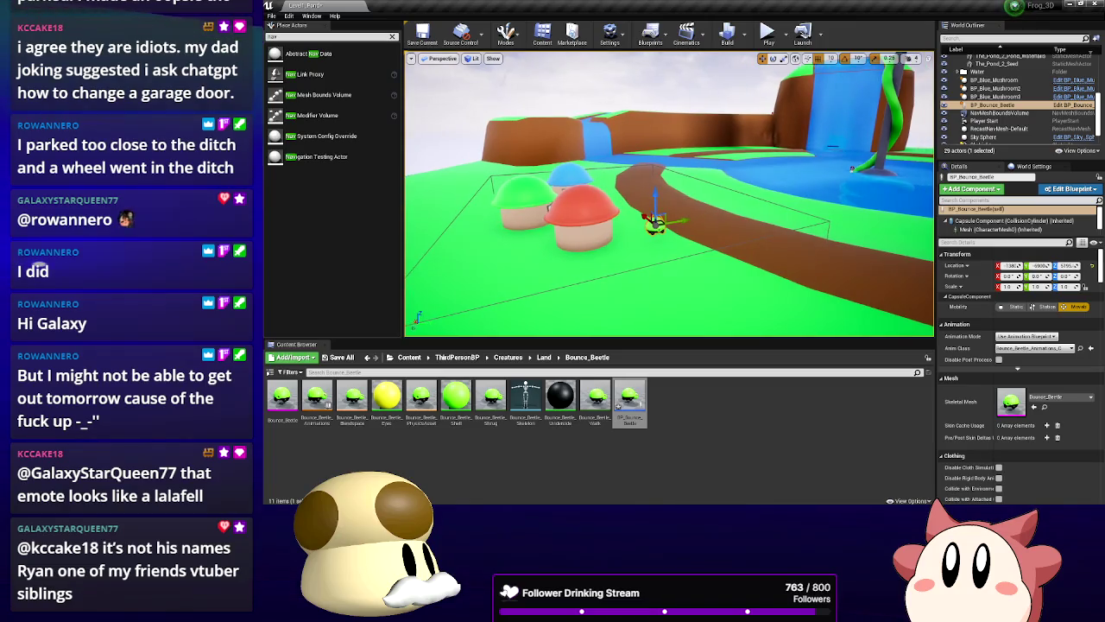
double_click(624, 402)
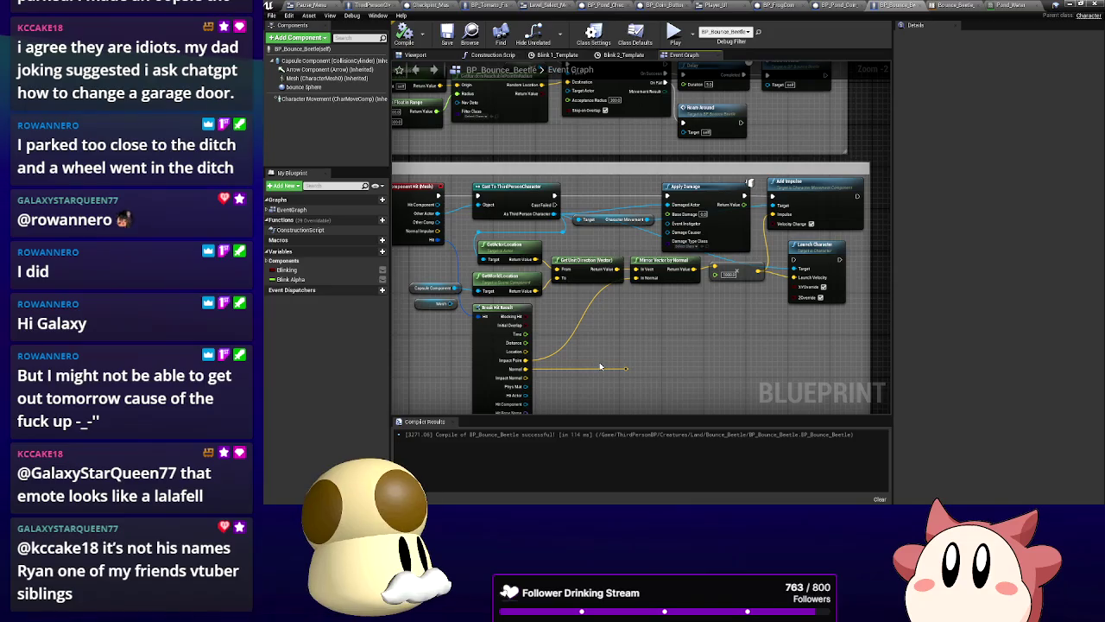
mouse_move(544, 361)
left_mouse_down()
mouse_move(618, 289)
mouse_move(640, 283)
left_mouse_up()
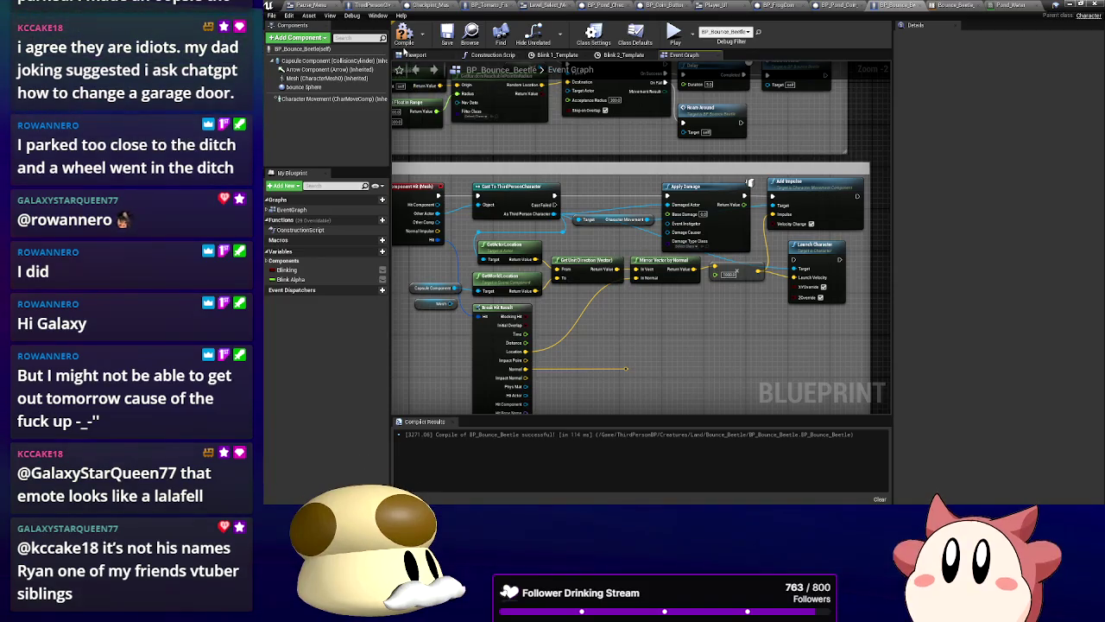
left_click(404, 36)
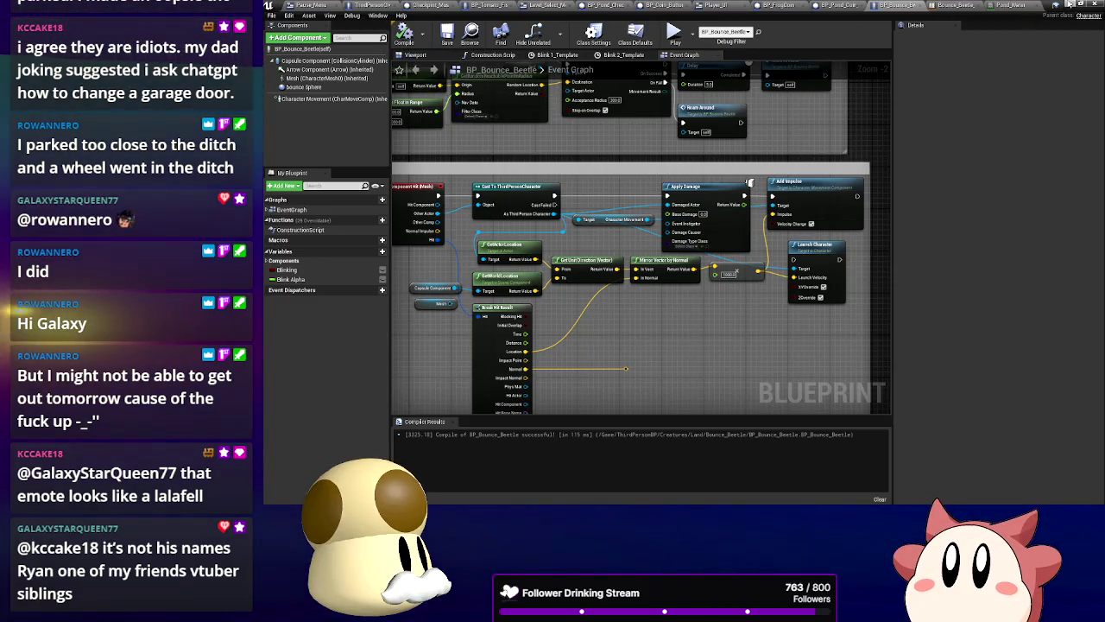
left_click(1069, 4)
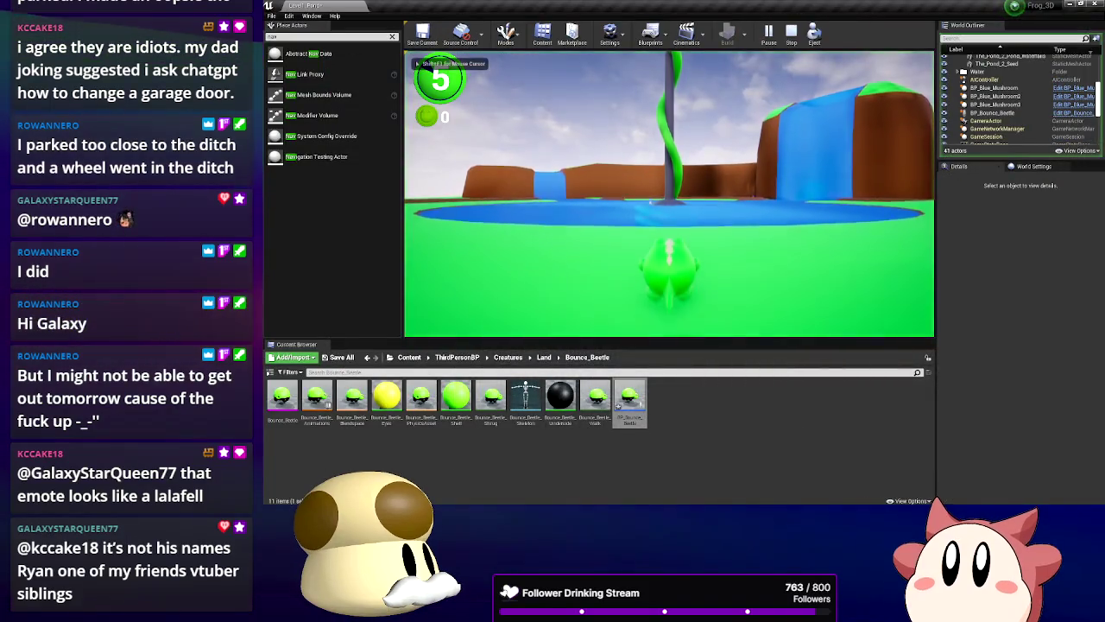
Walk the frog from the hill along the path up to the bounce beetle
key("w")
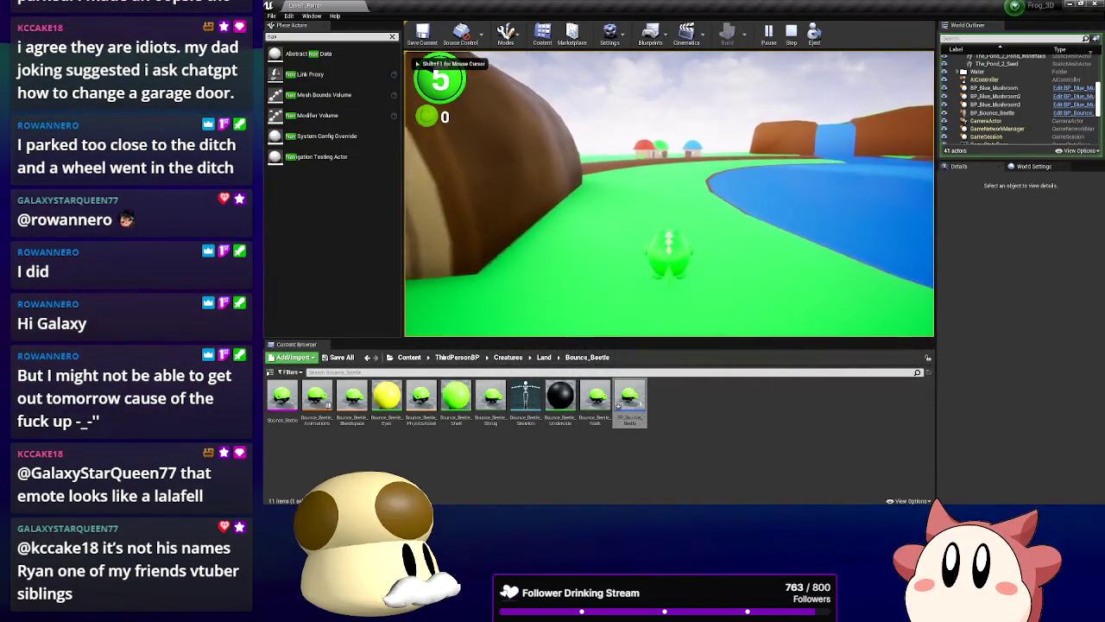
key("w")
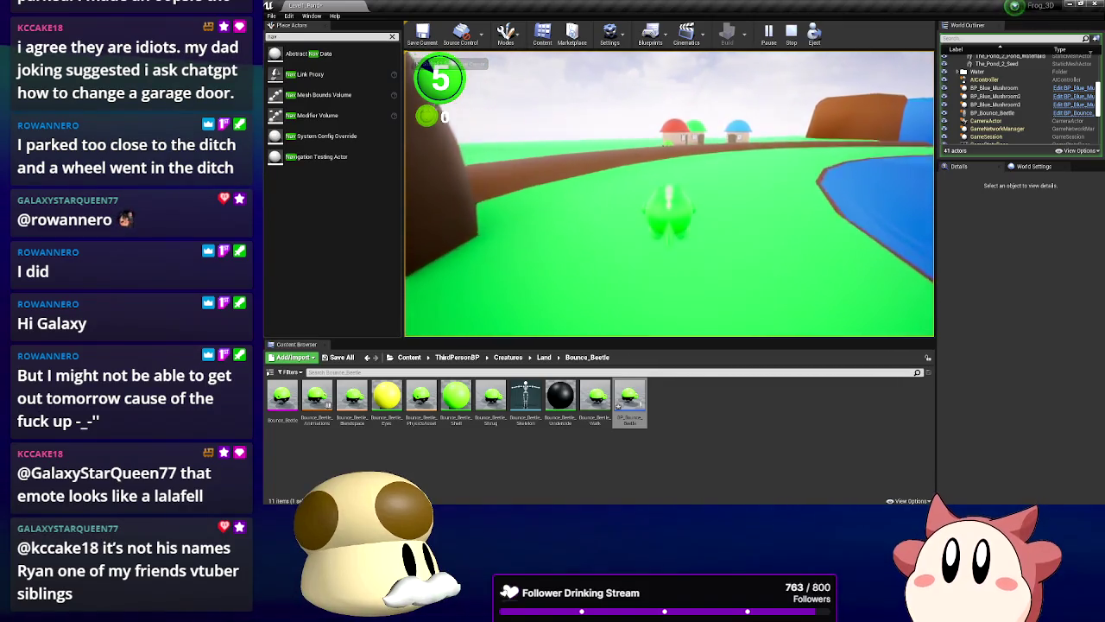
key("w")
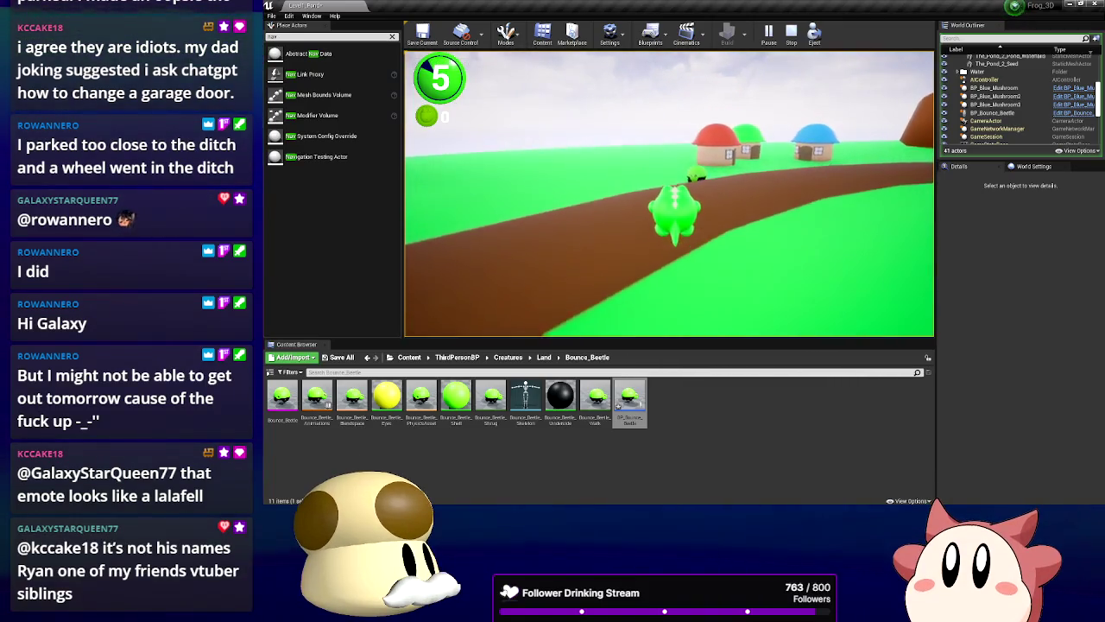
key("w")
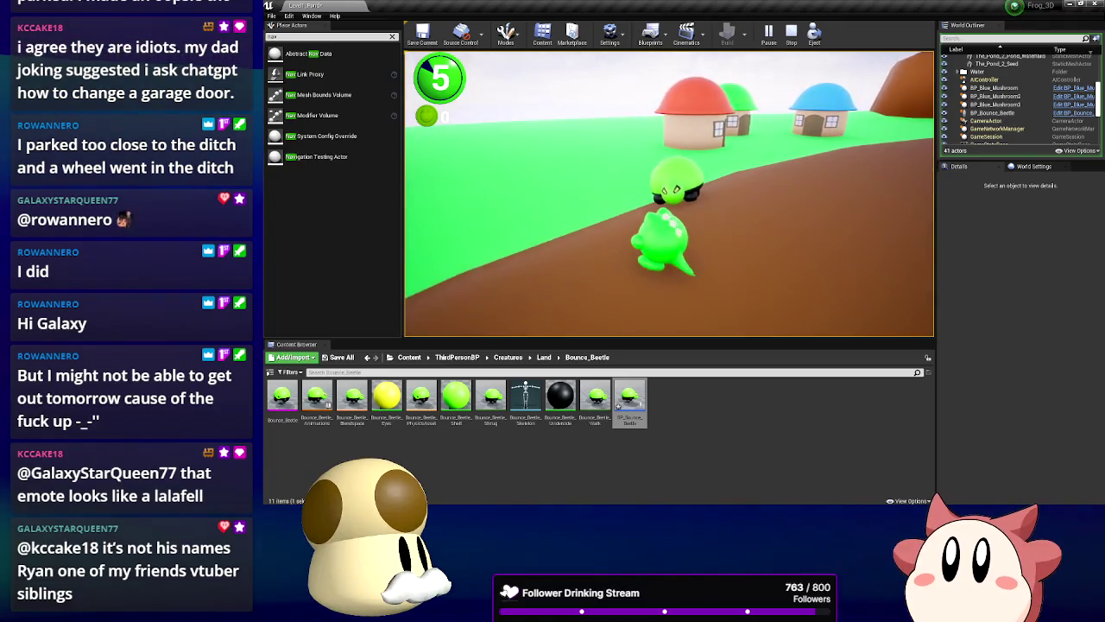
key("w")
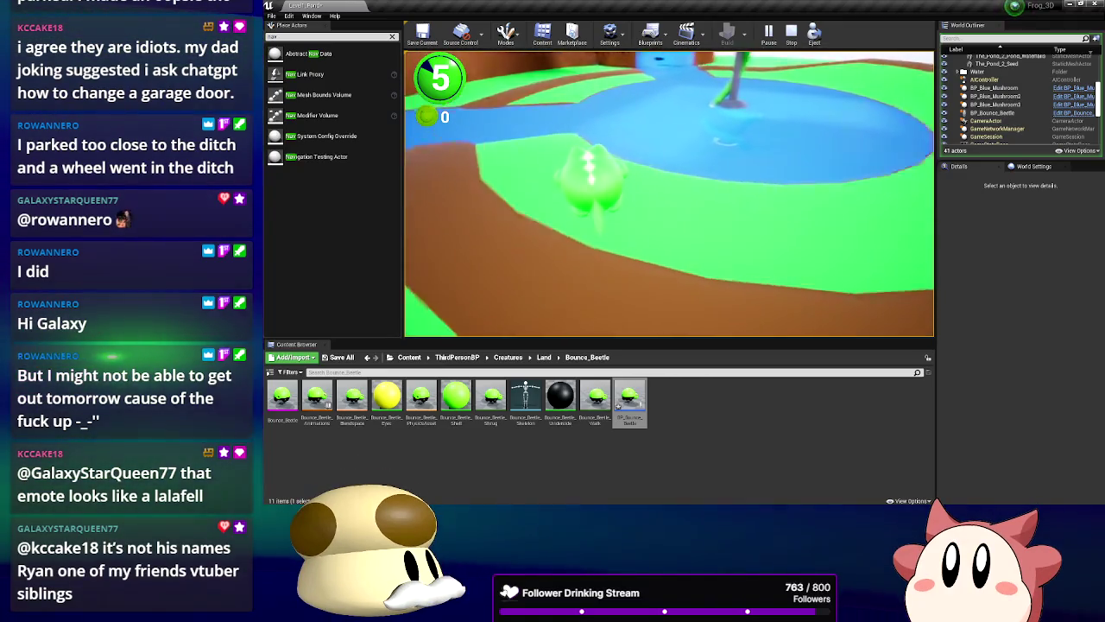
key("w")
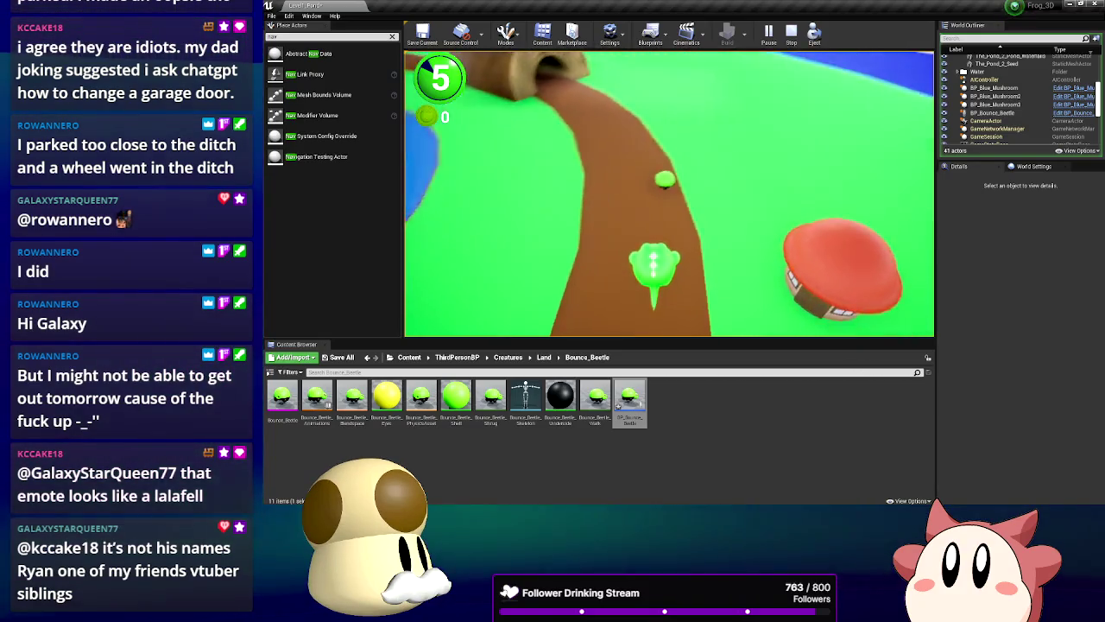
key("w")
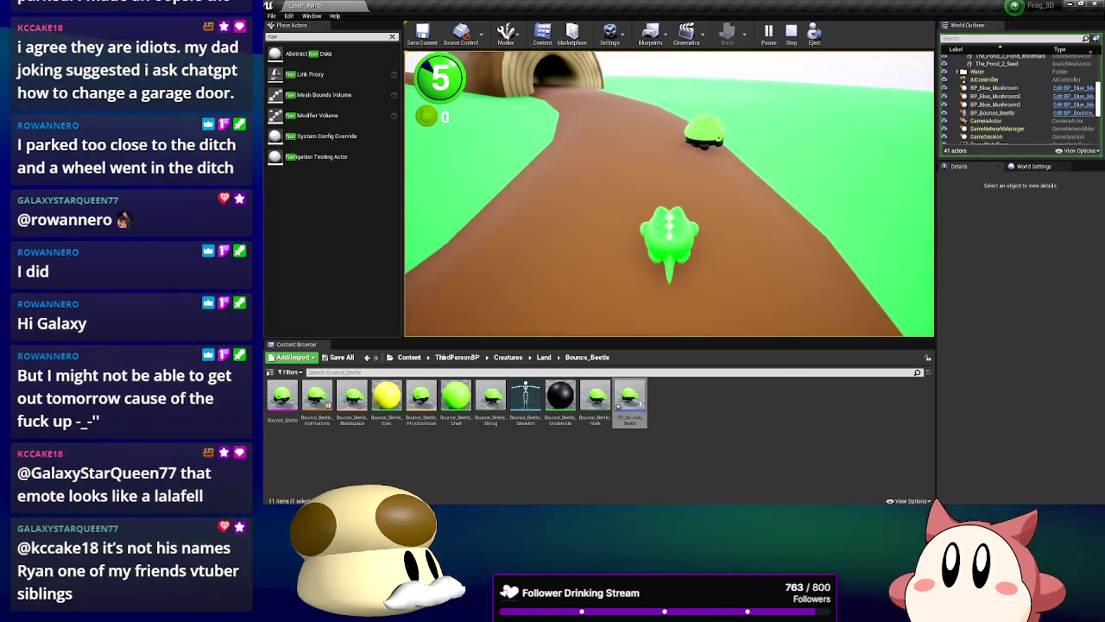
key("w")
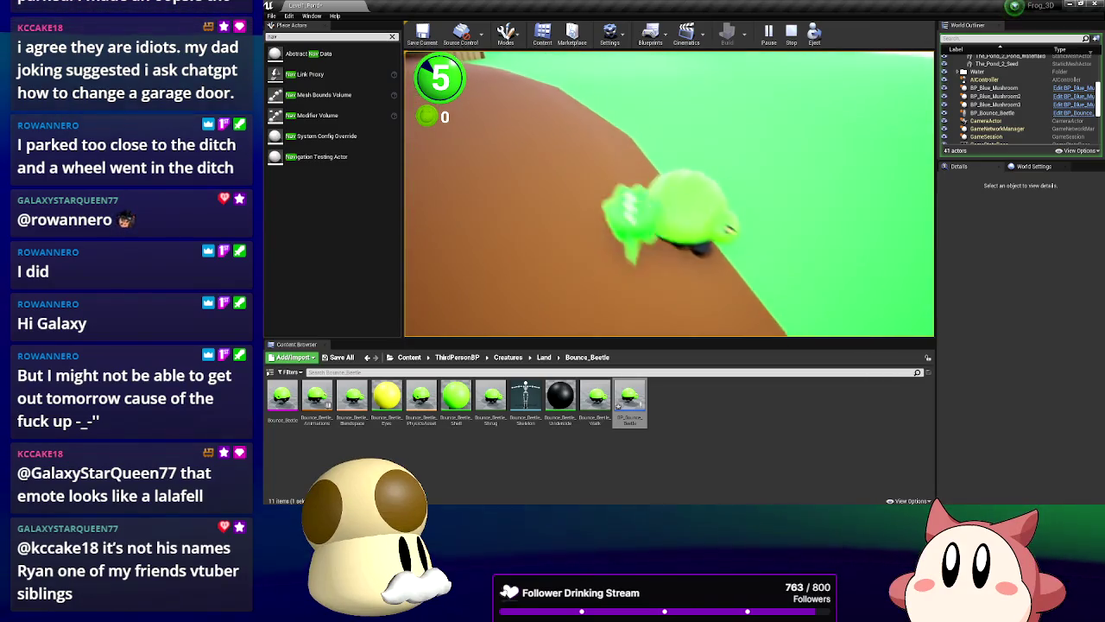
Reposition the frog beside the beetle, jump, then end the play session
key("w")
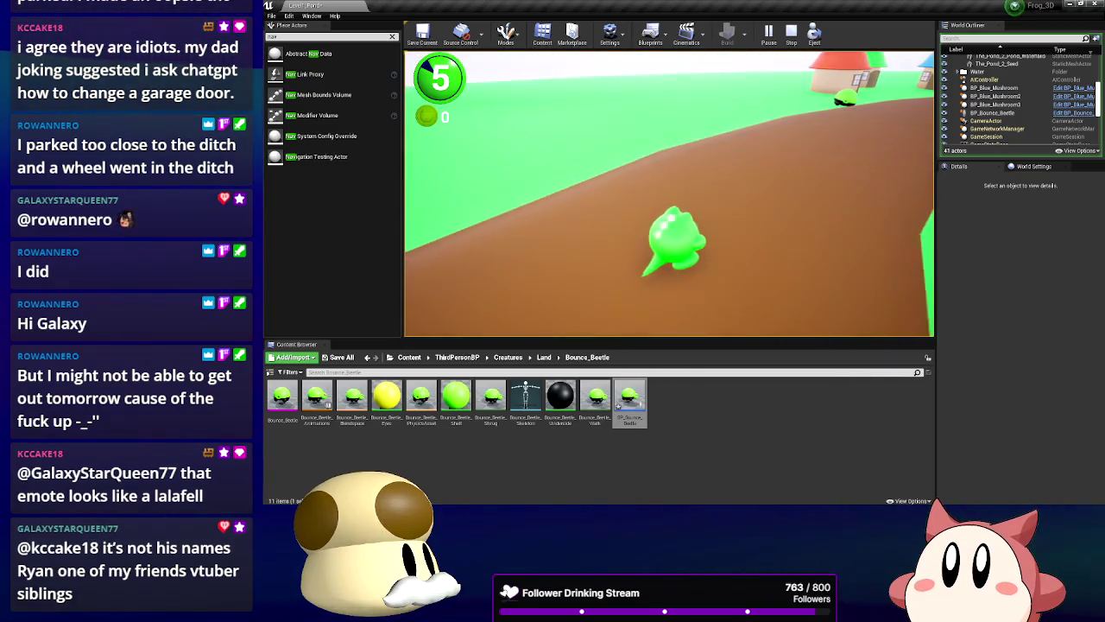
key("w")
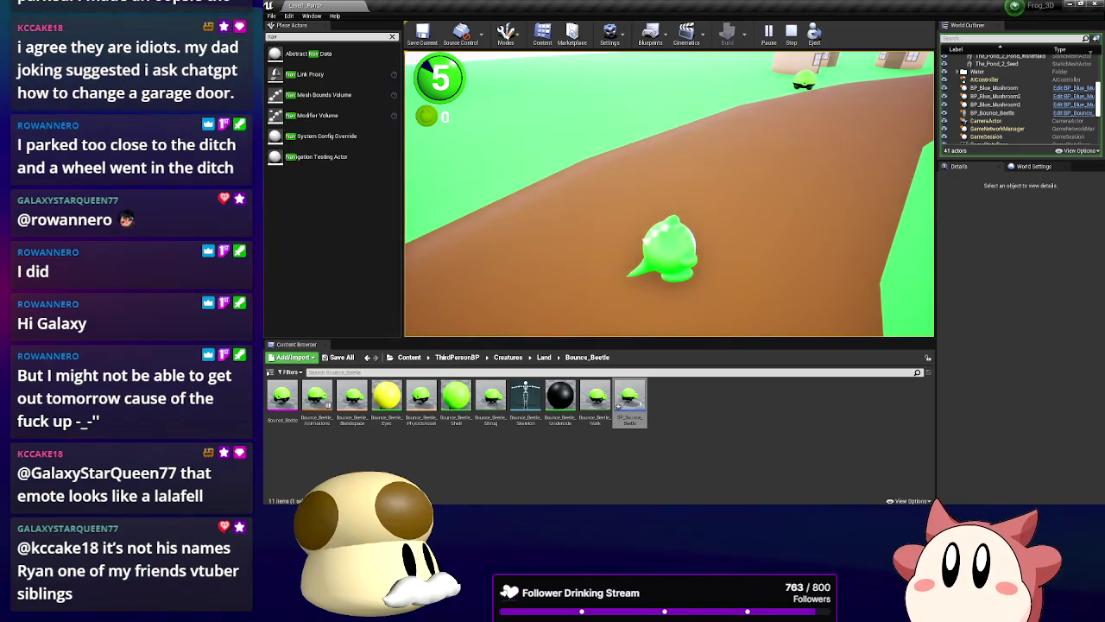
key("w")
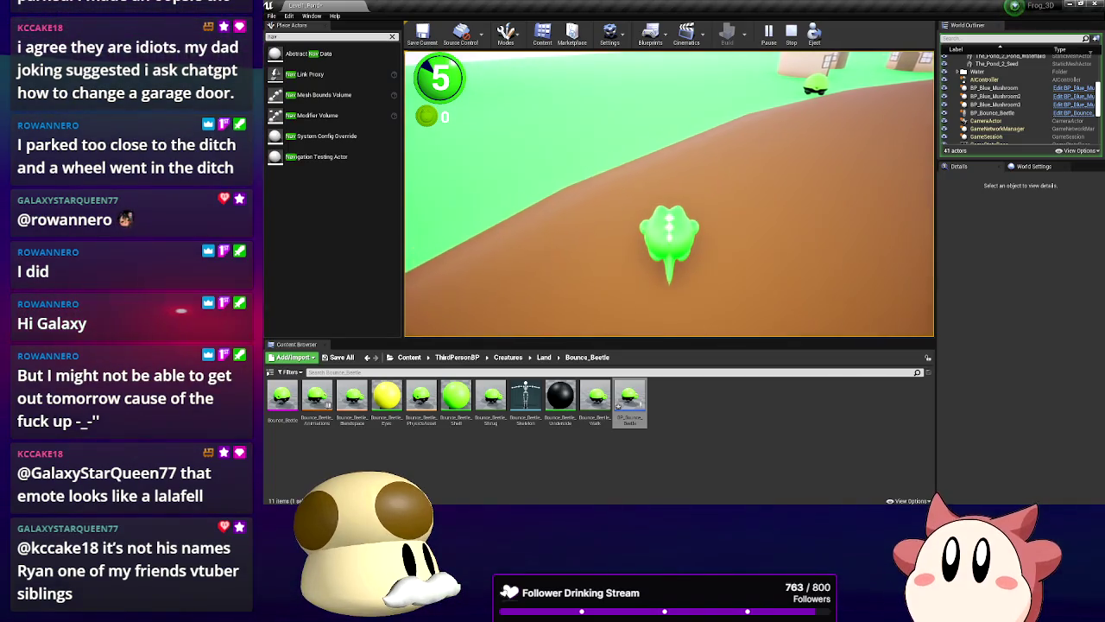
key("d")
key("w")
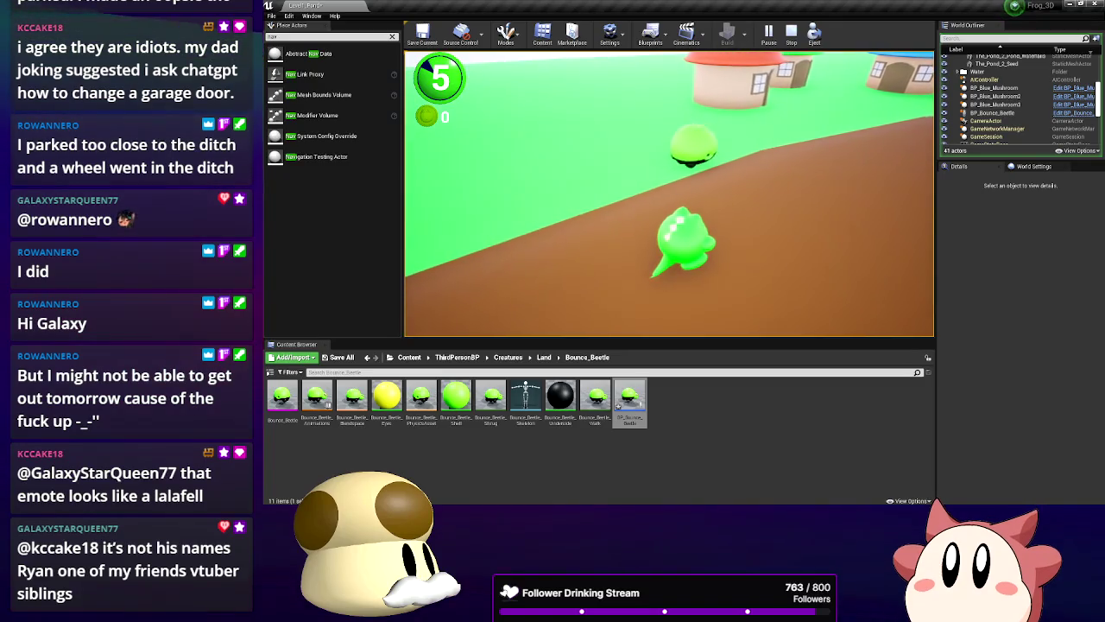
key("space")
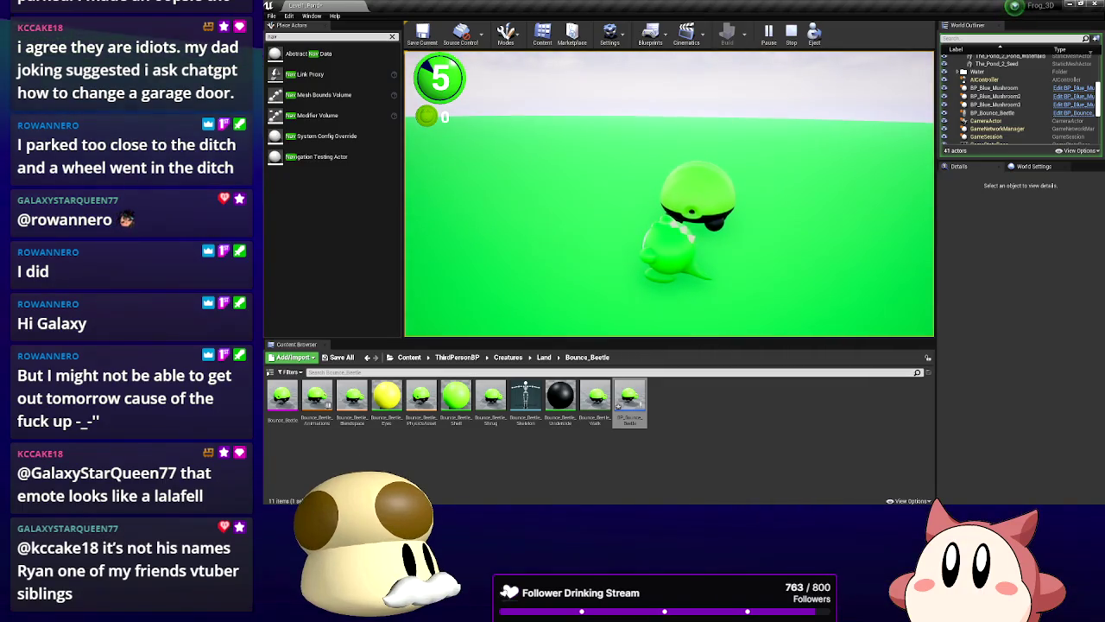
key("Escape")
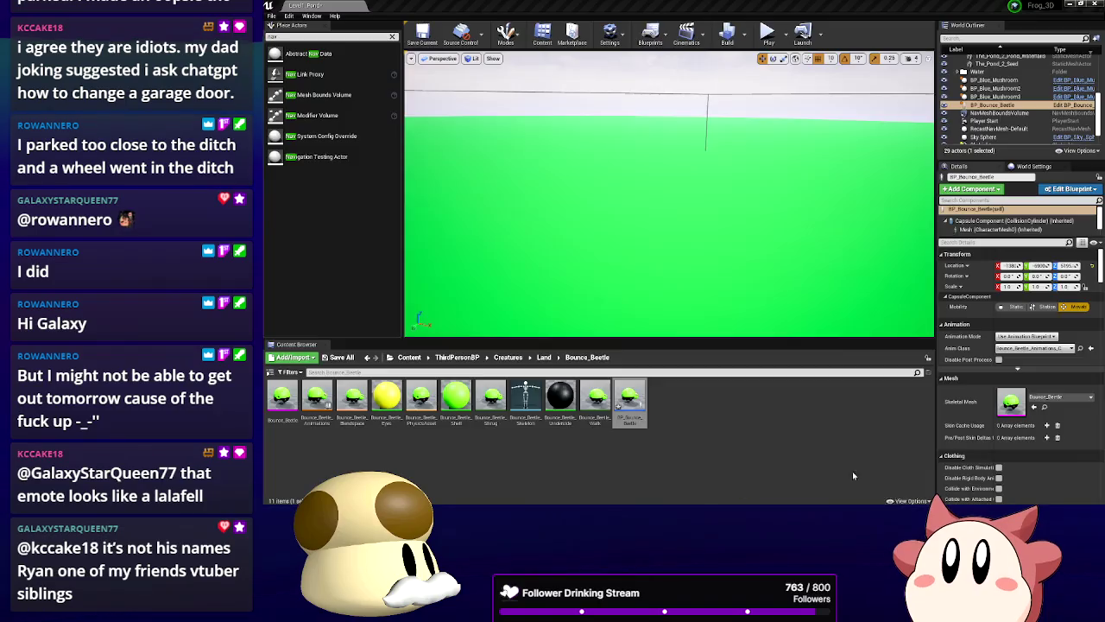
Switch to the ThirdPersonCharacter Blueprint and pan its Event Graph to the Taking Damage nodes
key("alt+Tab")
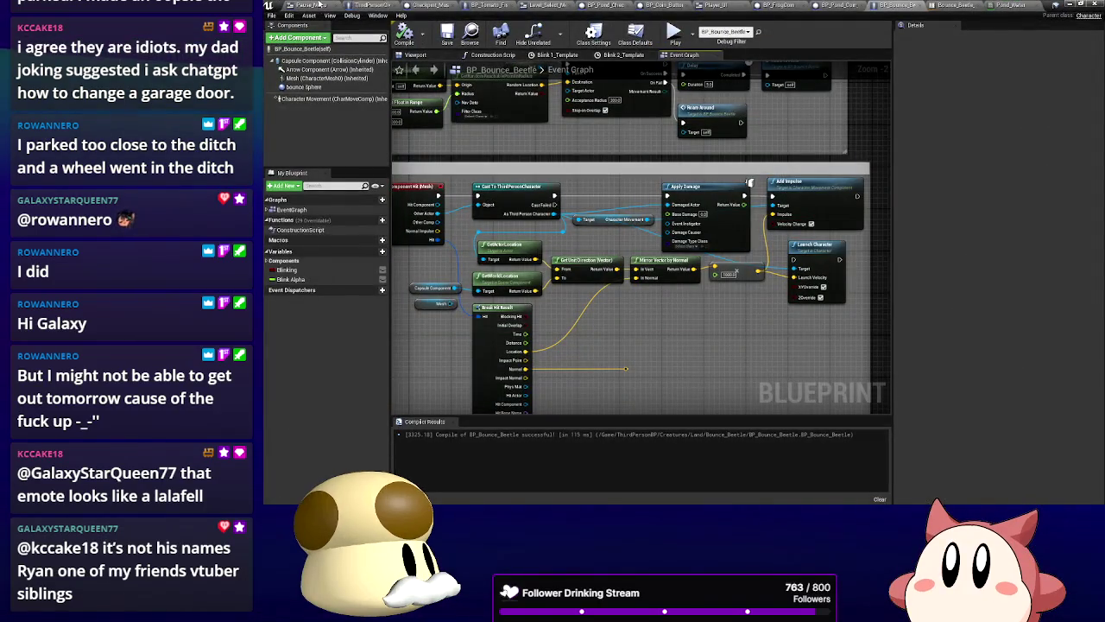
left_click(375, 6)
left_click_drag(557, 350, 700, 324)
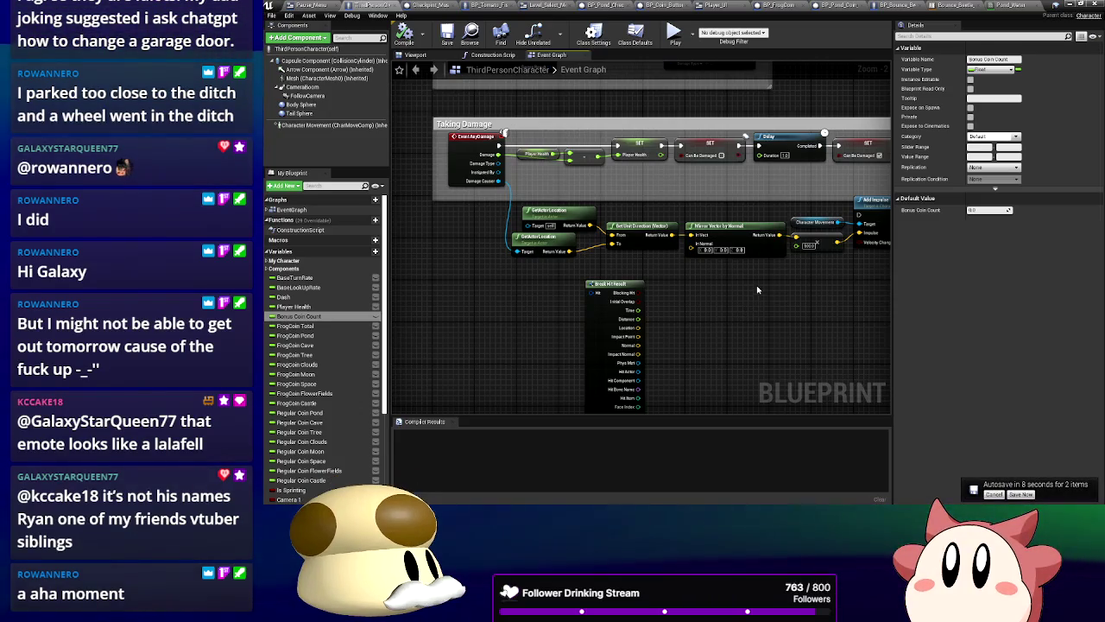
Pan across the character's Taking Damage nodes, then return to the BP_Bounce_Beetle graph
left_click_drag(764, 295, 675, 293)
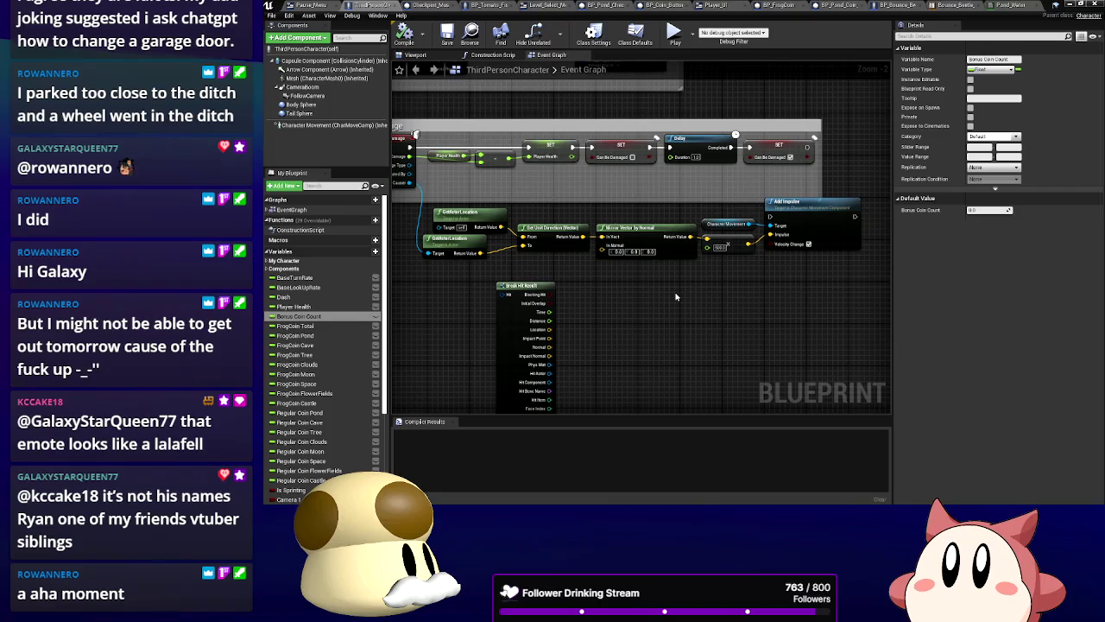
mouse_move(676, 297)
left_mouse_down()
mouse_move(800, 249)
mouse_move(733, 272)
left_mouse_up()
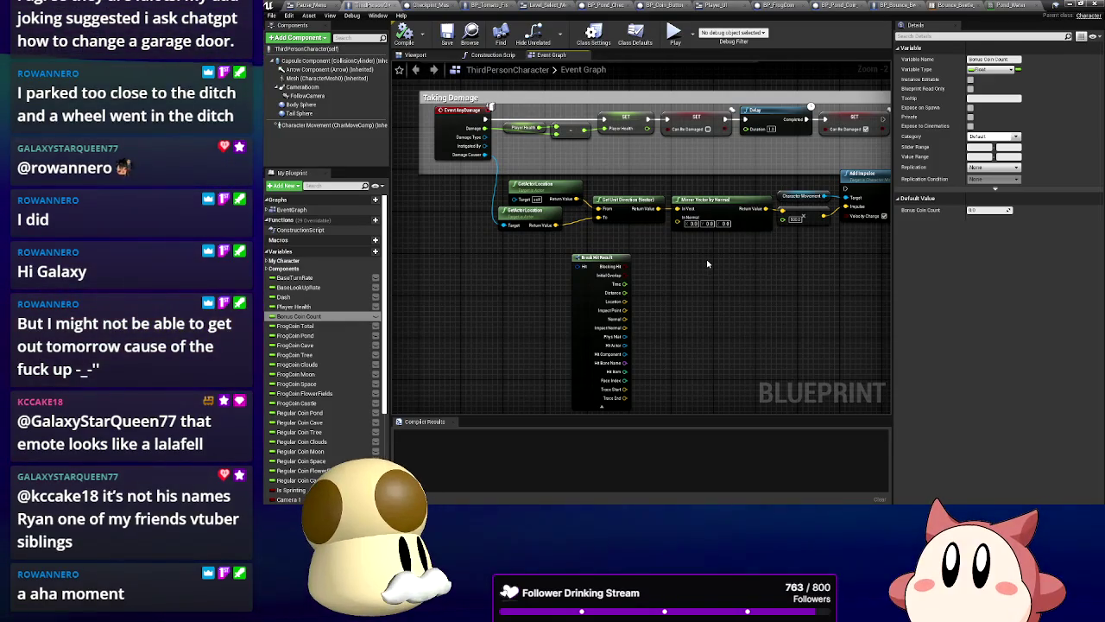
left_click_drag(701, 251, 649, 256)
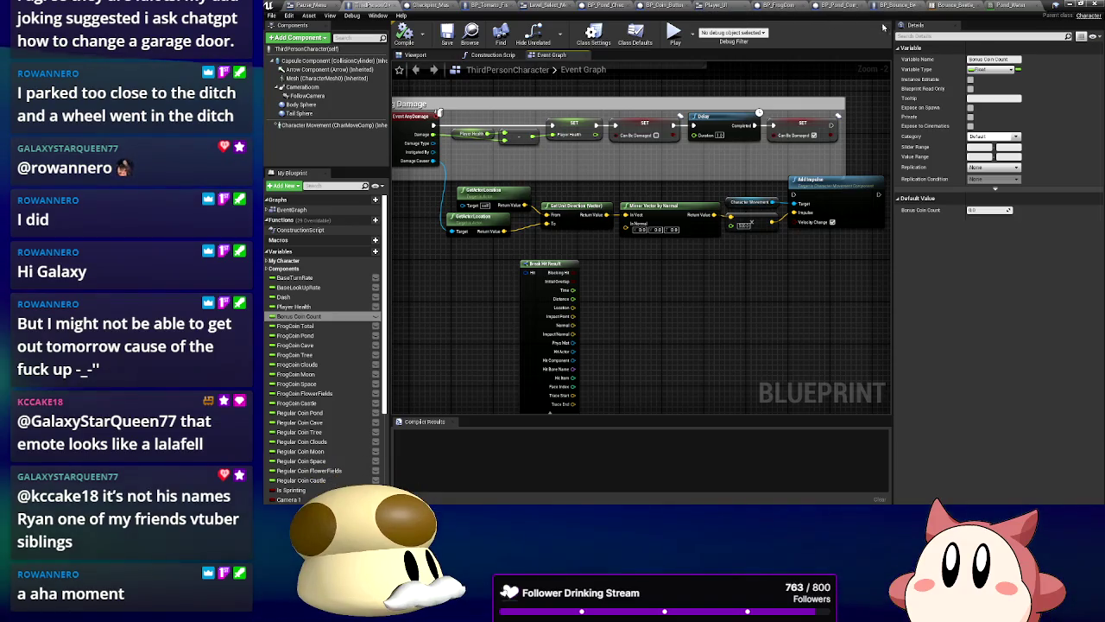
left_click(980, 5)
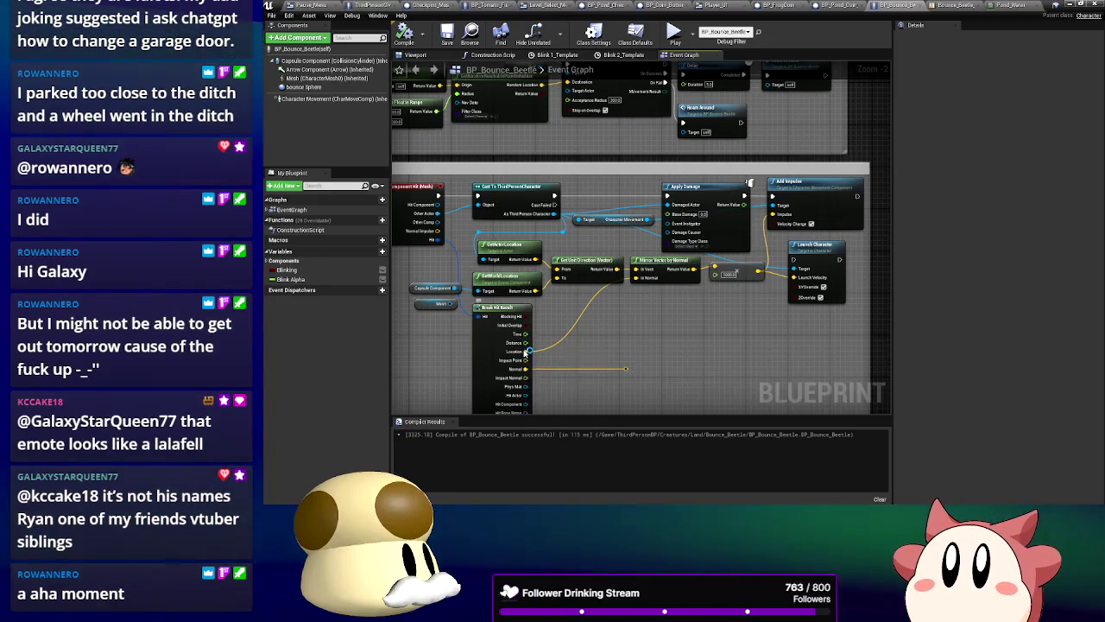
Break the hit Location link and connect hit Normal into Mirror Vector's In Normal
right_click(527, 353)
left_click(557, 371)
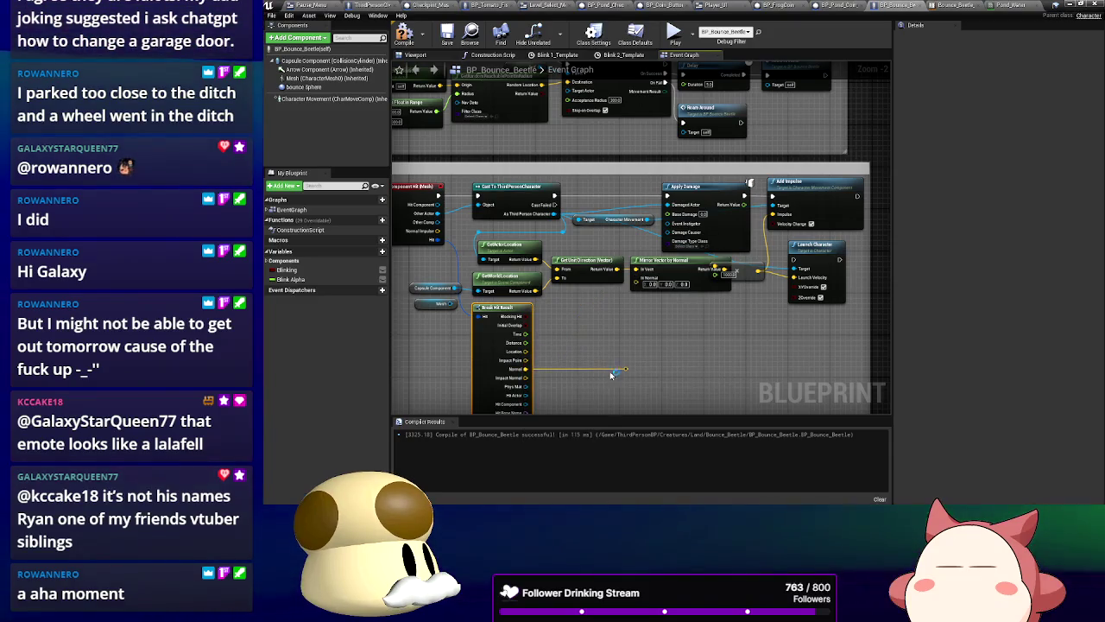
left_click_drag(611, 374, 625, 369)
left_click_drag(635, 286, 635, 279)
Link Apply Damage onward to Launch Character and return to the running game
mouse_move(581, 333)
left_mouse_down()
mouse_move(587, 284)
mouse_move(583, 311)
left_mouse_up()
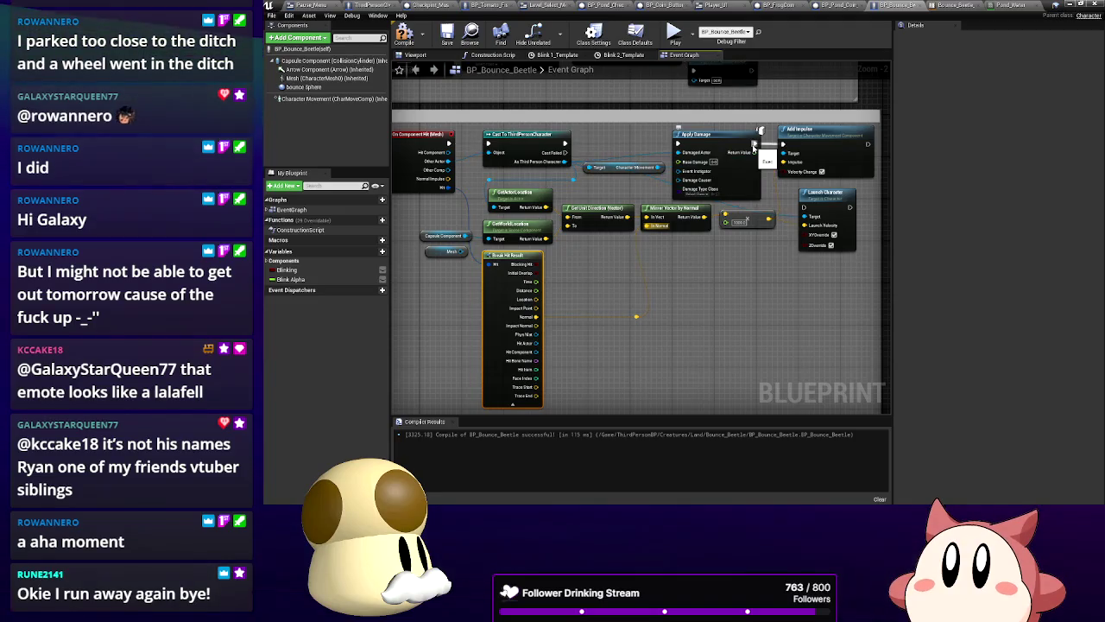
left_click_drag(755, 148, 807, 211)
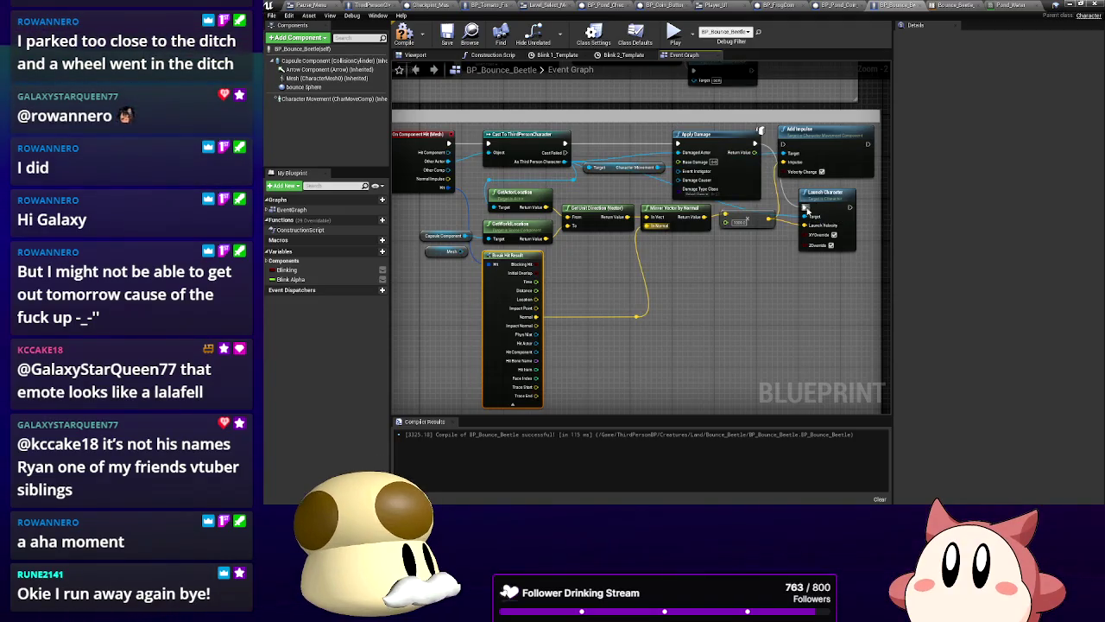
left_click(1068, 7)
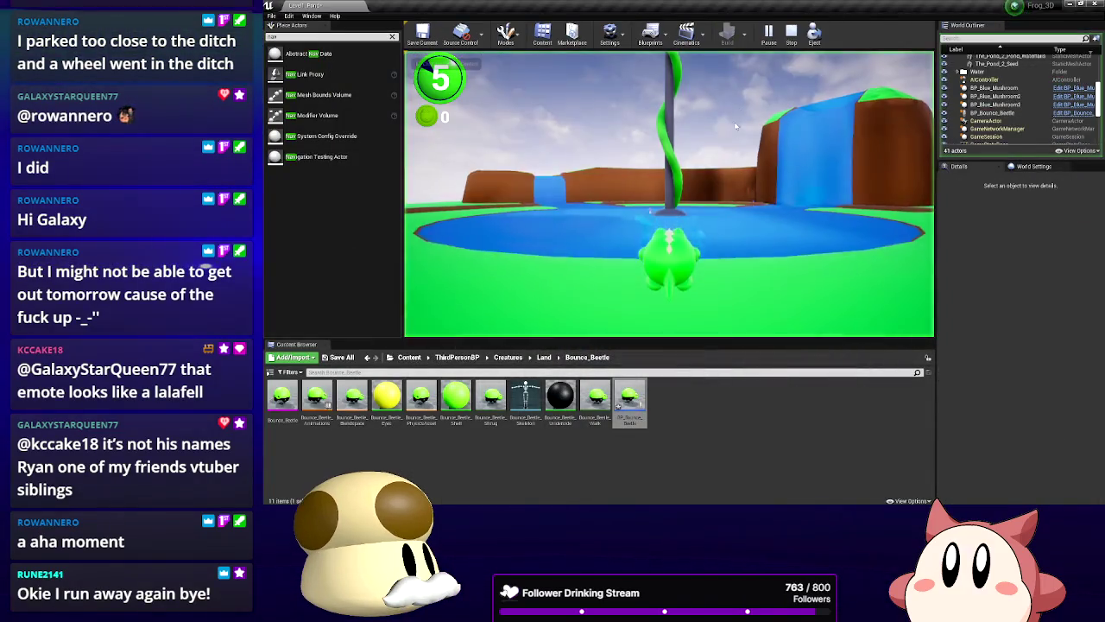
Walk the beetle past the mushroom houses toward the blue-roofed house
key("a")
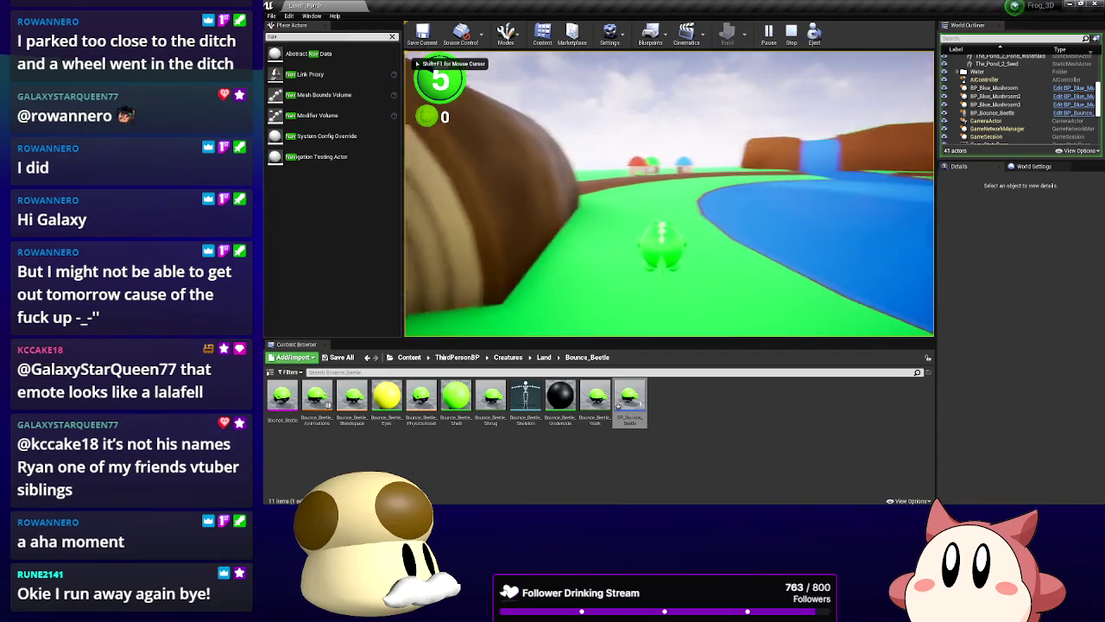
key("a")
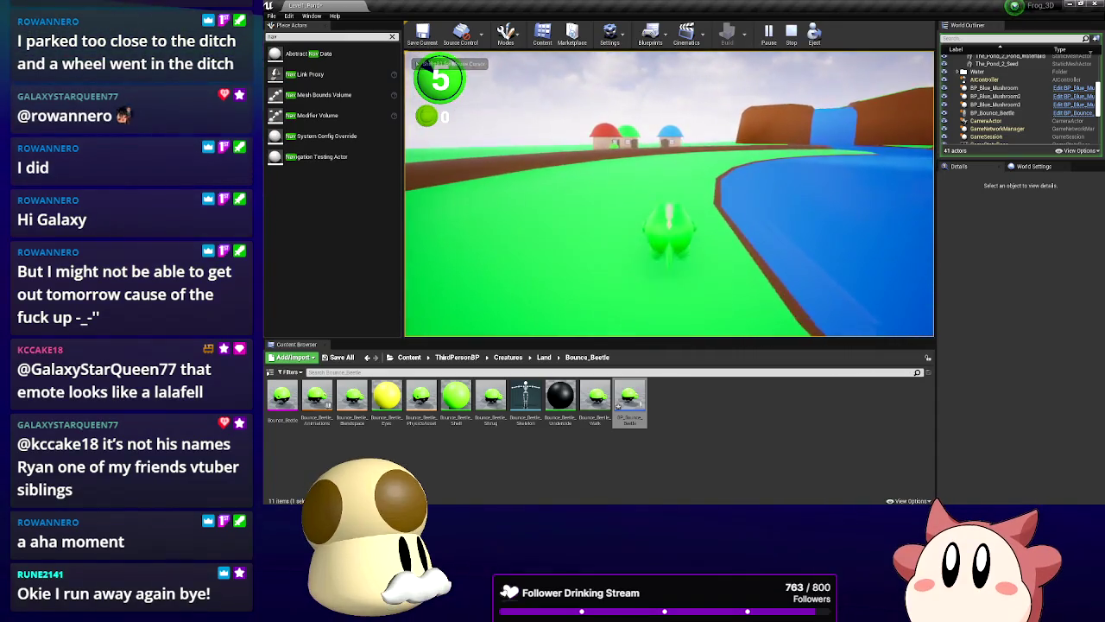
key("w")
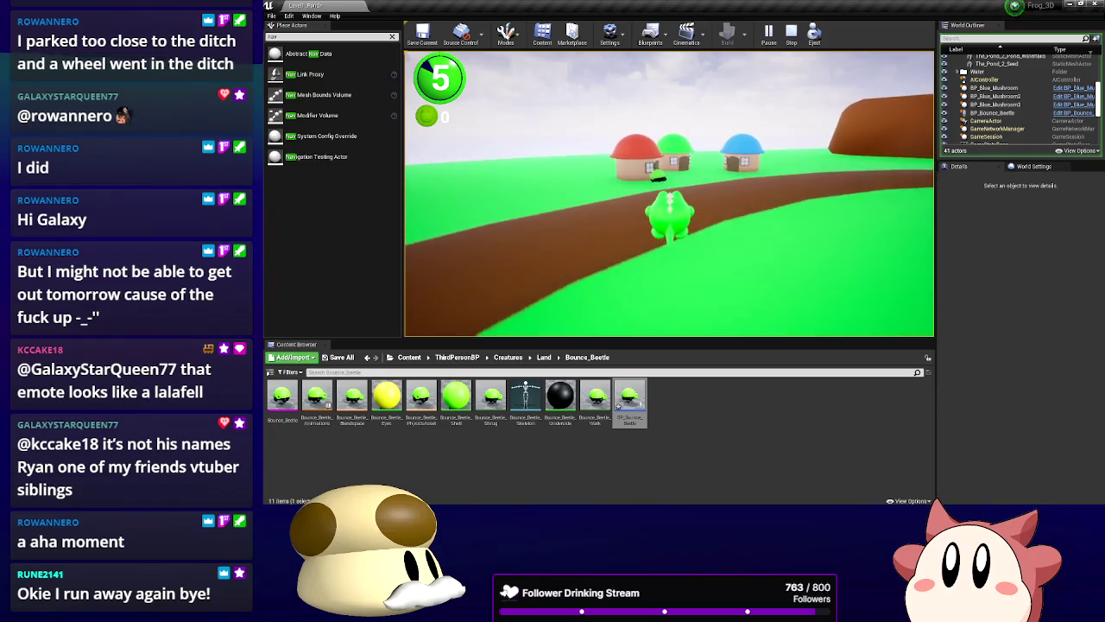
key("w")
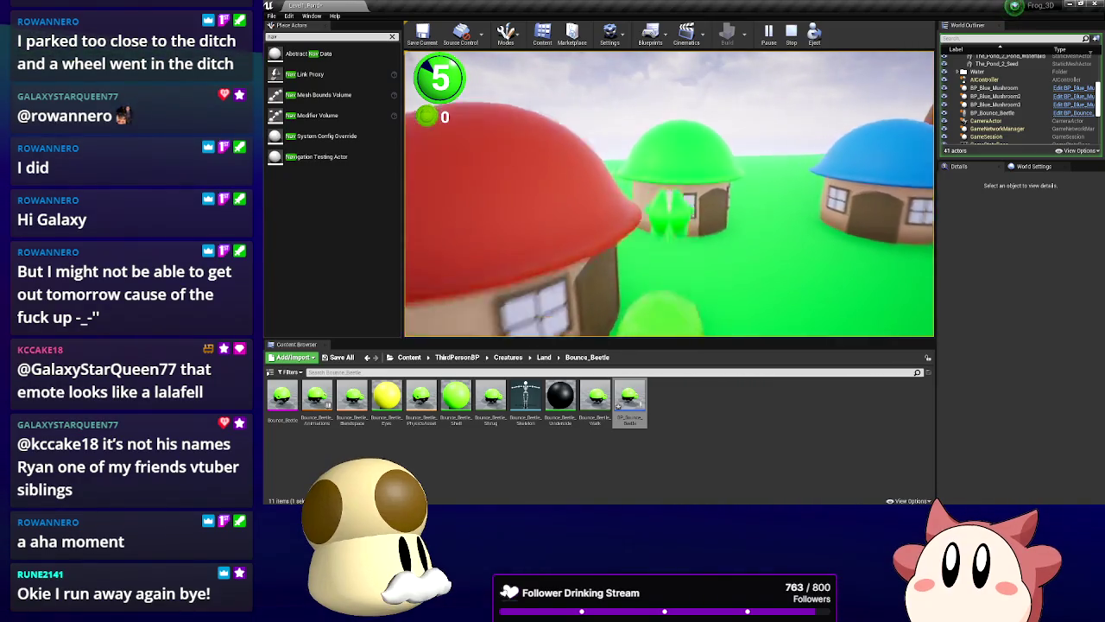
key("s")
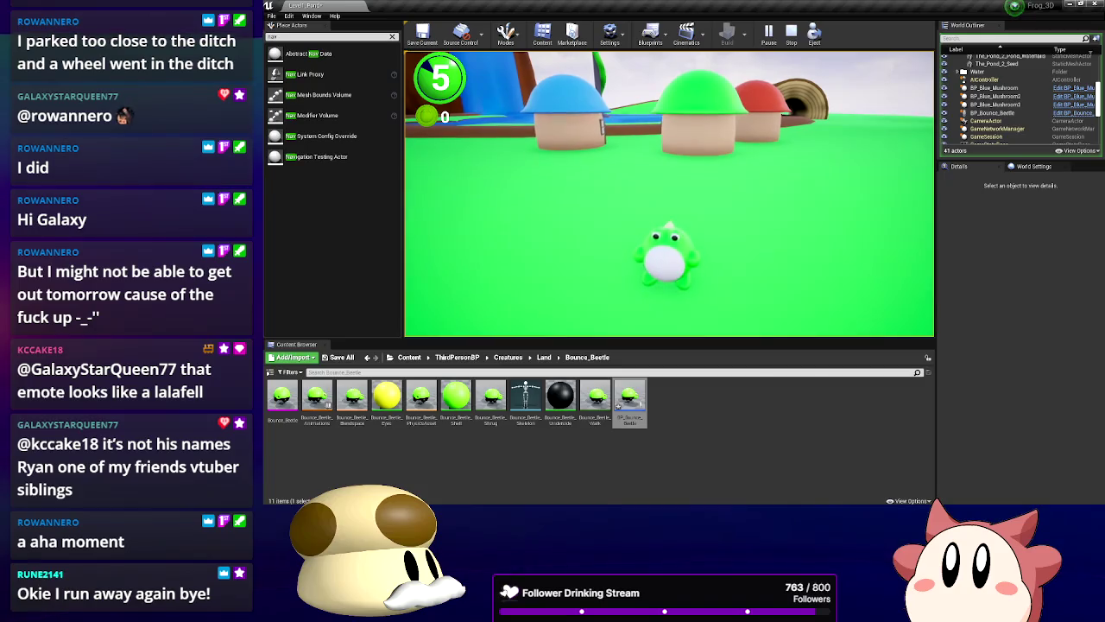
key("w")
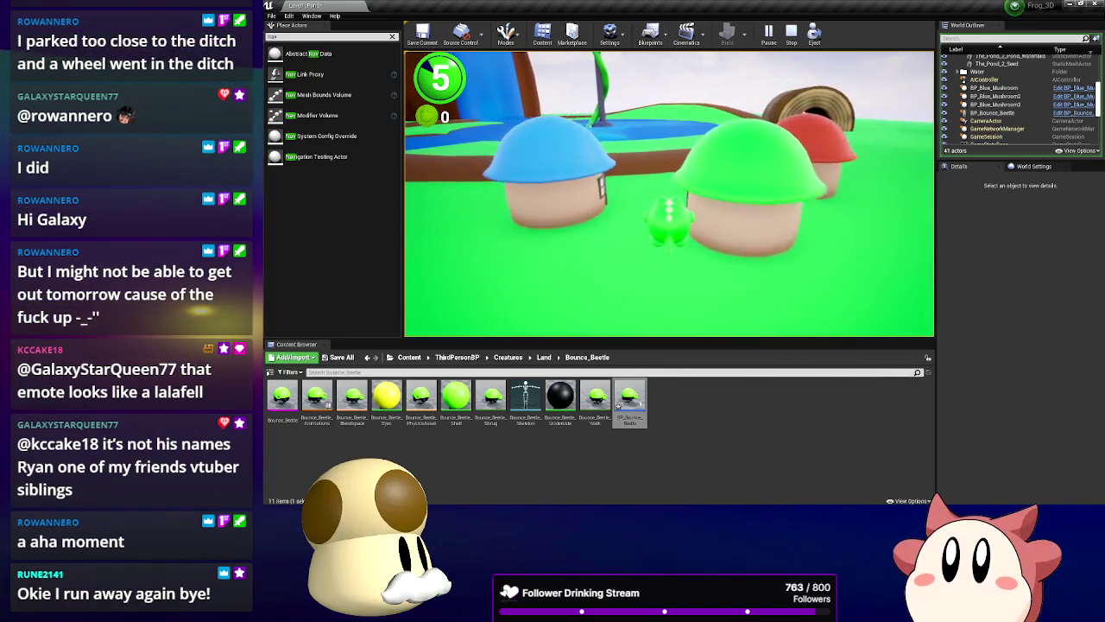
key("d")
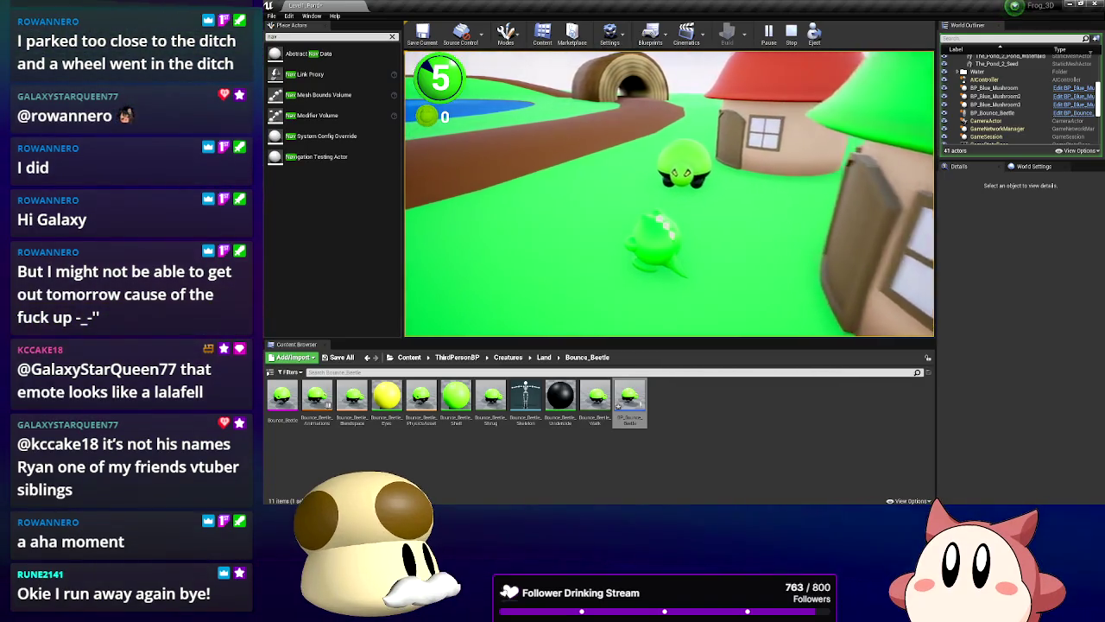
key("s")
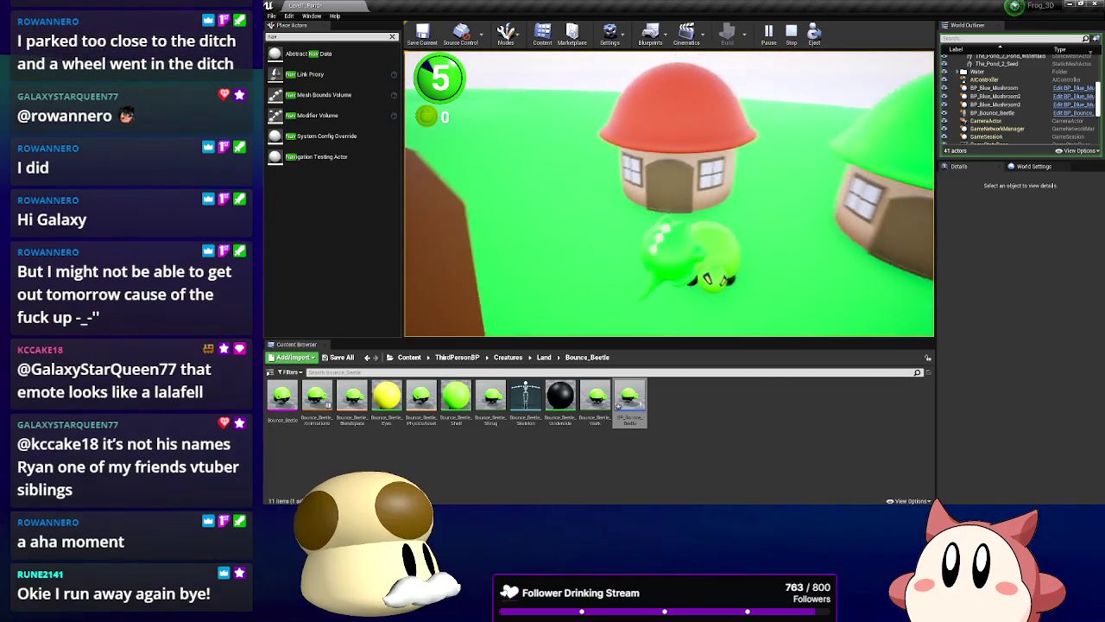
key("d")
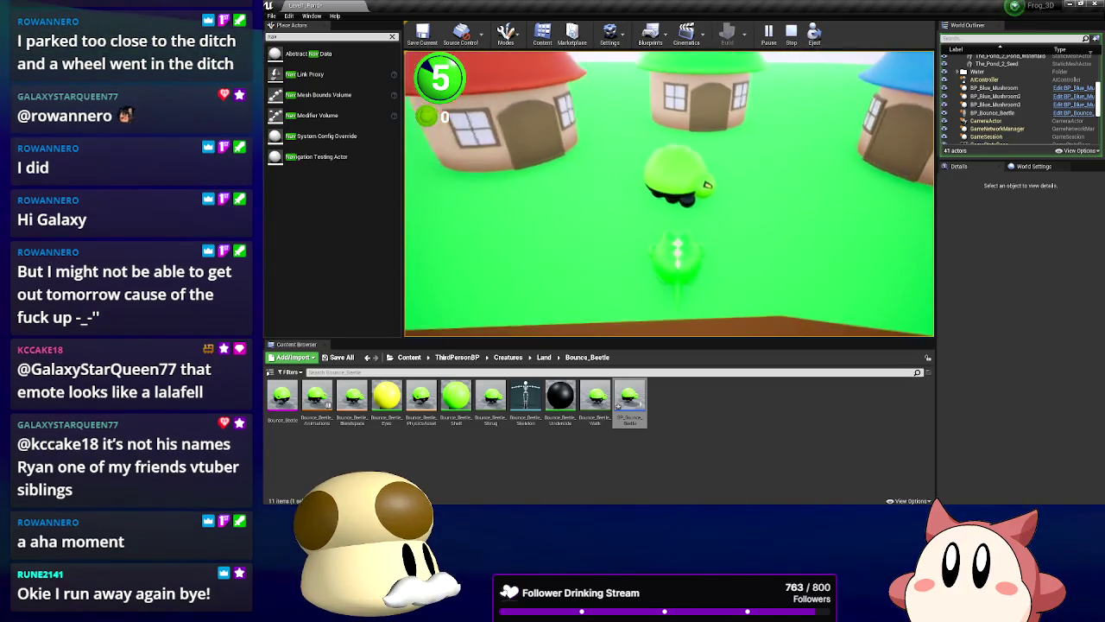
key("w")
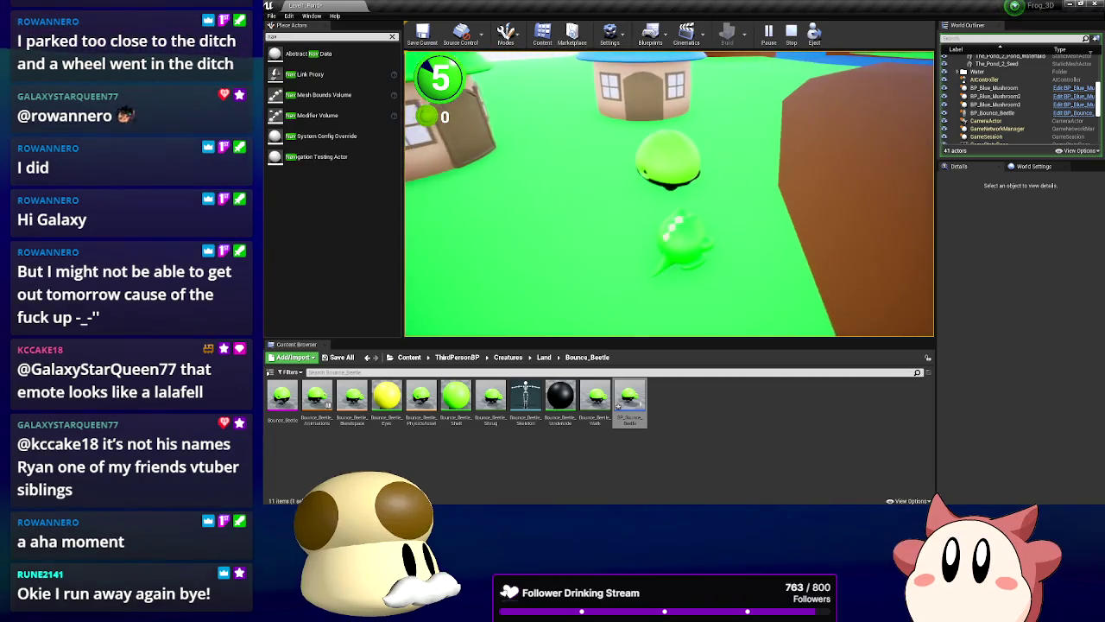
key("w")
Circle the beetle around the houses, hopping onto the blue and green mushroom roofs
key("d")
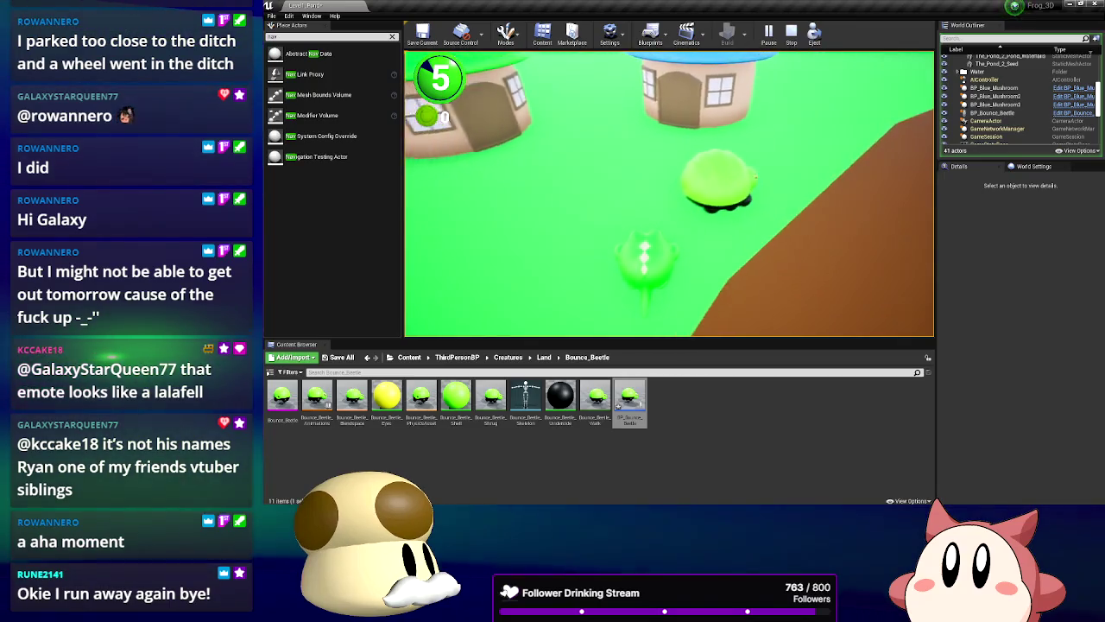
key("d")
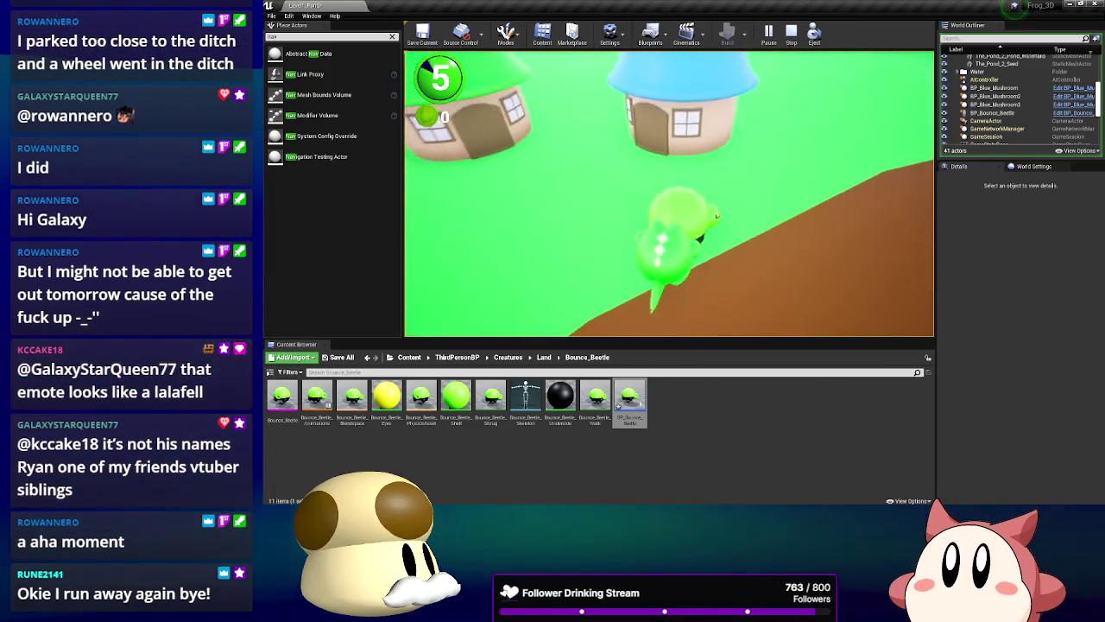
key("a")
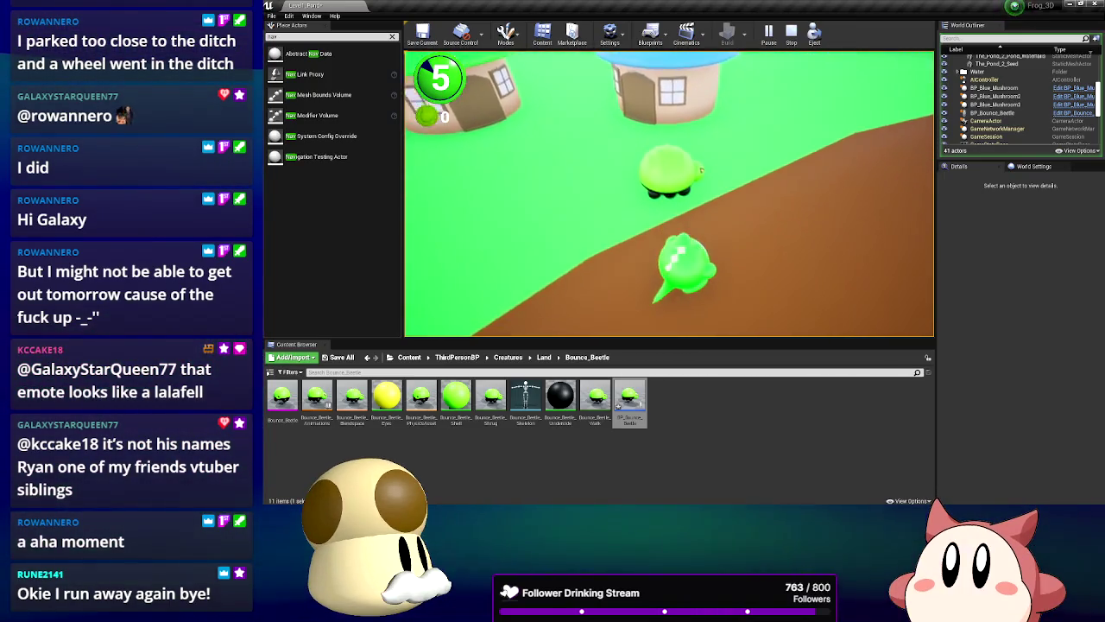
key("w")
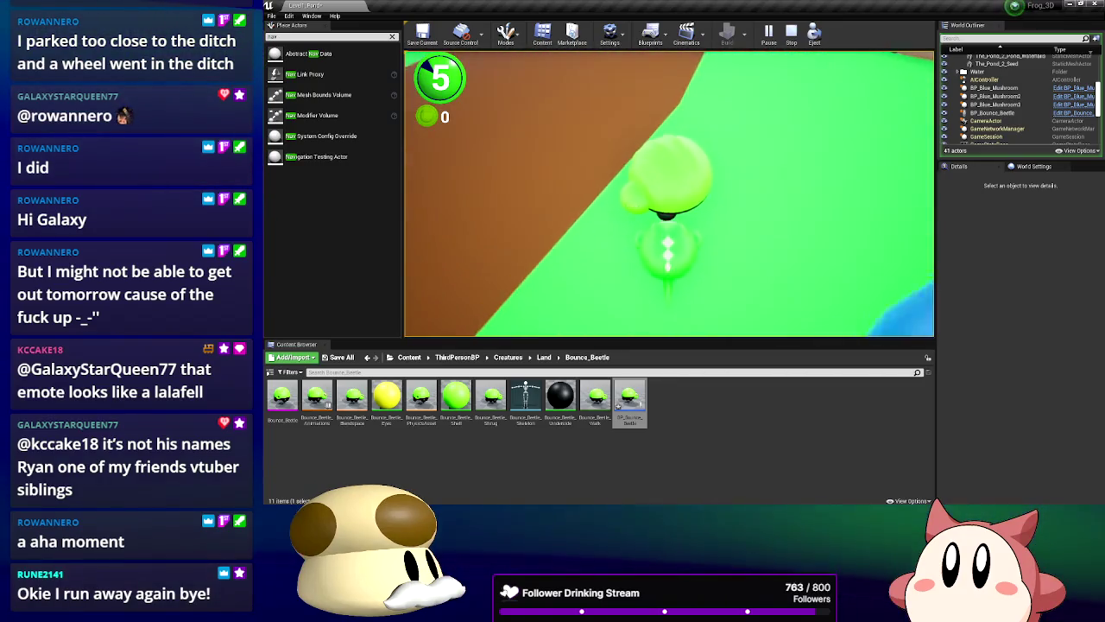
key("w")
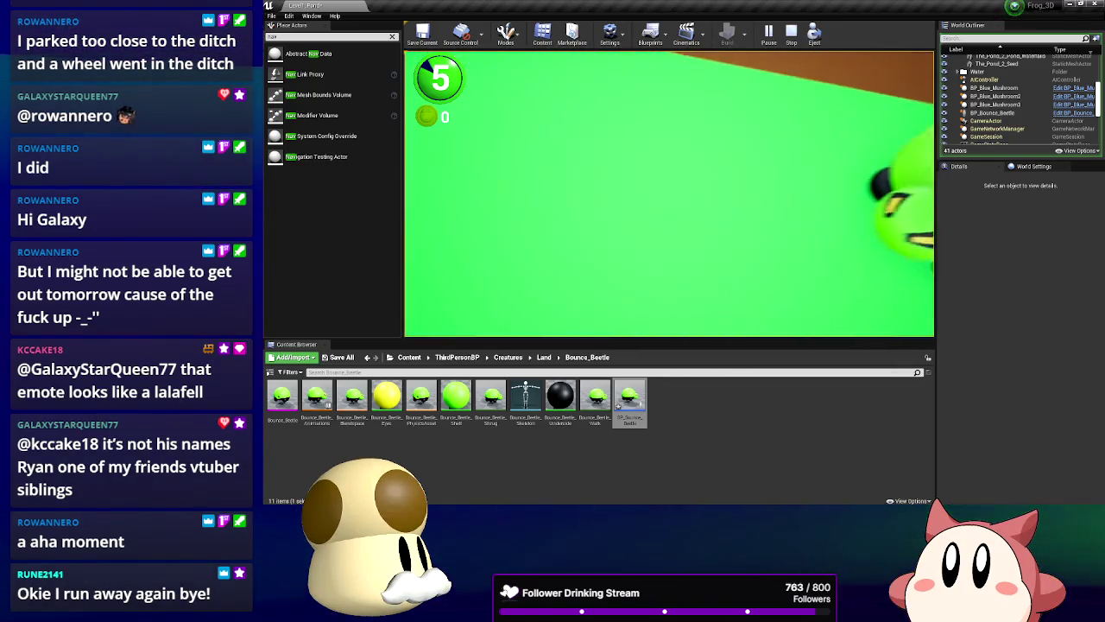
key("a")
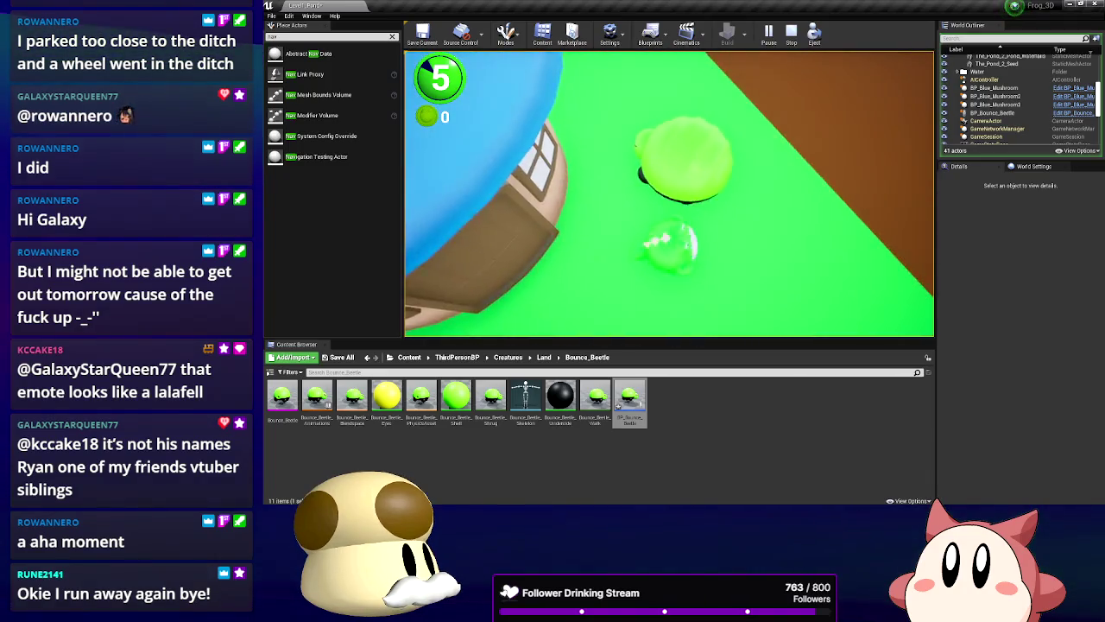
key("a")
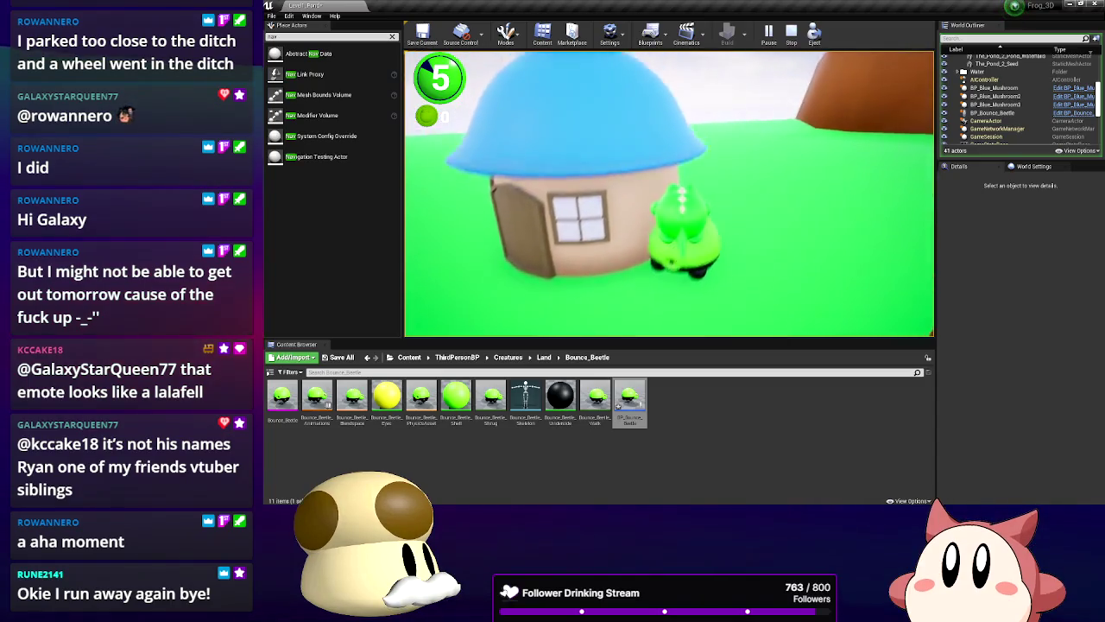
key("space")
key("w")
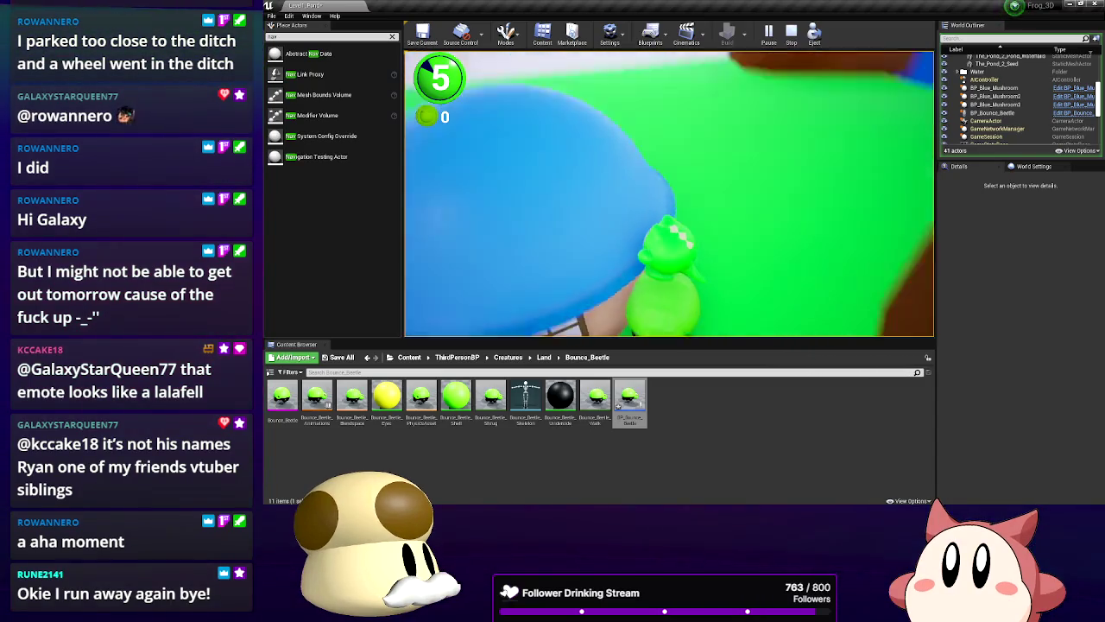
key("s")
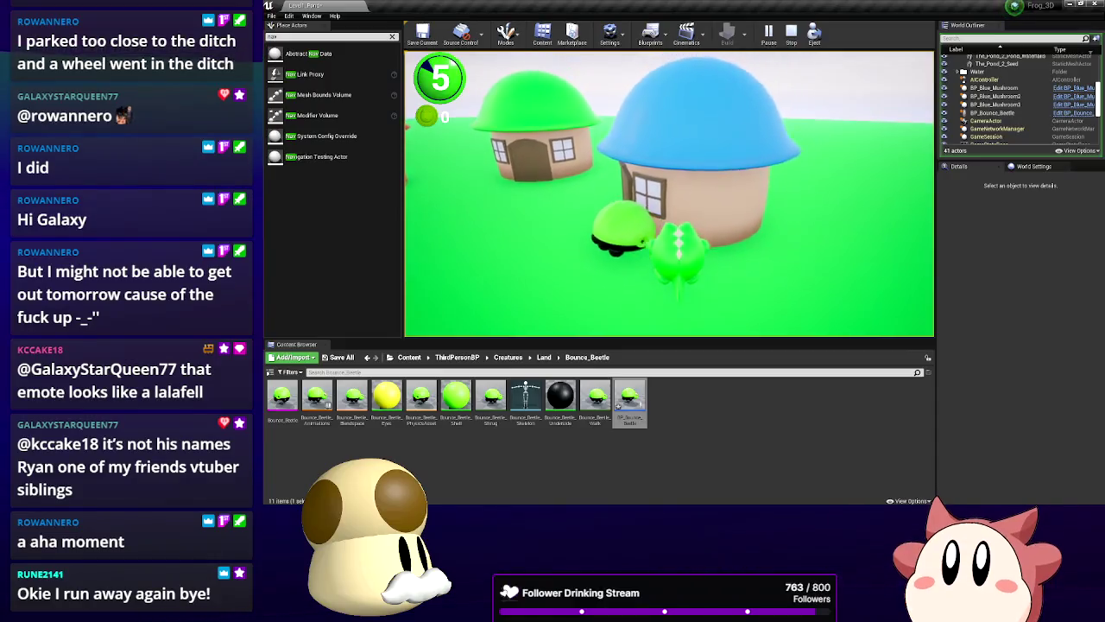
key("w")
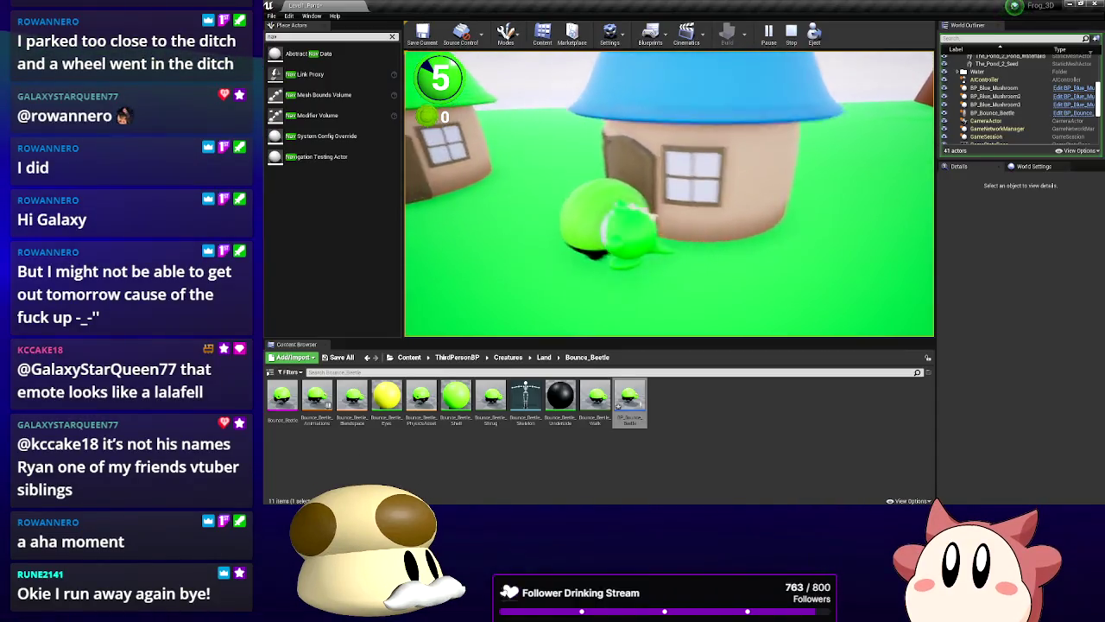
key("w")
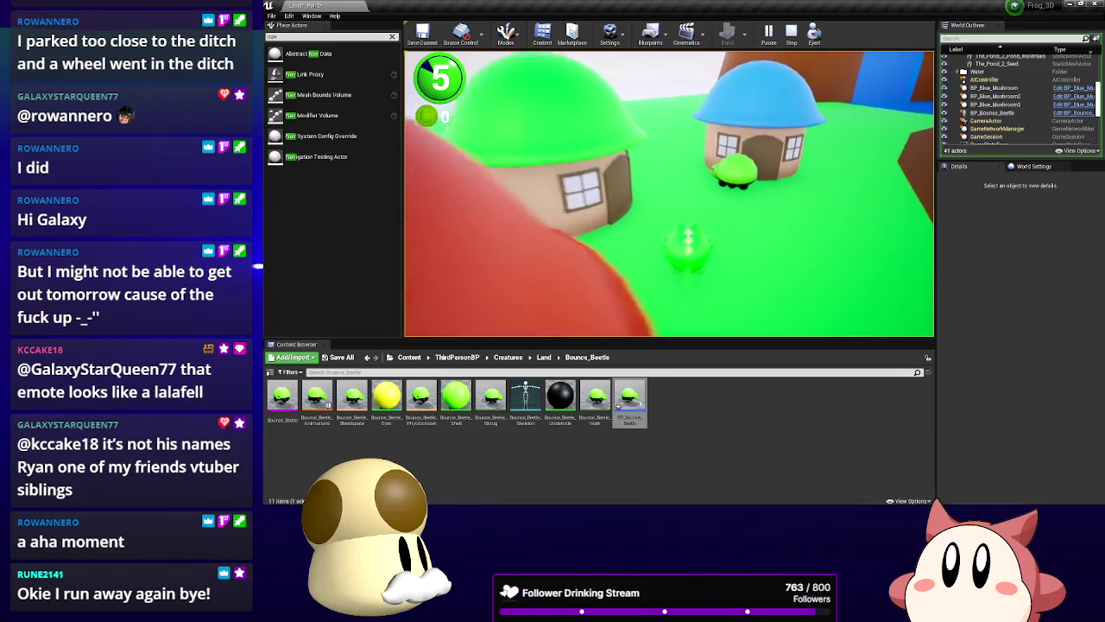
key("w")
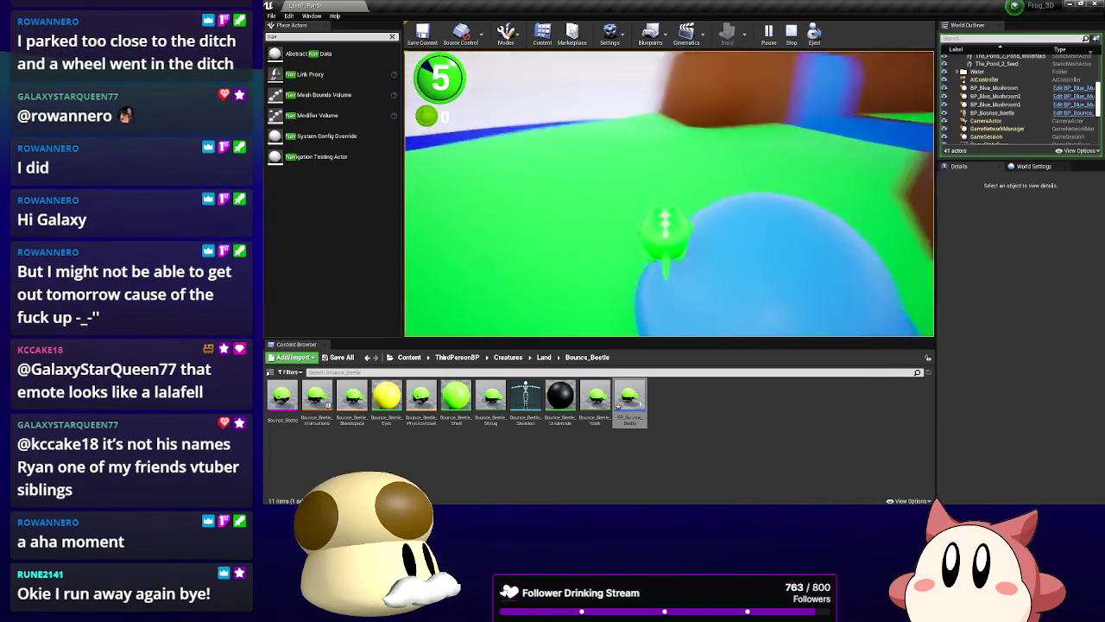
key("w")
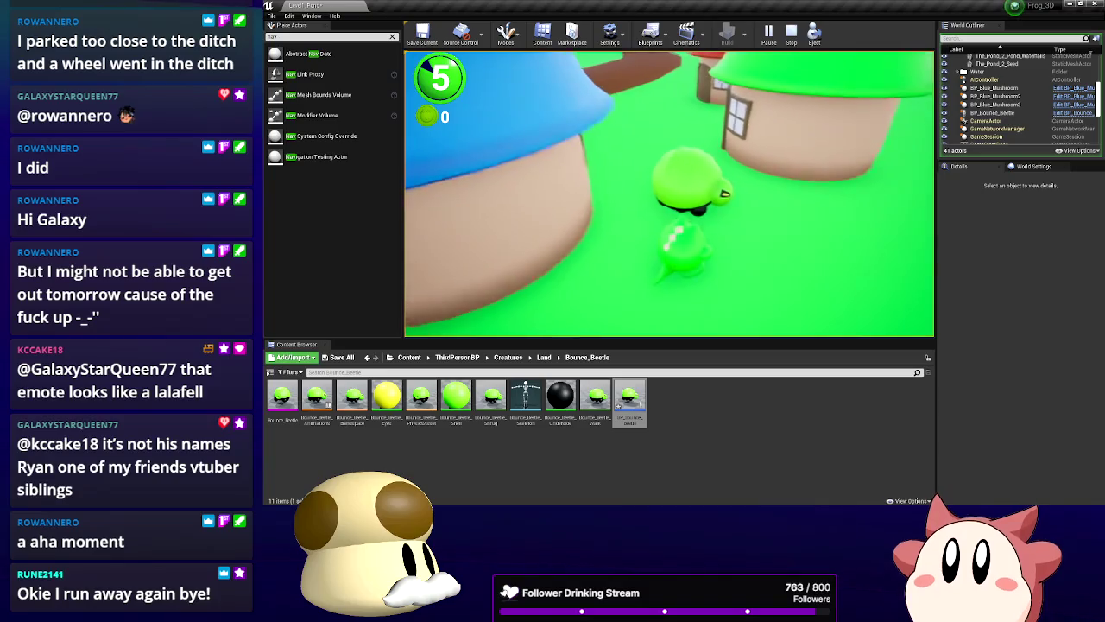
key("w")
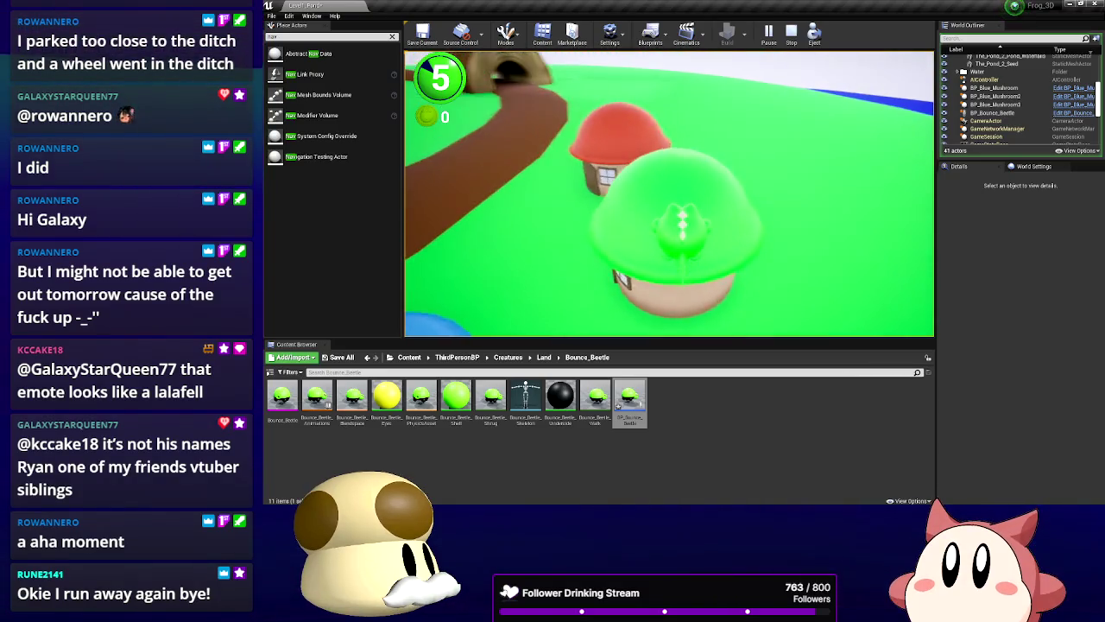
End the play session, save all levels and assets, and switch to Blender
key("Escape")
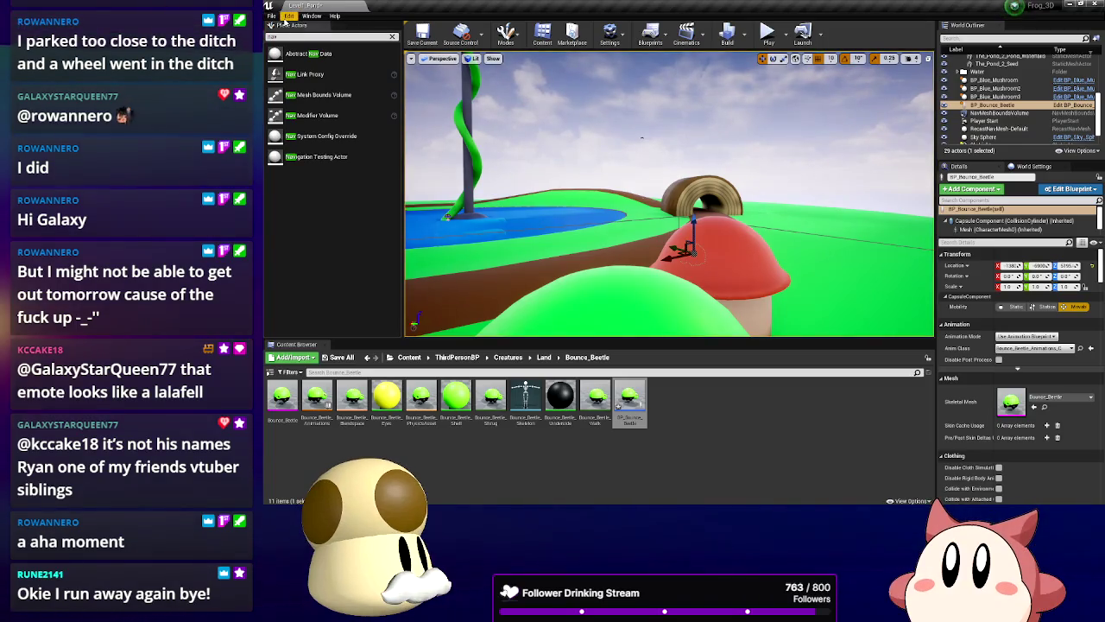
left_click(271, 16)
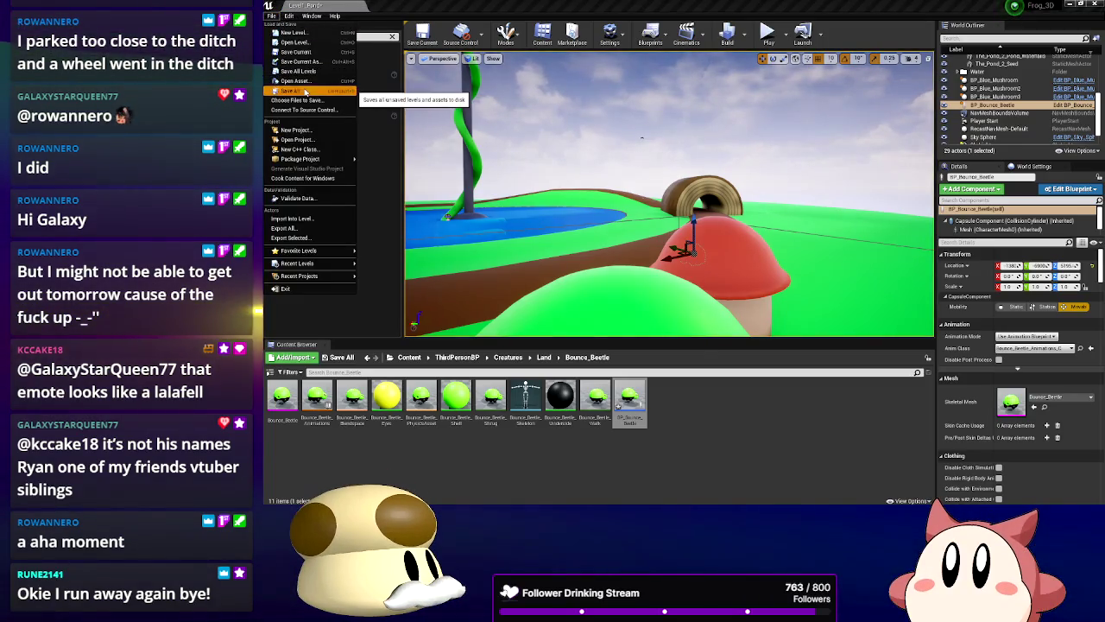
left_click(396, 103)
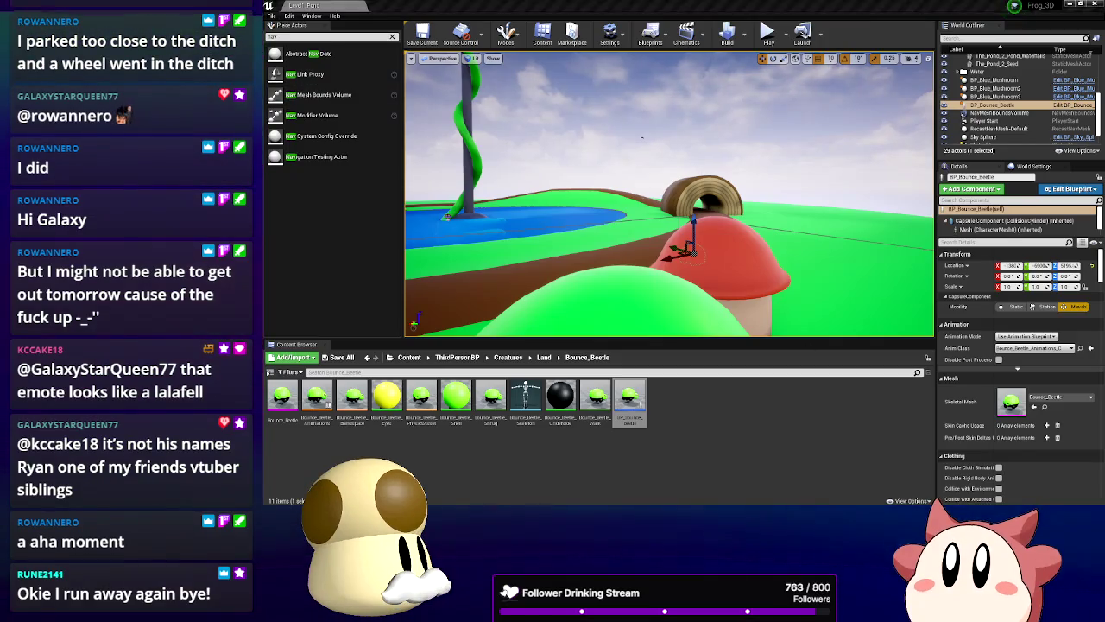
key("alt+Tab")
right_click(721, 318)
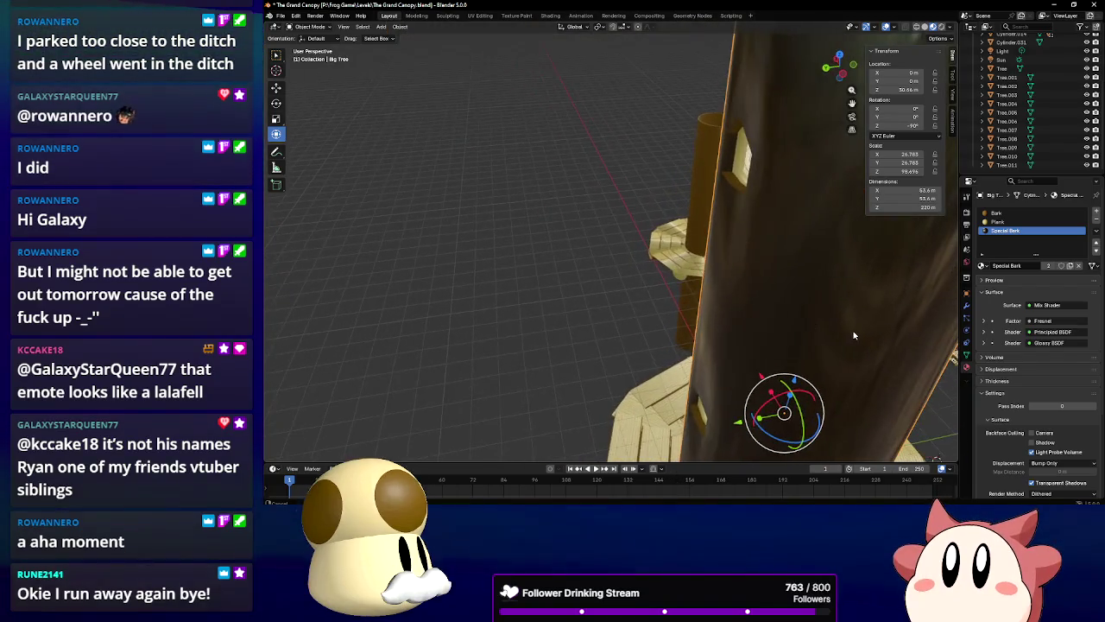
Orbit around the trunk and switch the viewport to Rendered shading
scroll(753, 316, "down", 5)
scroll(753, 316, "down", 3)
scroll(691, 319, "up", 4)
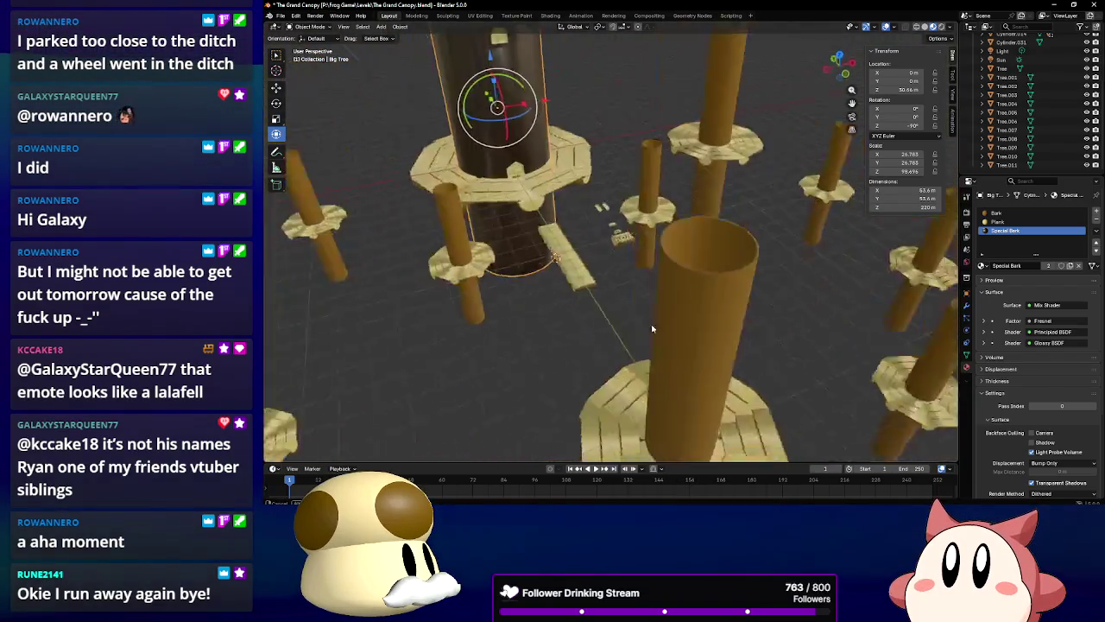
scroll(651, 332, "down", 3)
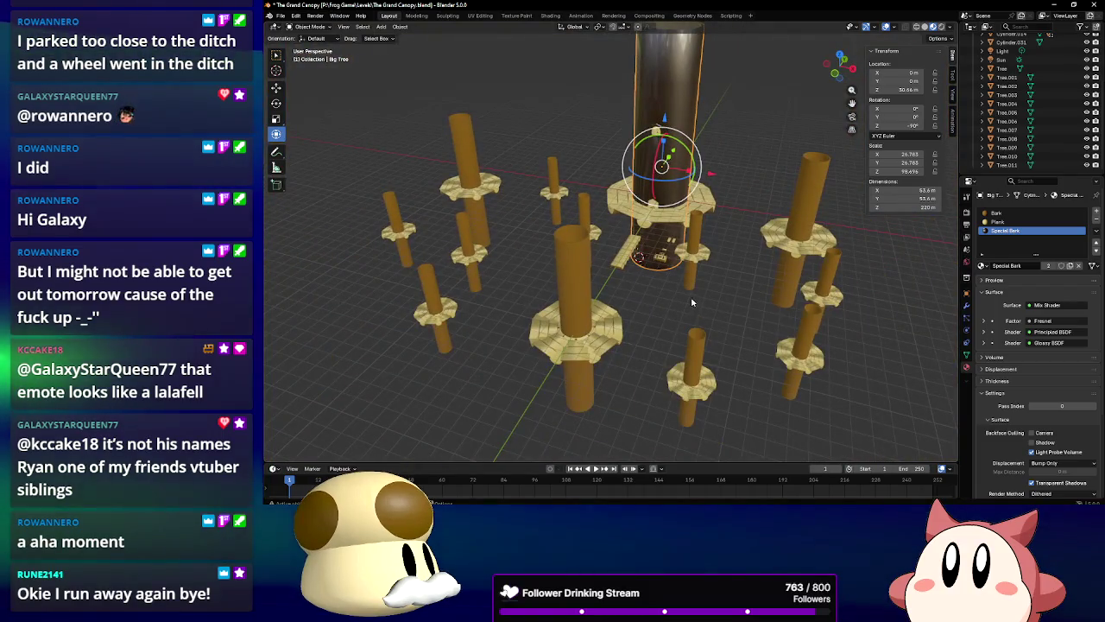
scroll(658, 277, "up", 5)
scroll(661, 234, "up", 4)
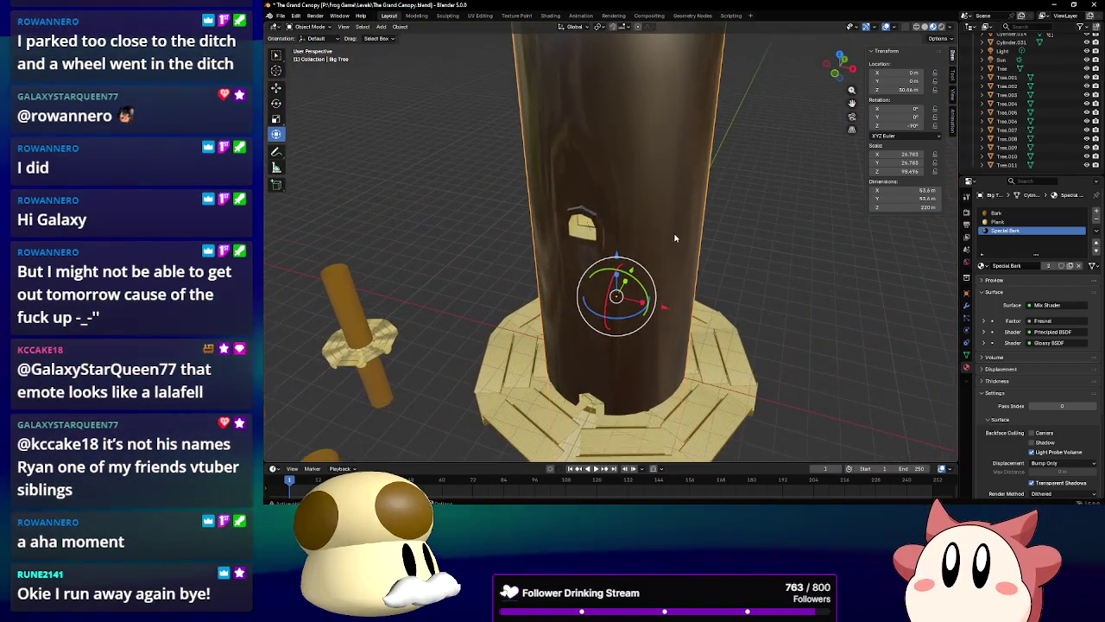
scroll(566, 250, "down", 3)
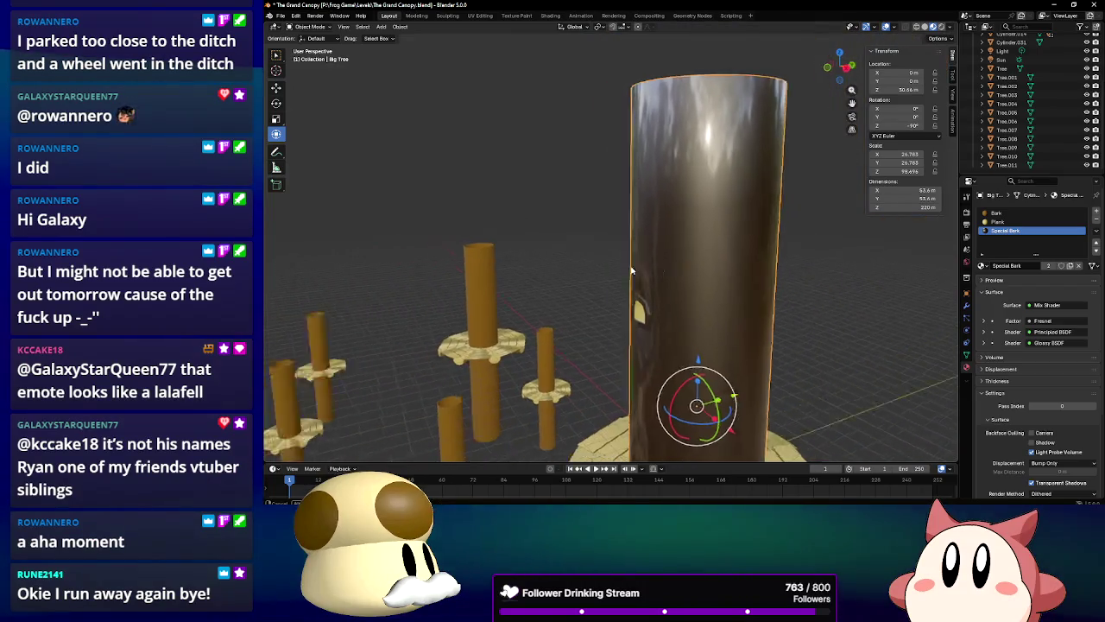
scroll(754, 287, "up", 4)
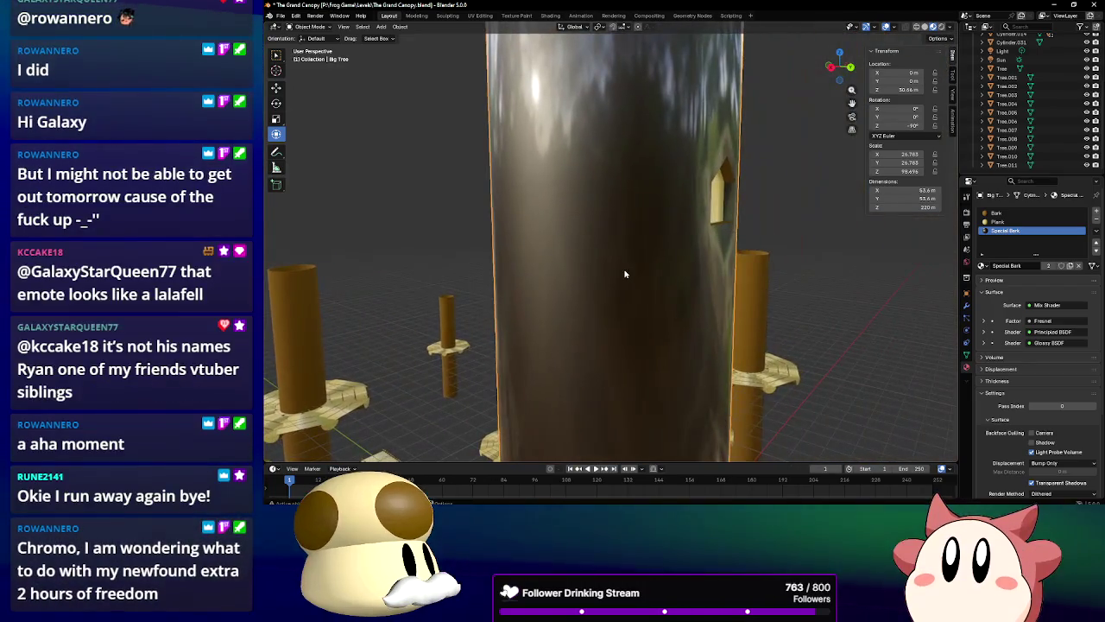
left_click_drag(625, 273, 759, 276)
left_click(940, 27)
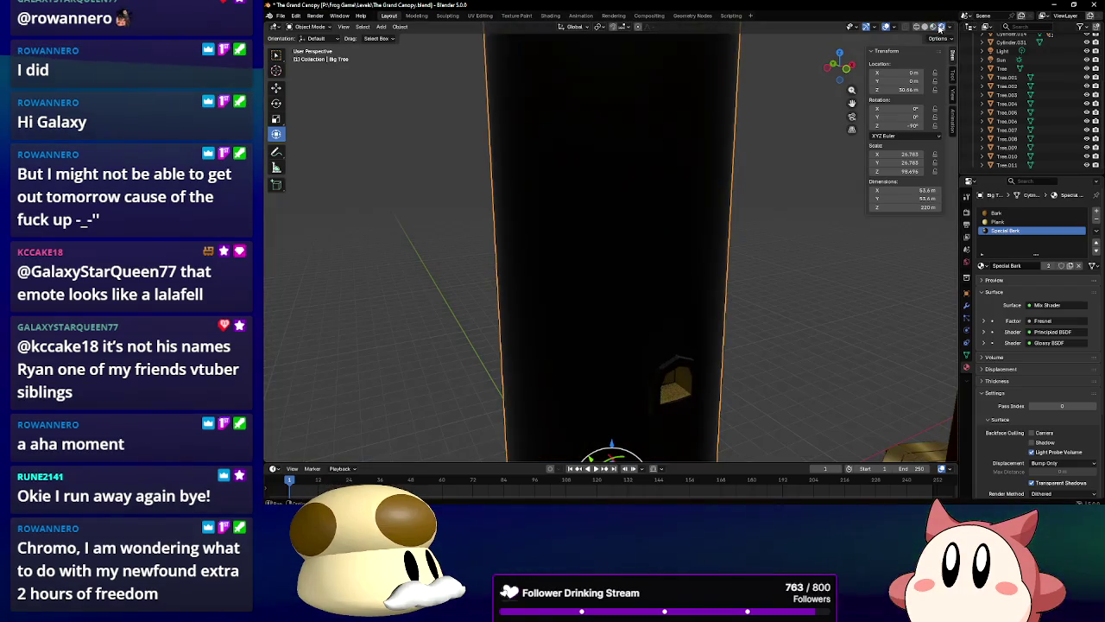
Zoom out and orbit over the lit canopy, then select the Sun light
scroll(668, 163, "down", 5)
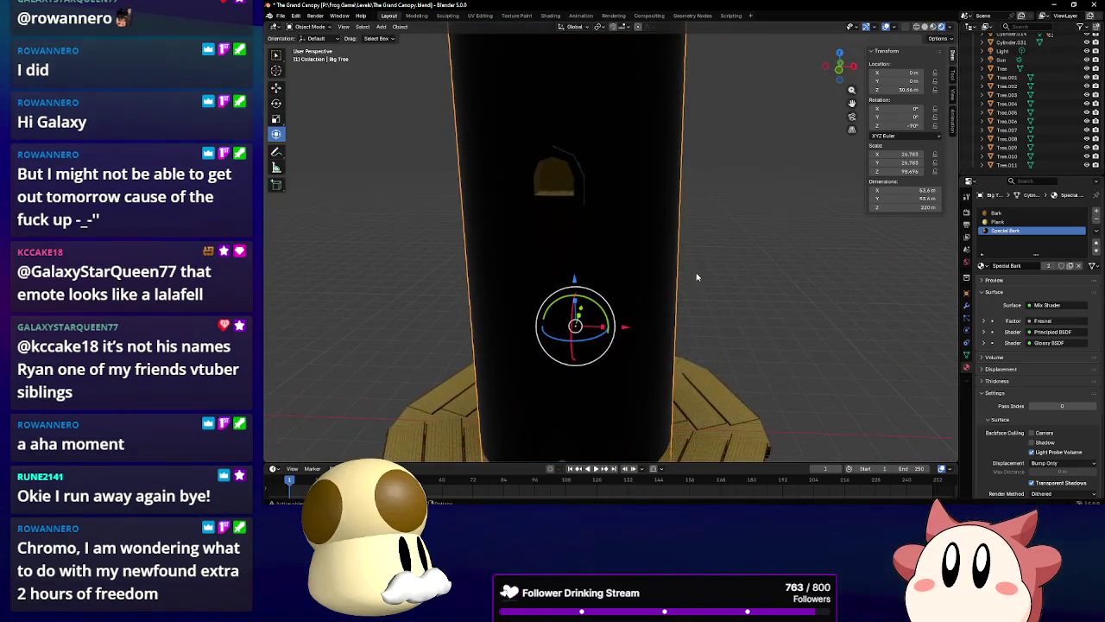
scroll(692, 300, "down", 2)
left_click_drag(693, 300, 602, 336)
left_click_drag(553, 301, 541, 237)
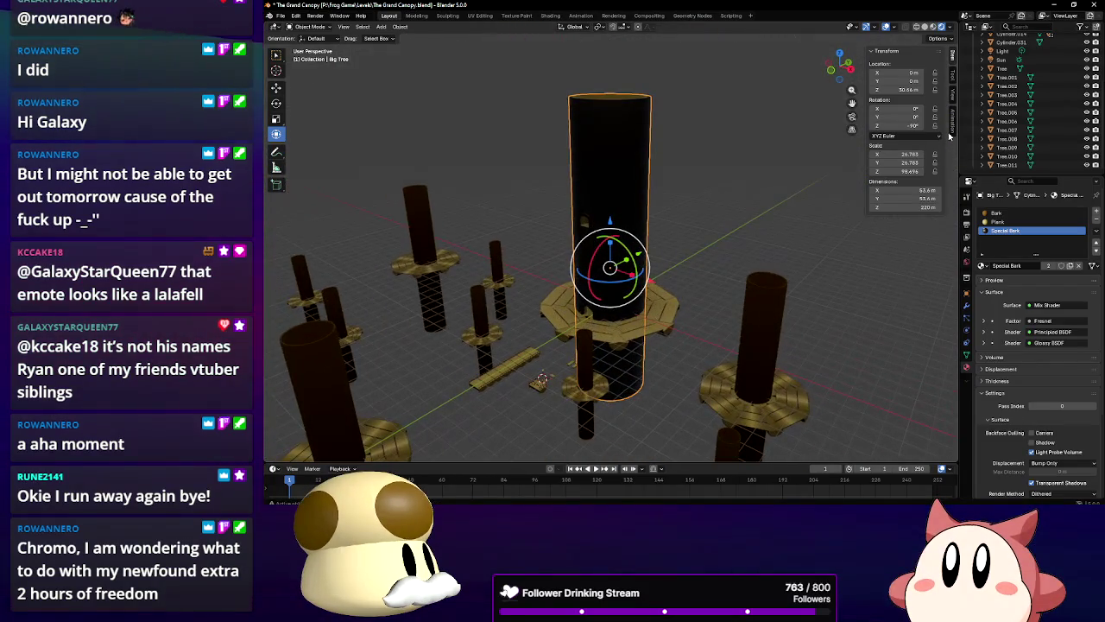
left_click(1003, 60)
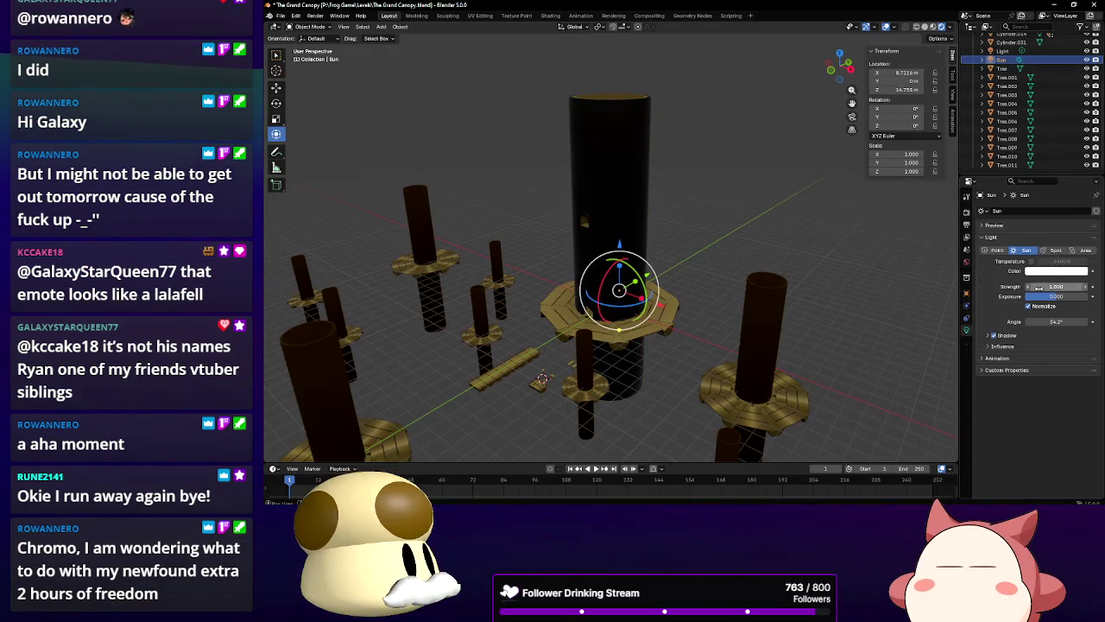
Try a Sun strength of 10, then undo back to a strength of 5
left_click(1056, 286)
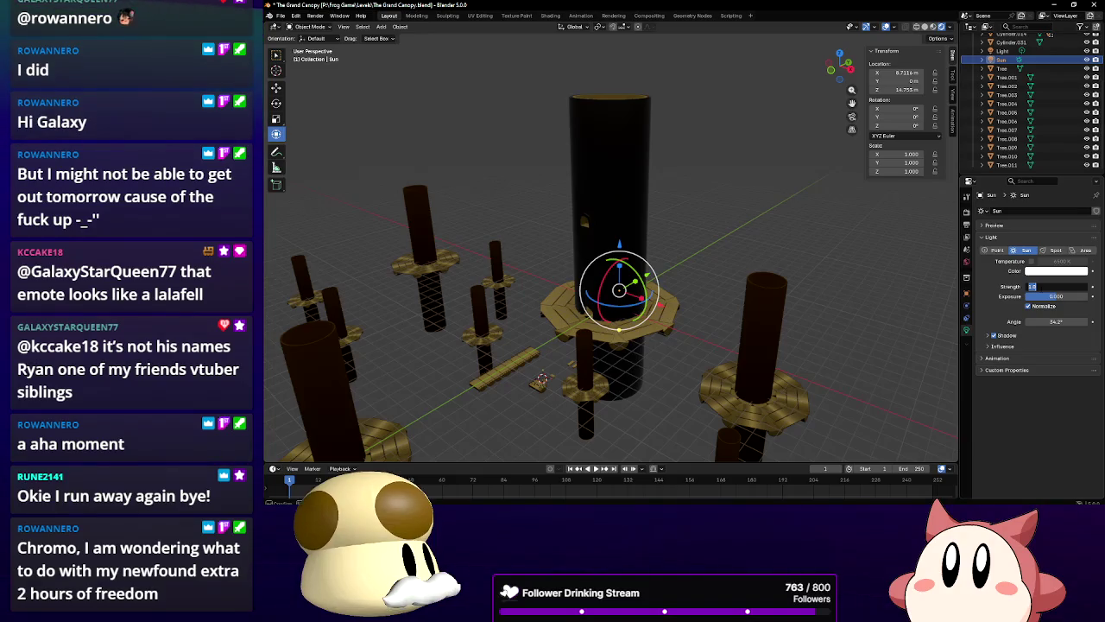
type("10")
key("Return")
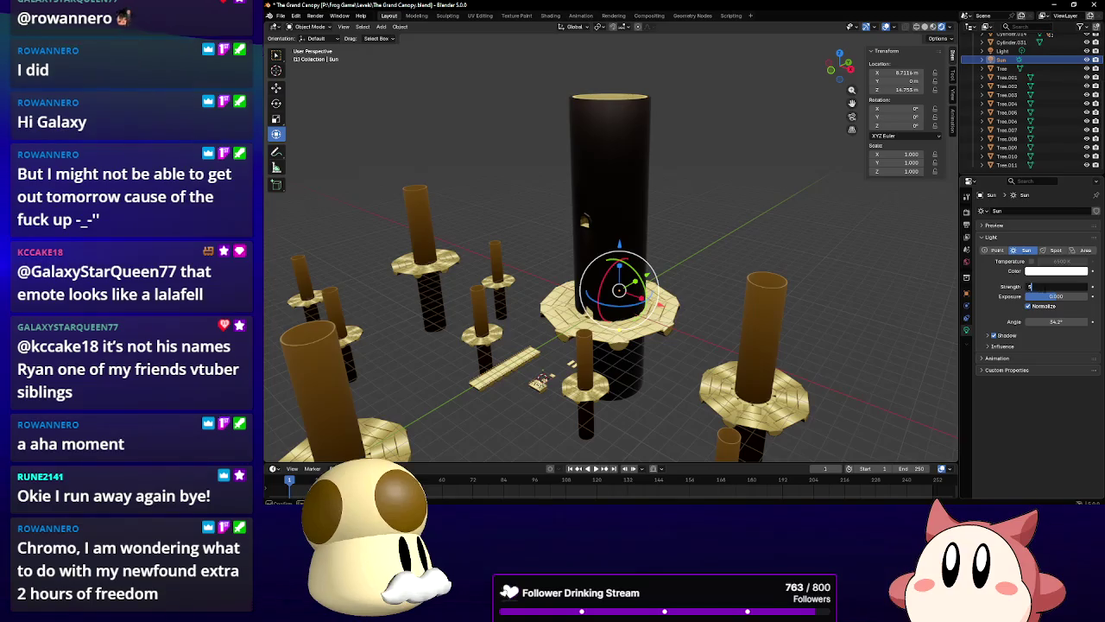
key("ctrl+z")
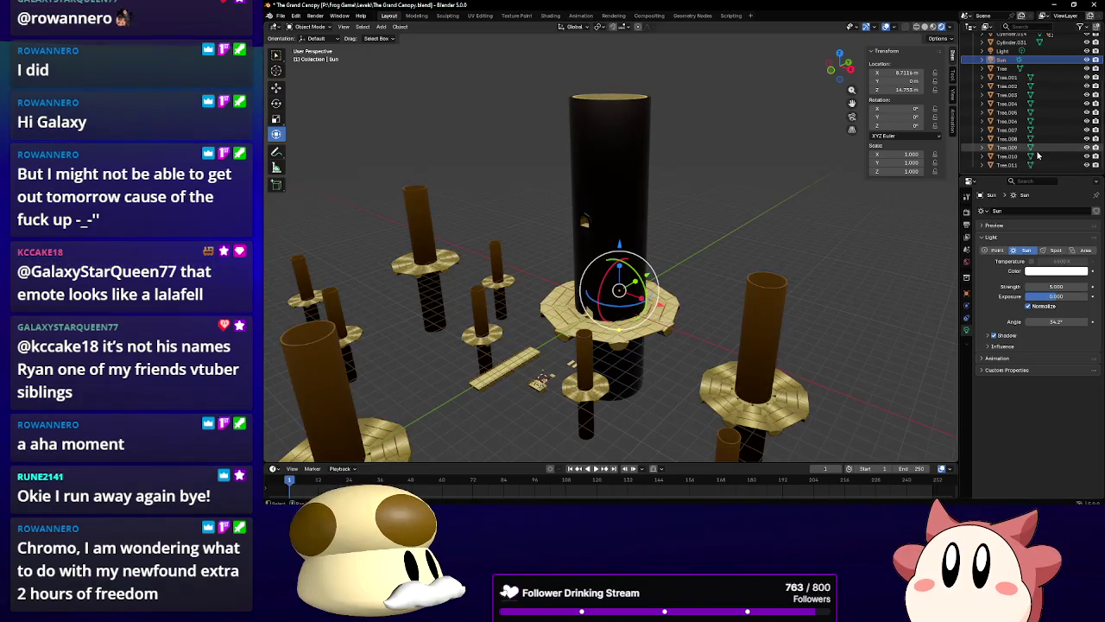
left_click_drag(837, 68, 825, 82)
Move the point light along Y and up Z, and set its power to 30000 W
mouse_move(659, 242)
left_mouse_down()
mouse_move(629, 308)
mouse_move(683, 322)
left_mouse_up()
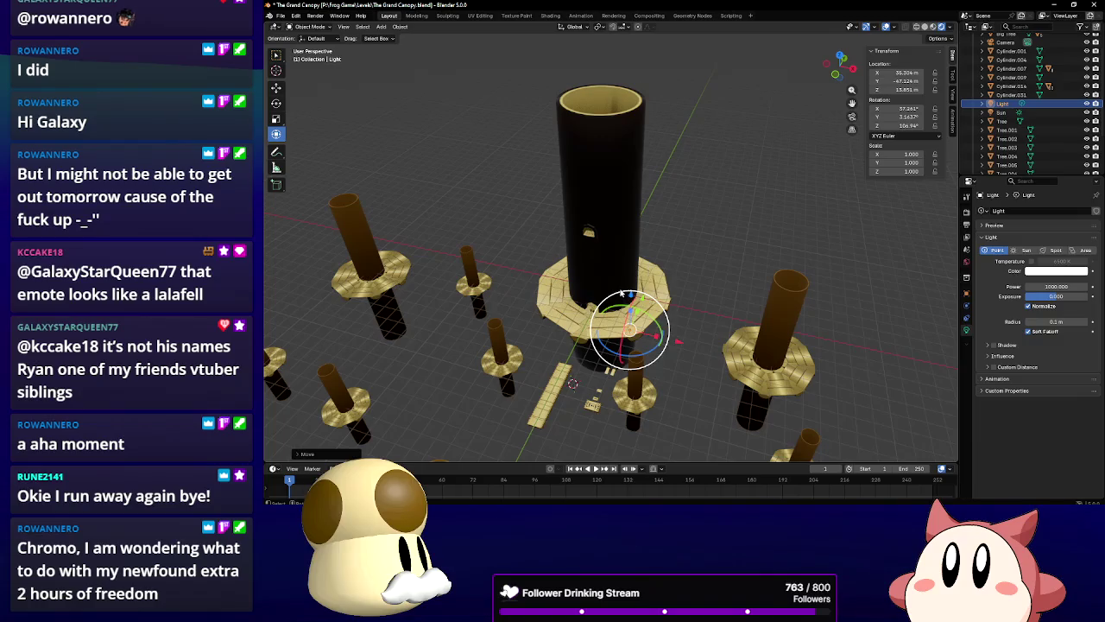
left_click_drag(620, 294, 633, 252)
mouse_move(855, 303)
left_mouse_down()
mouse_move(754, 281)
mouse_move(755, 301)
left_mouse_up()
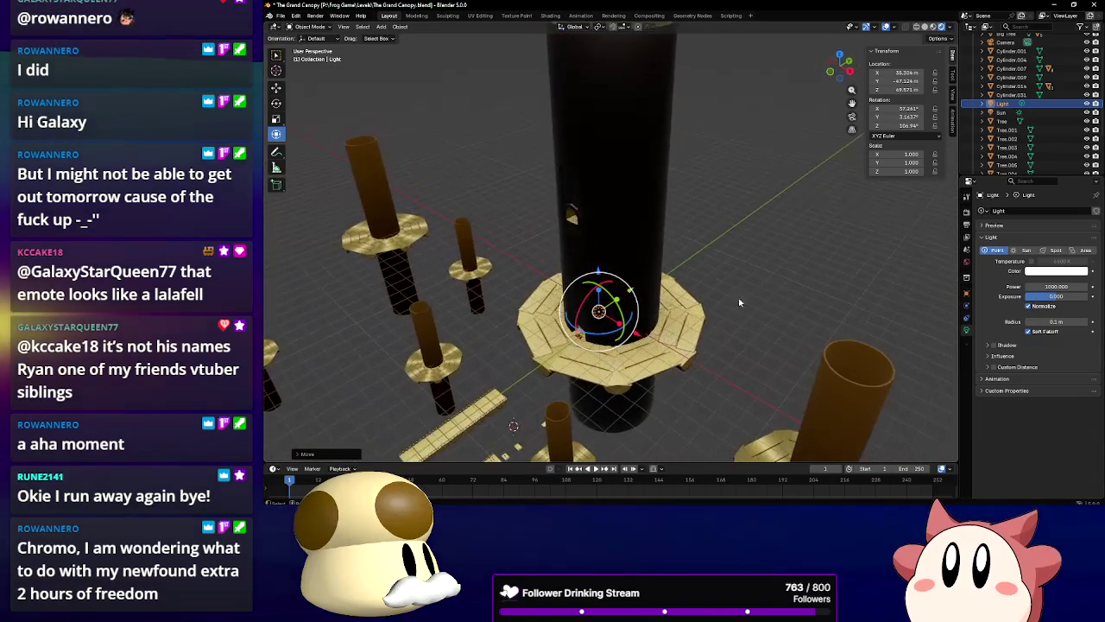
double_click(1055, 286)
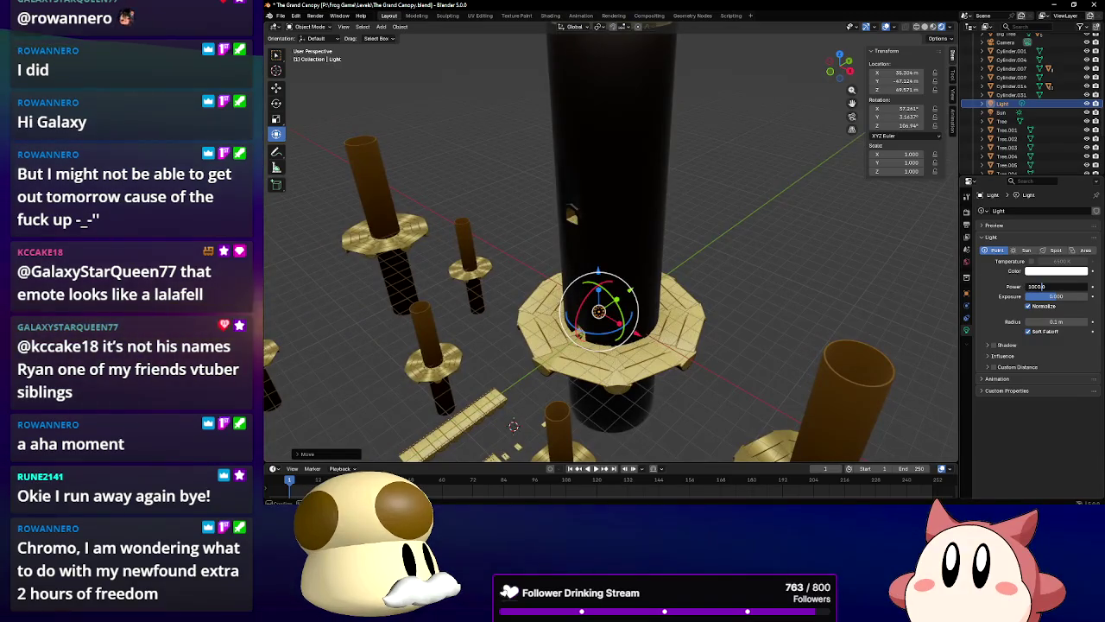
type("30000")
key("Return")
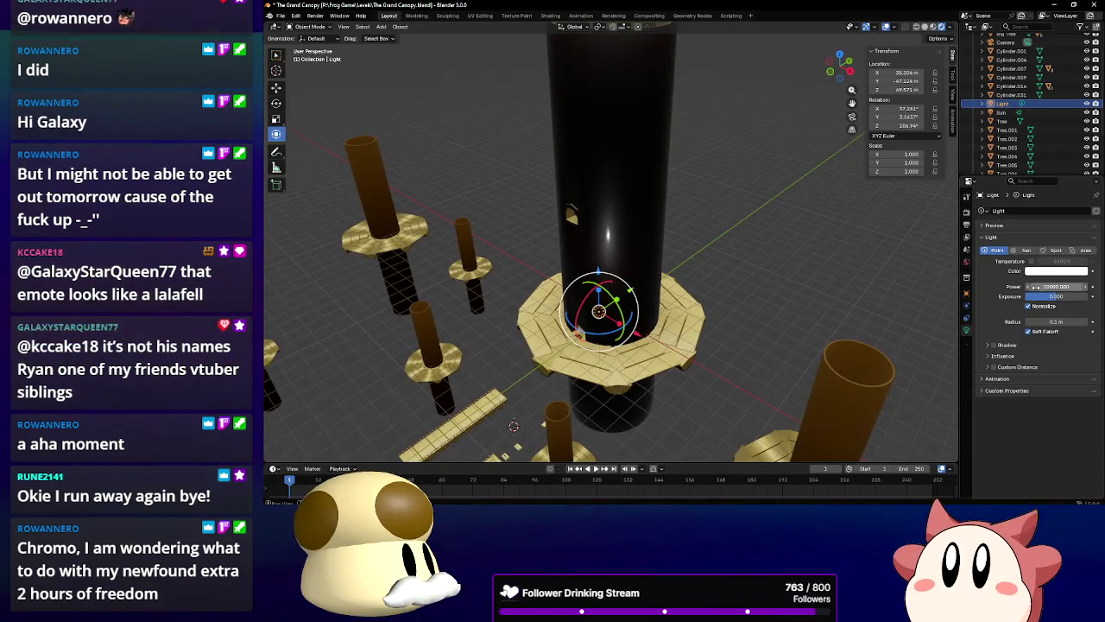
Slide the point light along Y until it sits against the big trunk
mouse_move(708, 328)
left_mouse_down()
mouse_move(695, 324)
mouse_move(714, 320)
mouse_move(711, 311)
mouse_move(639, 311)
left_mouse_up()
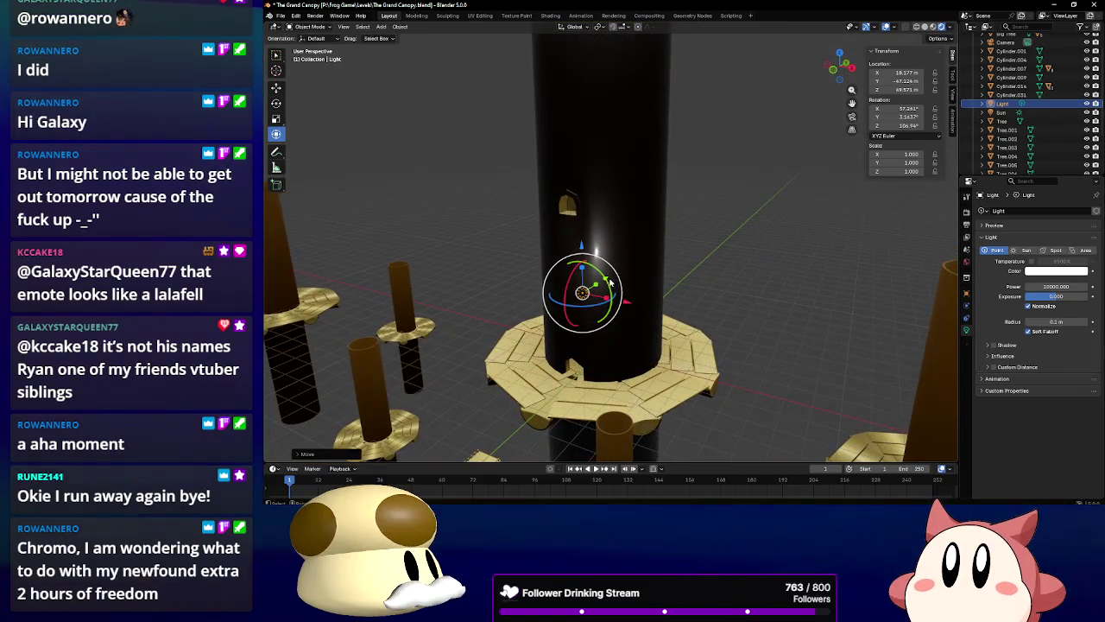
left_click_drag(621, 274, 639, 268)
left_click(642, 268)
scroll(643, 285, "up", 8)
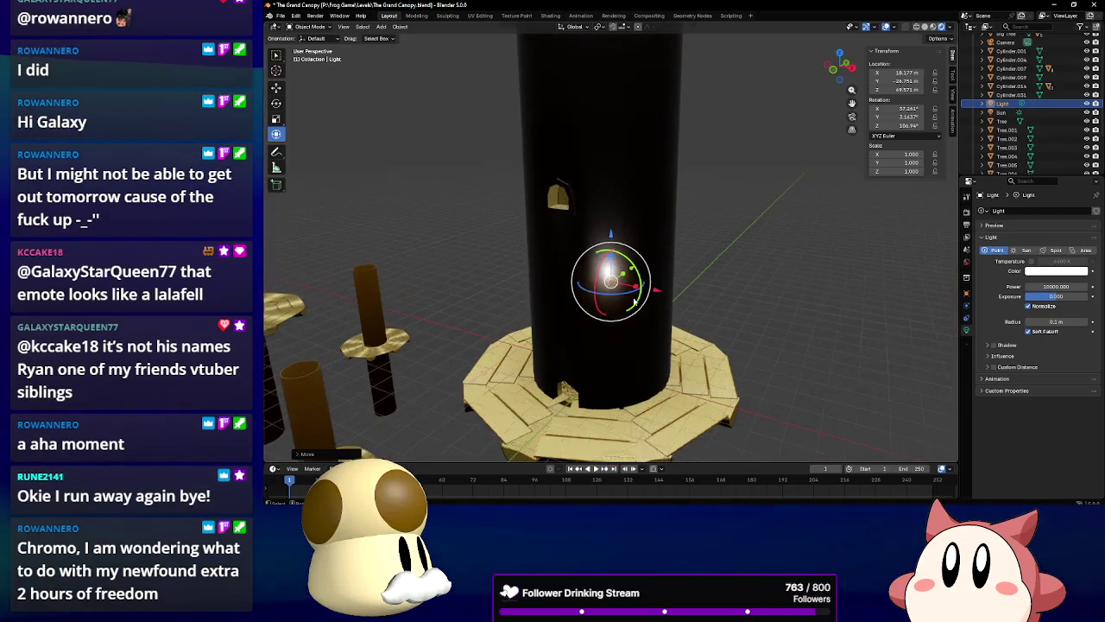
scroll(665, 310, "down", 3)
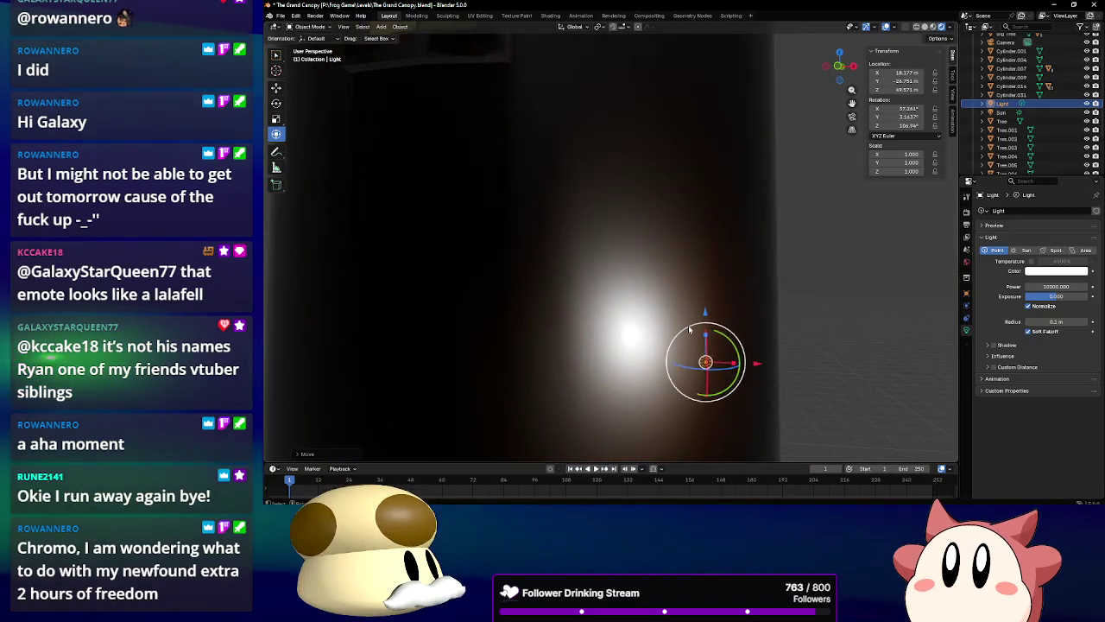
Adjust the light's radius and move it along Y to about X 18.177 m, Z 69.571 m
left_click_drag(661, 325, 635, 366)
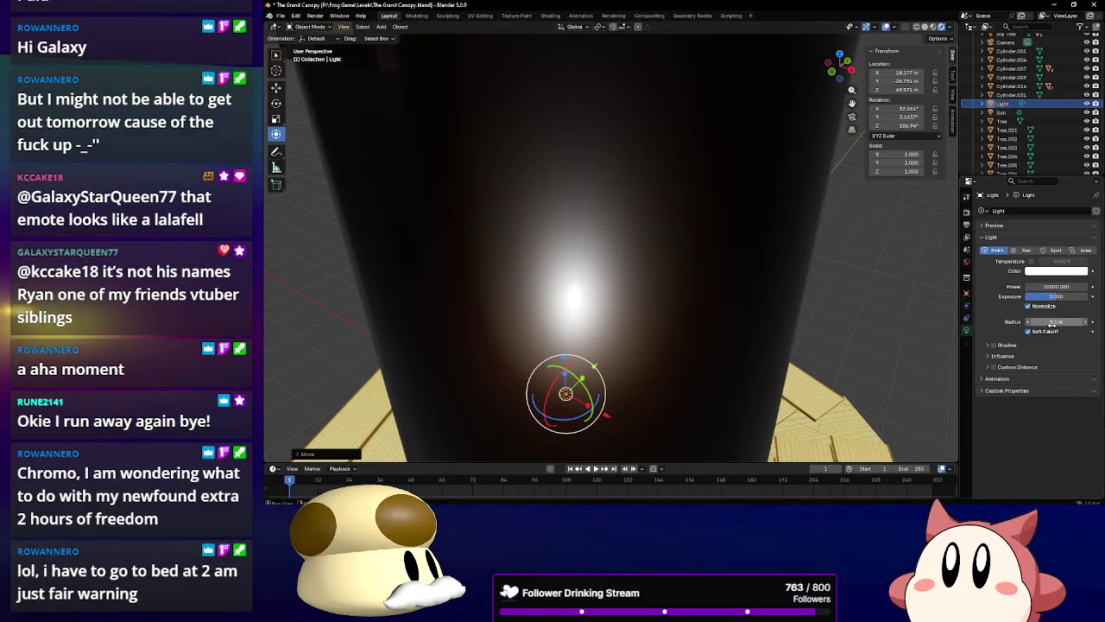
mouse_move(1055, 321)
left_mouse_down()
mouse_move(1104, 321)
mouse_move(1054, 321)
left_mouse_up()
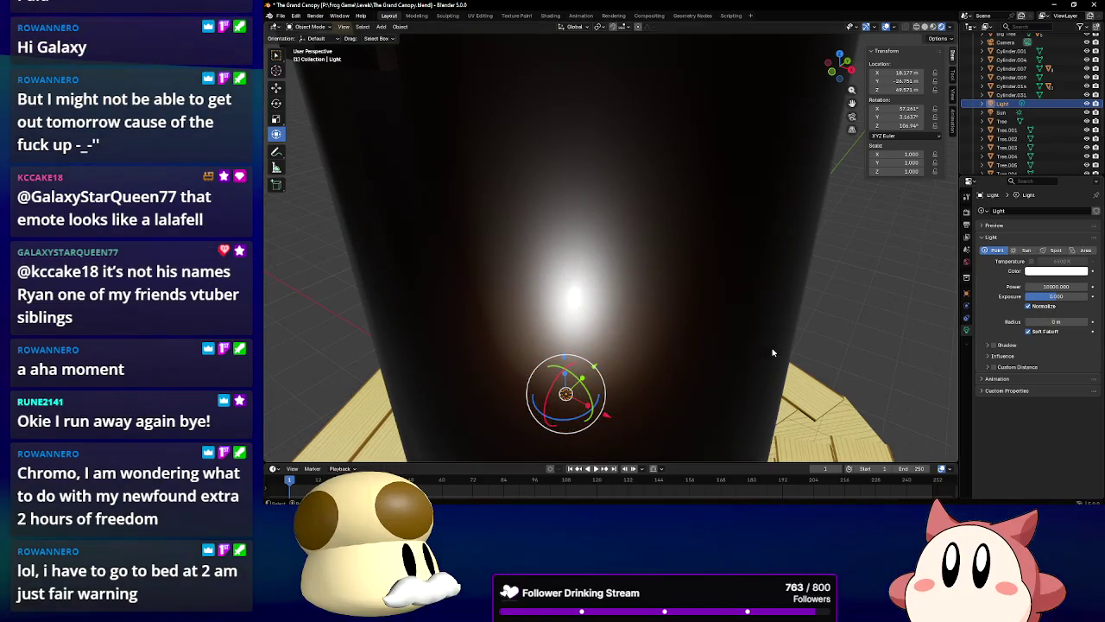
scroll(786, 357, "down", 8)
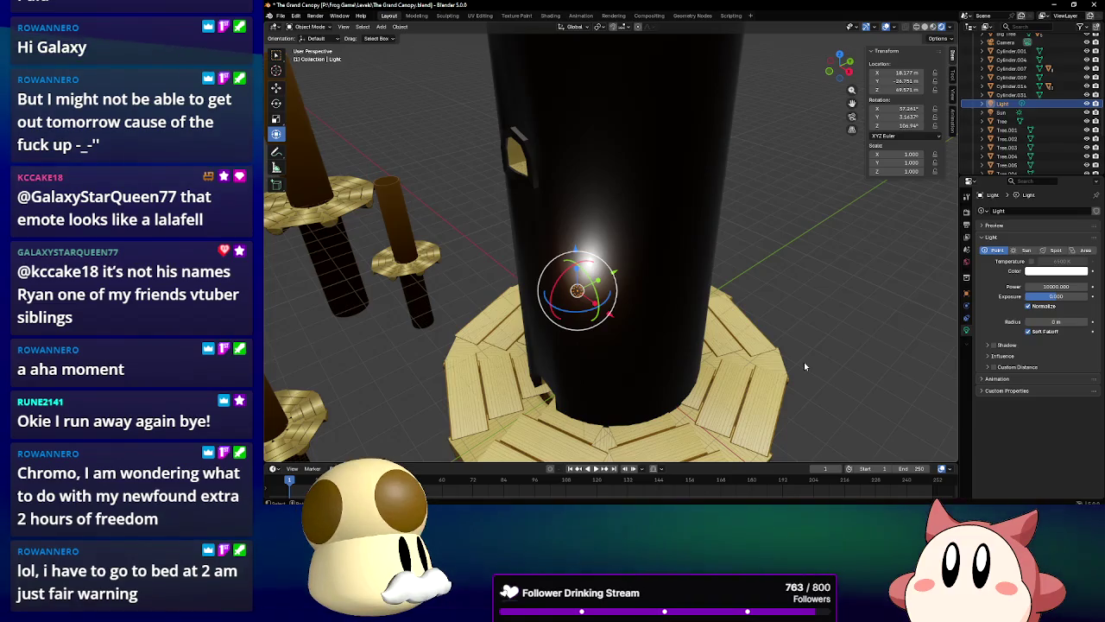
left_click_drag(592, 280, 532, 296)
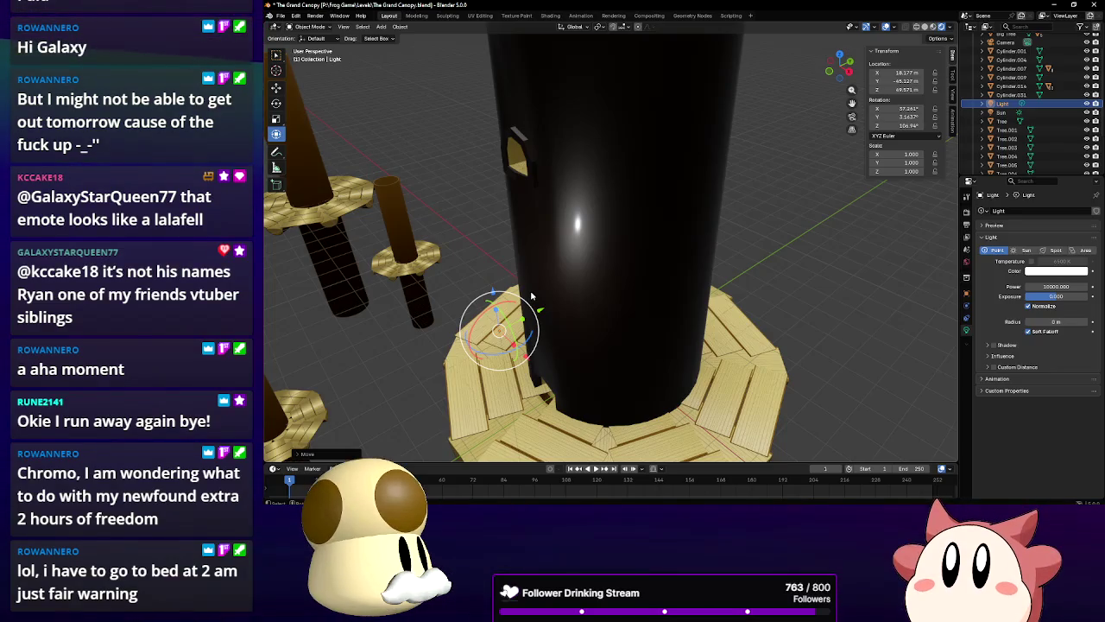
scroll(573, 322, "down", 4)
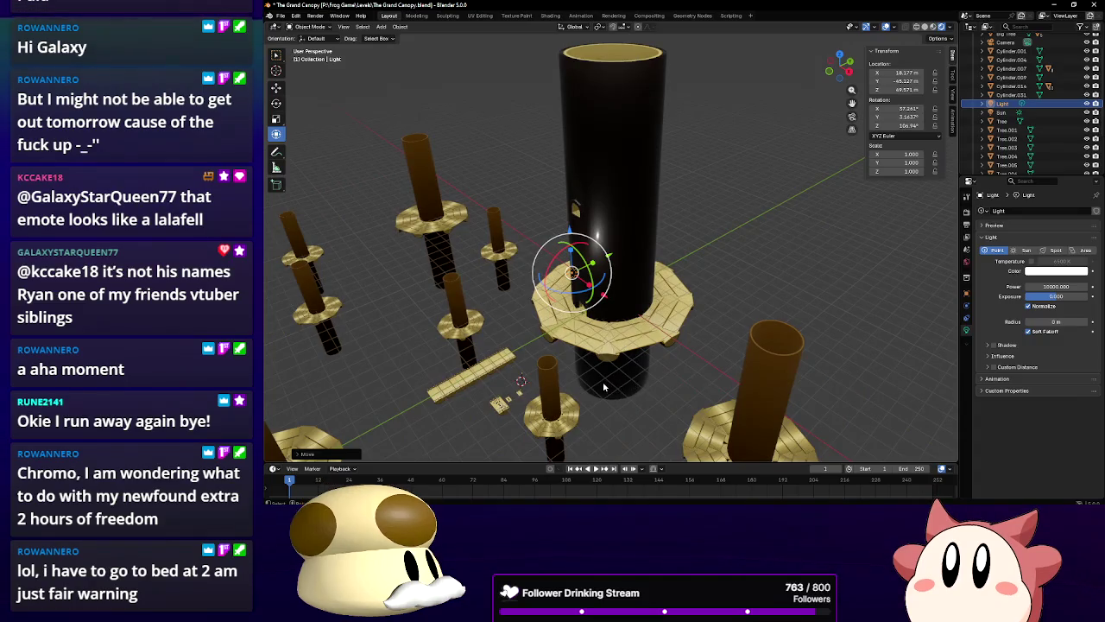
scroll(725, 311, "up", 2)
scroll(726, 311, "up", 1)
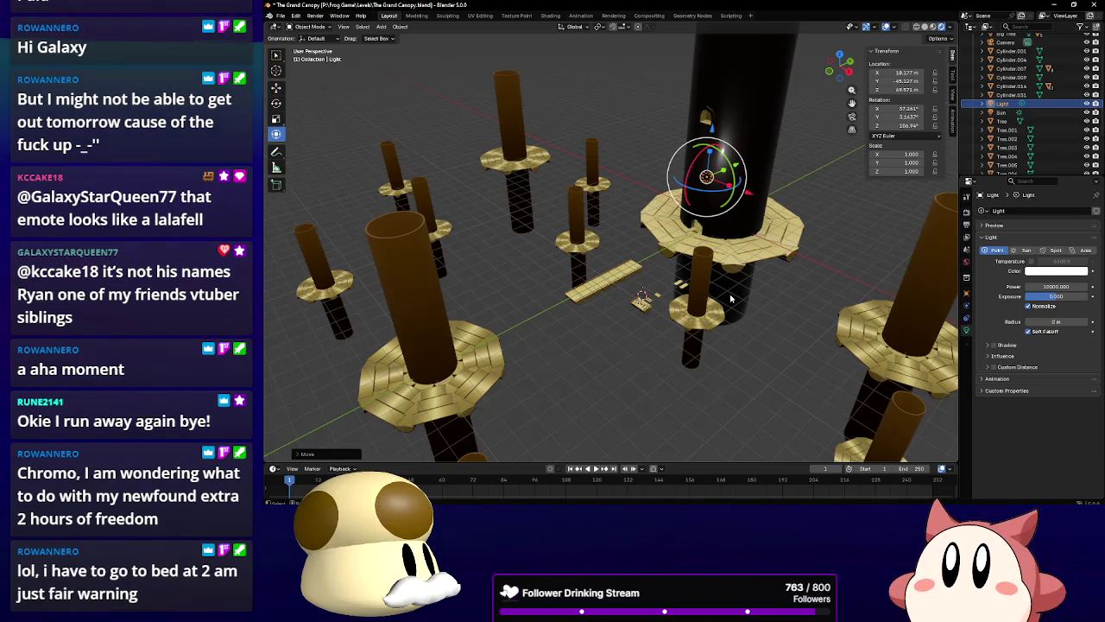
left_click(281, 16)
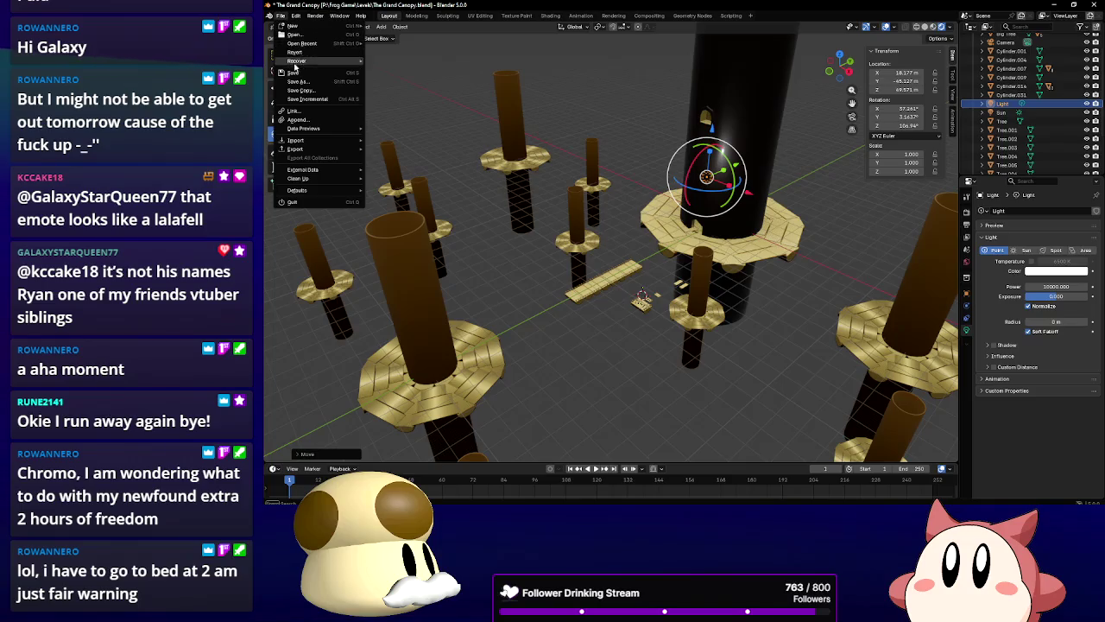
left_click(293, 72)
left_click(280, 16)
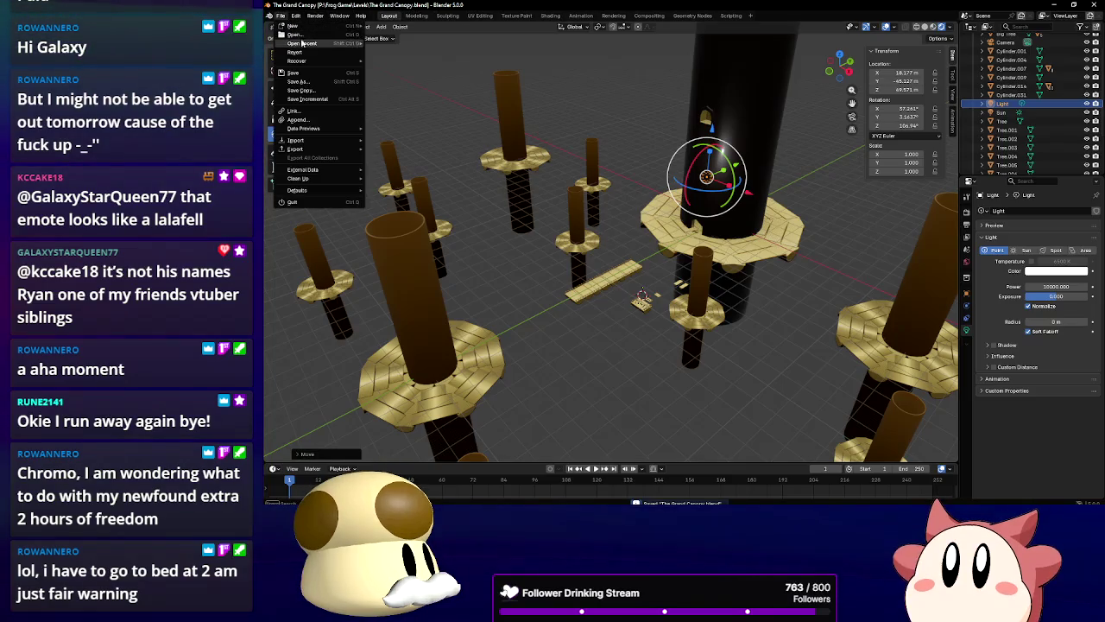
mouse_move(318, 45)
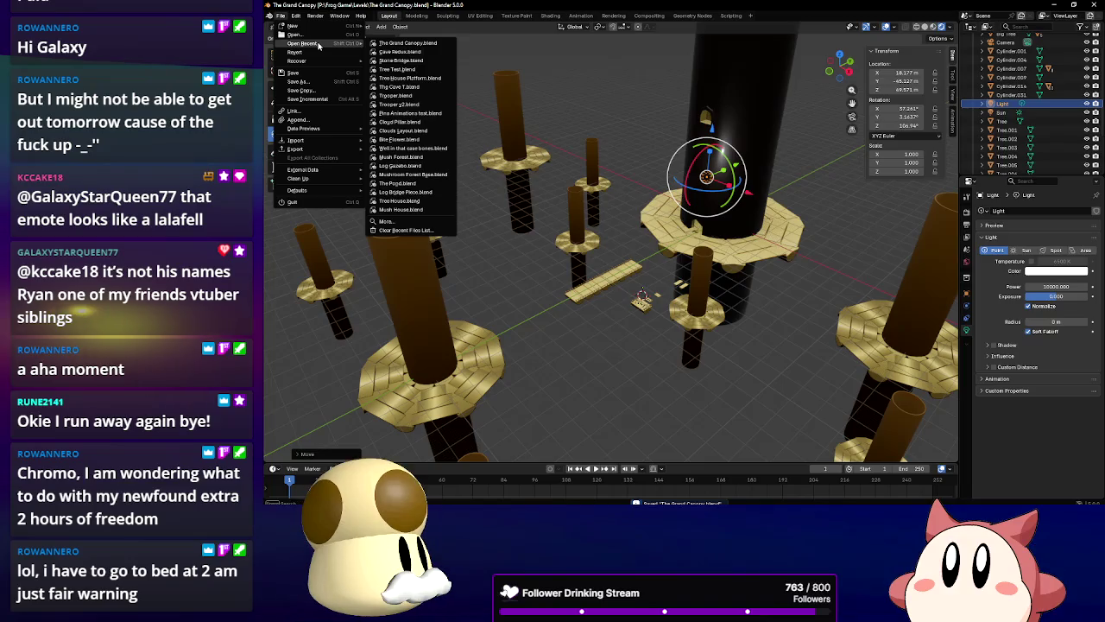
left_click(395, 52)
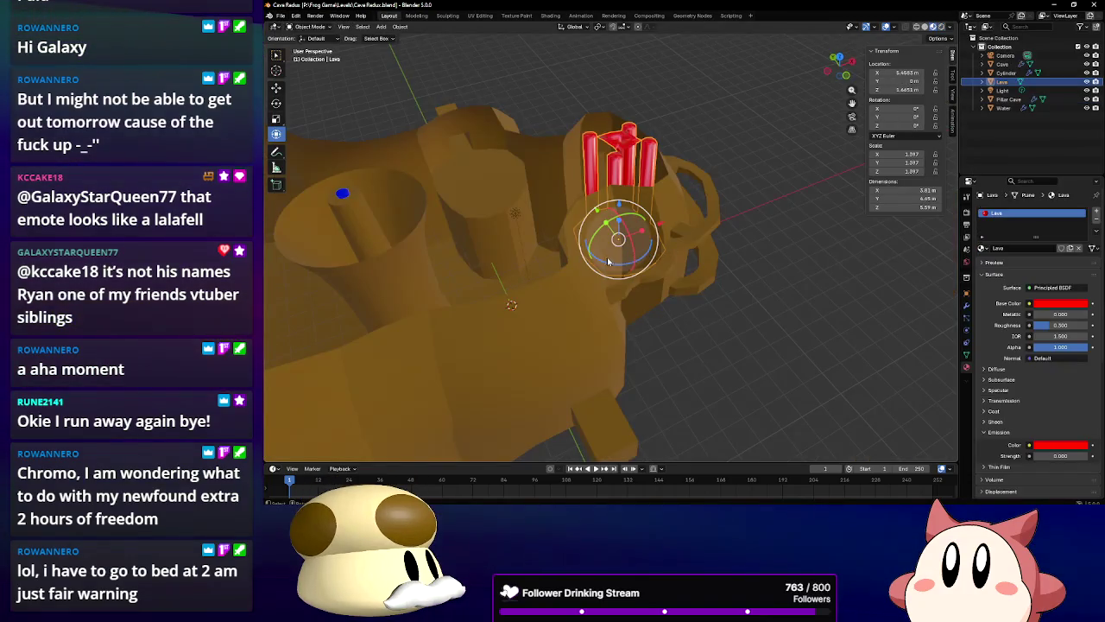
scroll(610, 262, "up", 5)
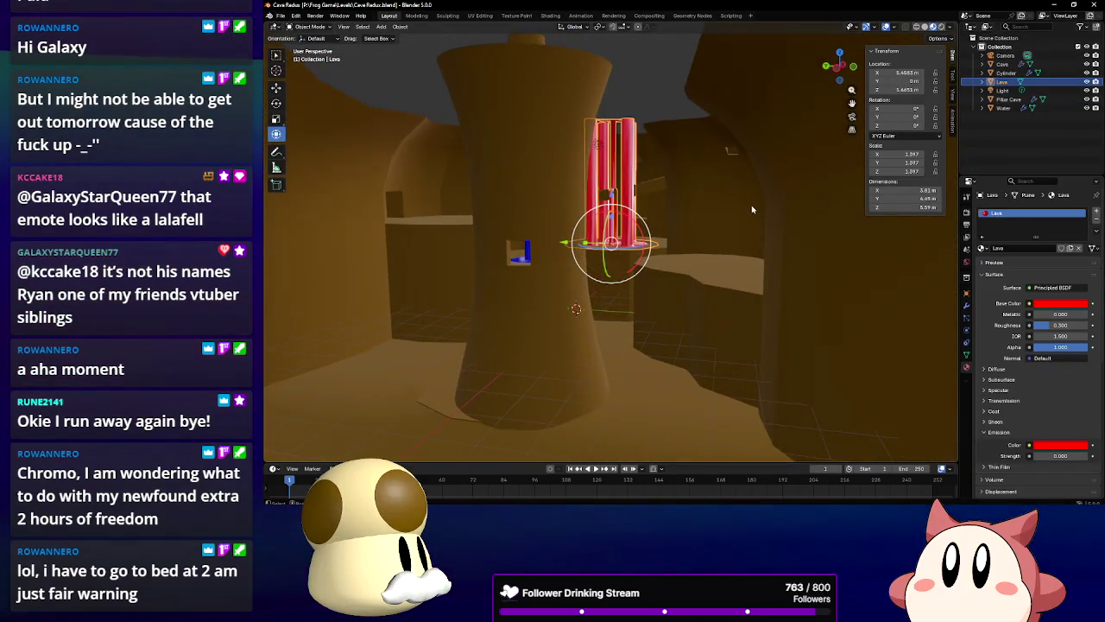
scroll(753, 209, "down", 5)
left_click(776, 225)
mouse_move(775, 225)
left_mouse_down()
mouse_move(640, 261)
mouse_move(457, 246)
left_mouse_up()
scroll(455, 242, "up", 5)
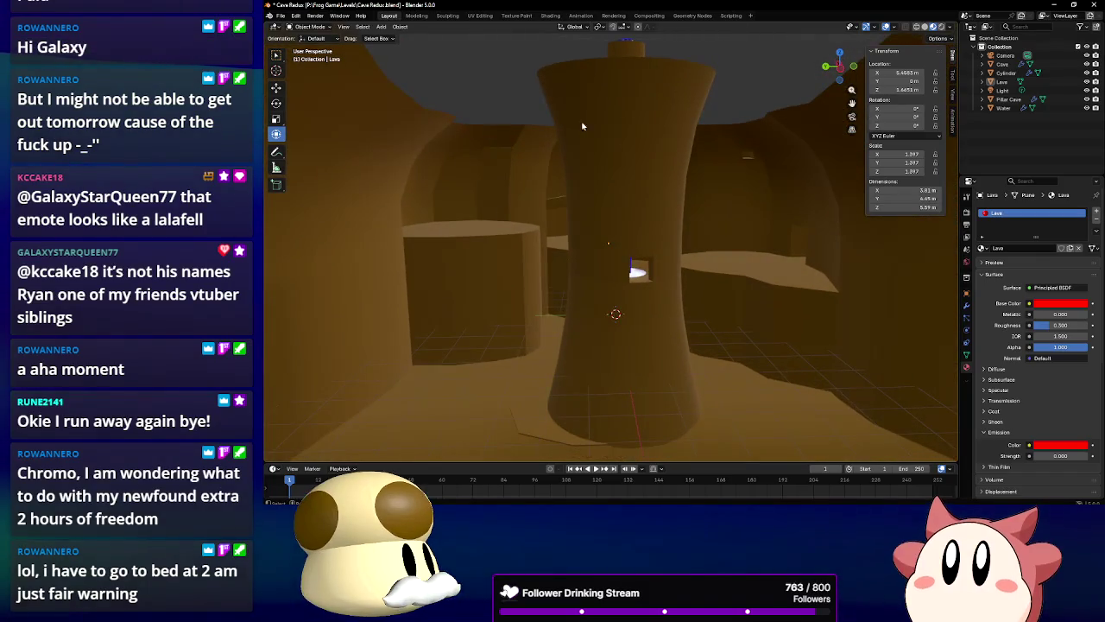
scroll(672, 219, "down", 5)
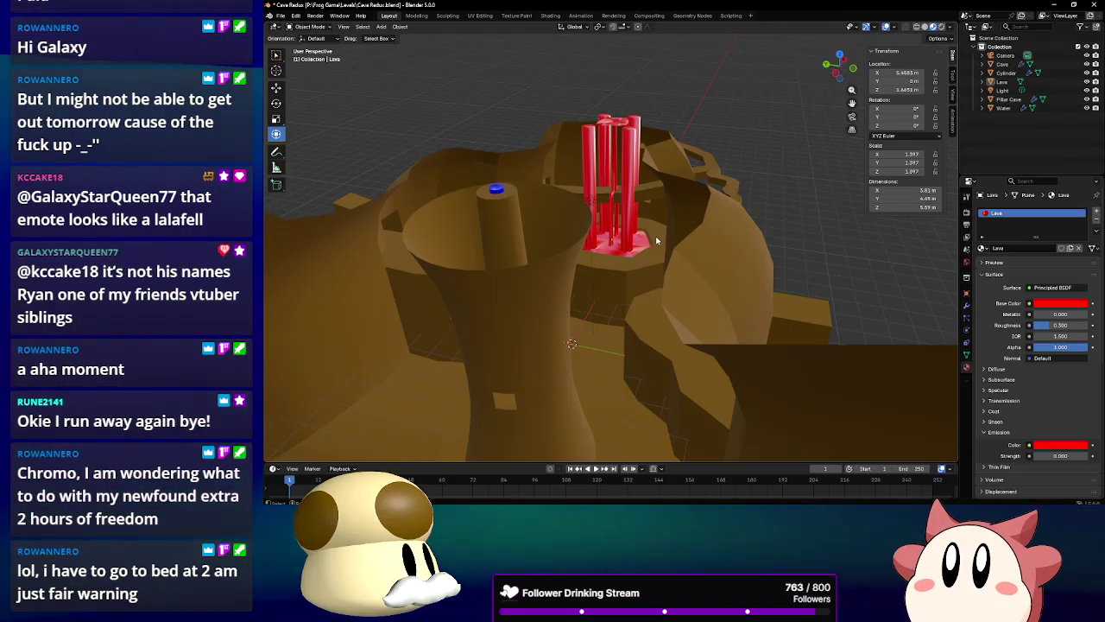
left_click_drag(657, 240, 555, 342)
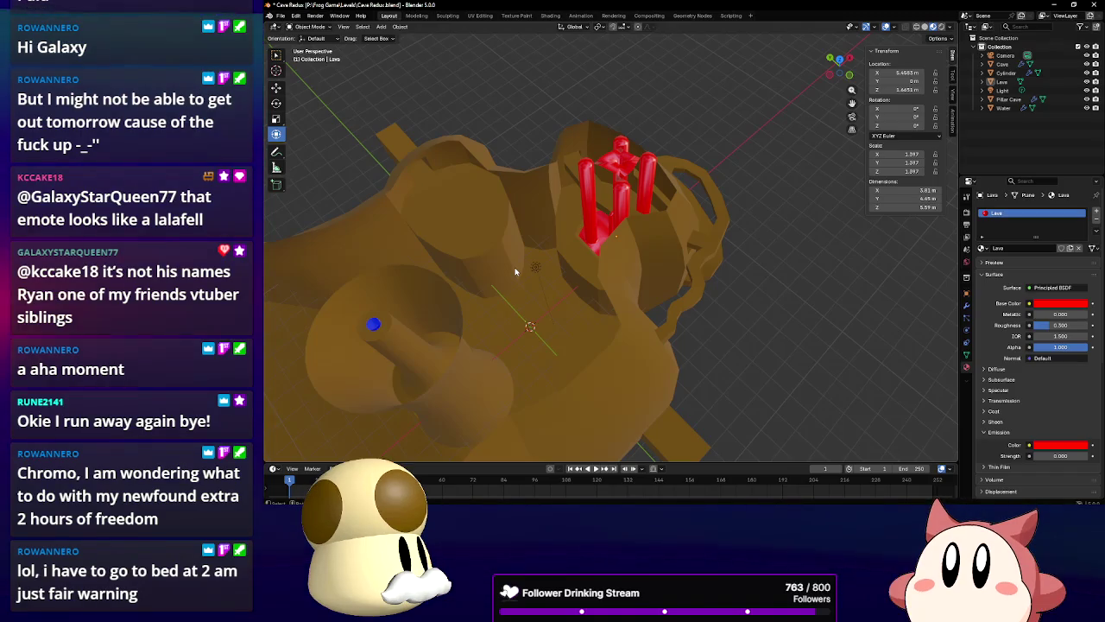
scroll(516, 279, "up", 10)
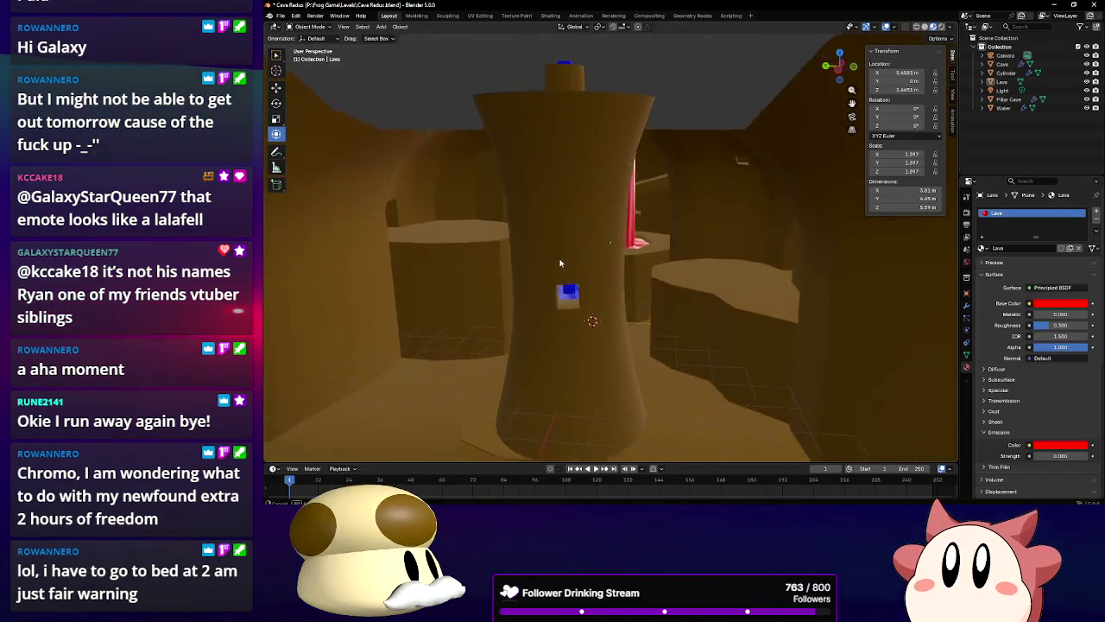
scroll(546, 259, "up", 1)
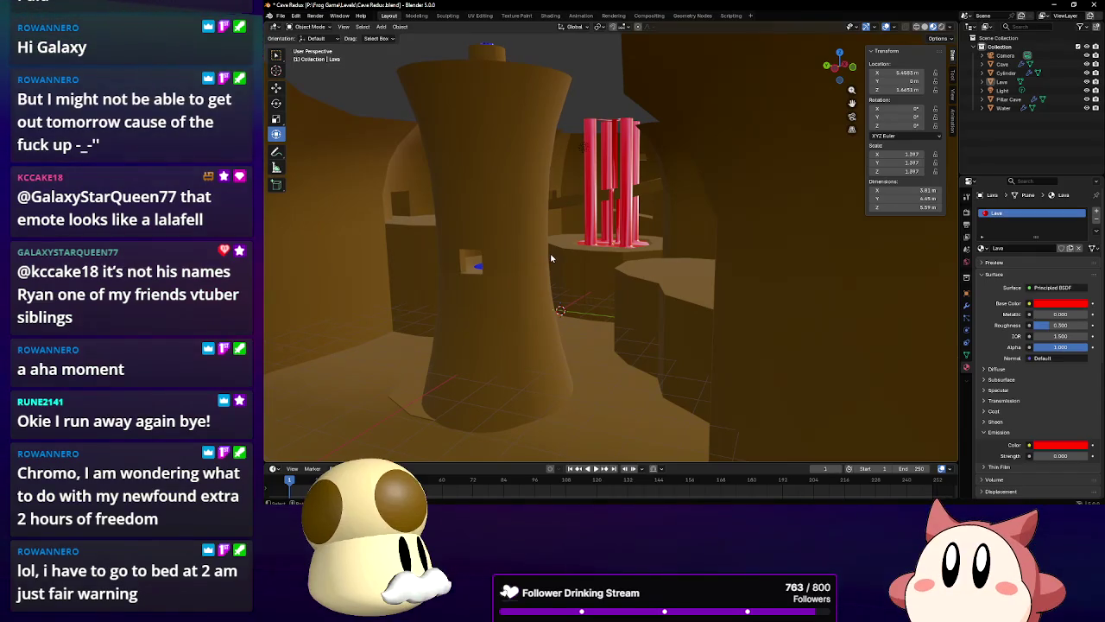
scroll(550, 257, "up", 6)
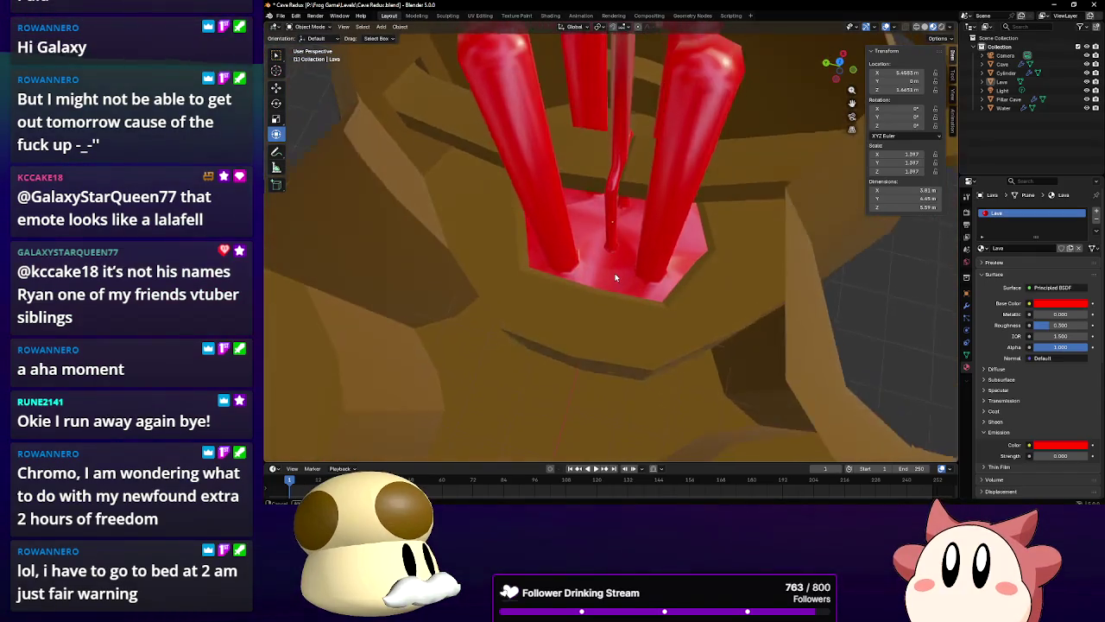
scroll(609, 279, "down", 3)
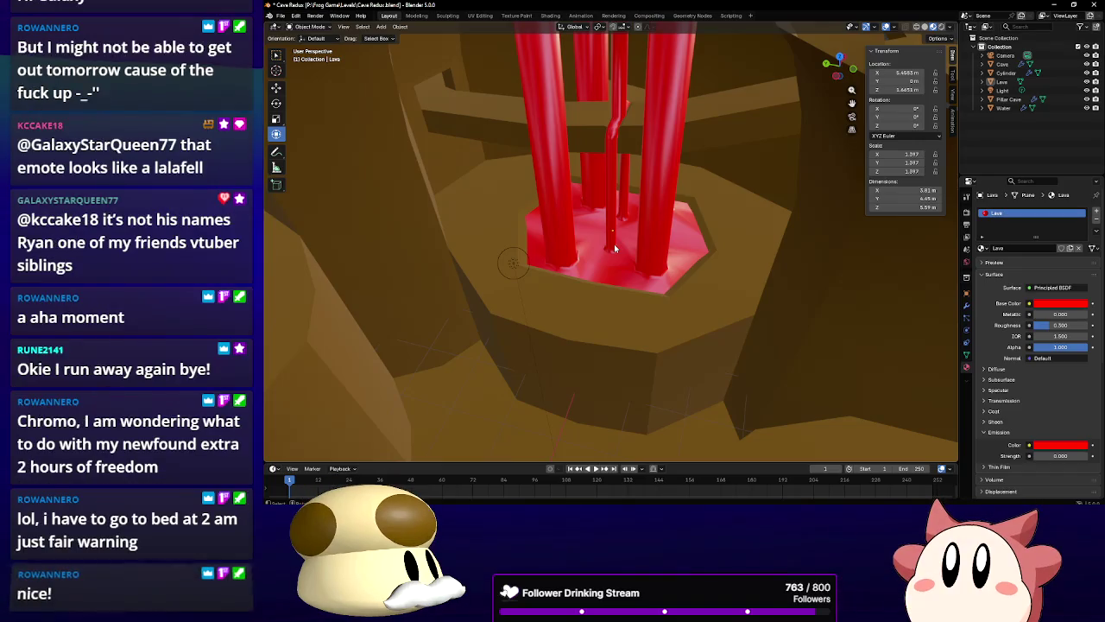
Save the Cave Redux scene and start a new General file with the default cube
left_click(281, 16)
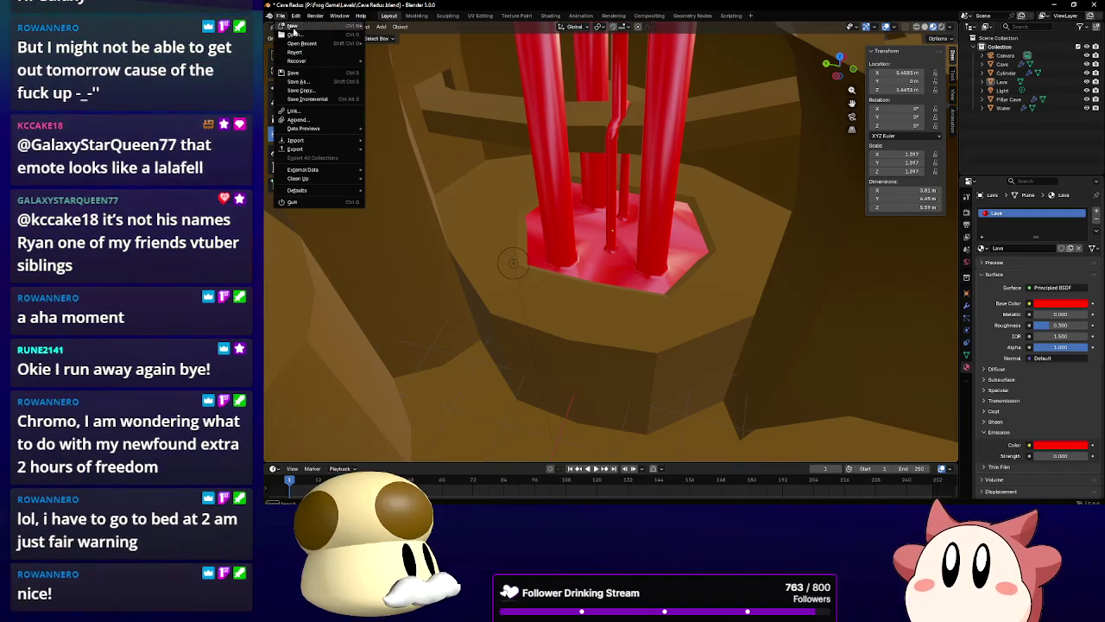
left_click(310, 73)
left_click(282, 16)
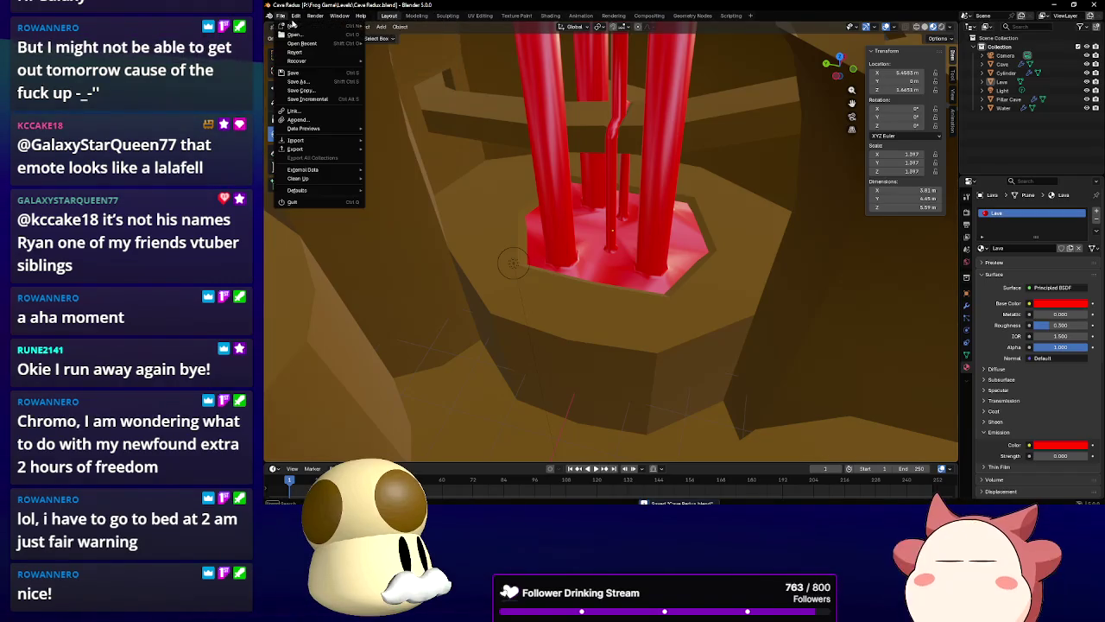
mouse_move(291, 25)
left_click(390, 34)
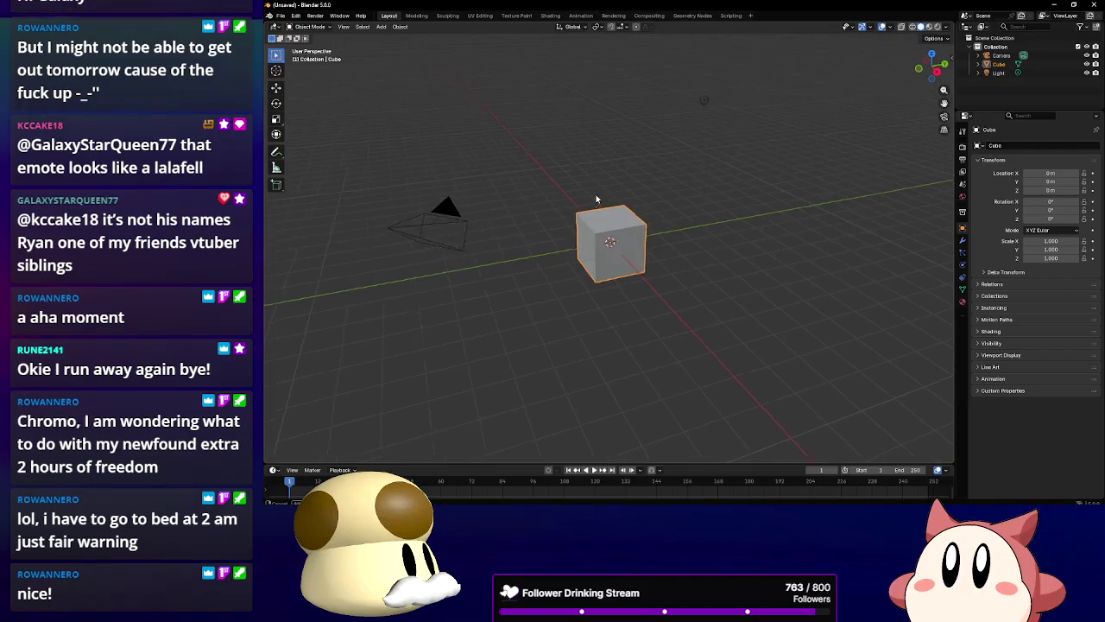
scroll(599, 191, "up", 3)
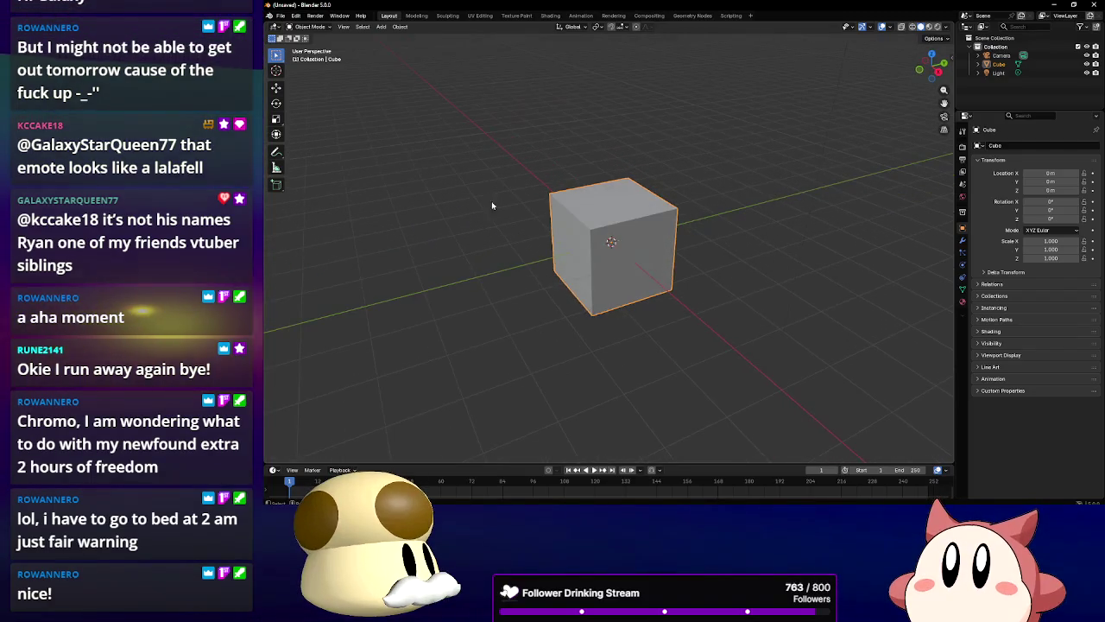
In Edit Mode, add a vertical and a horizontal loop cut through the cube
key("shift+space")
key("t")
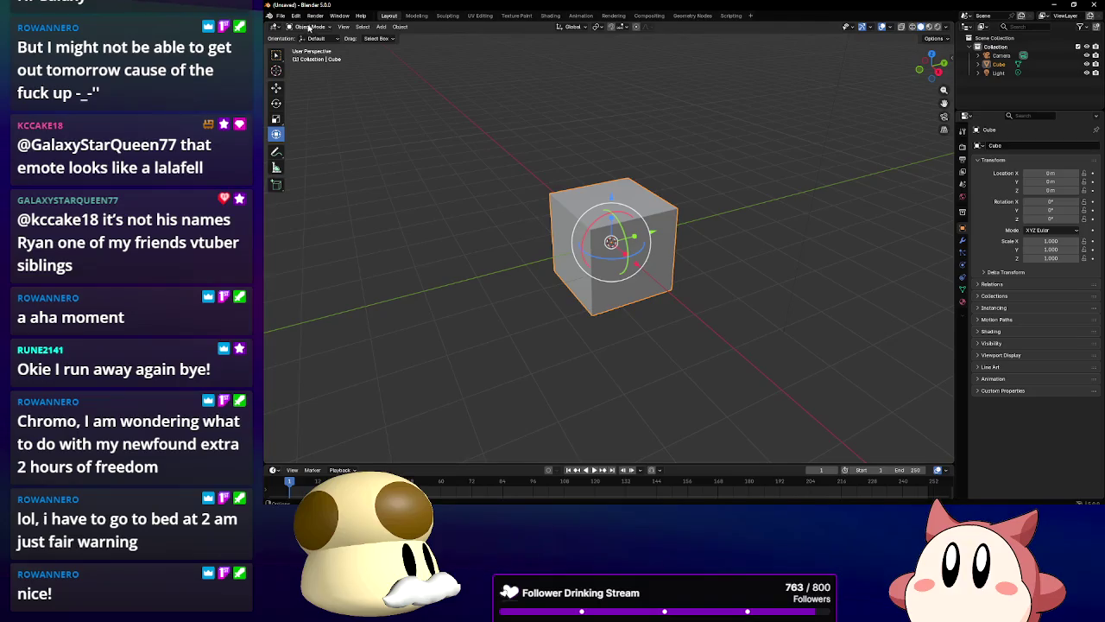
left_click(310, 46)
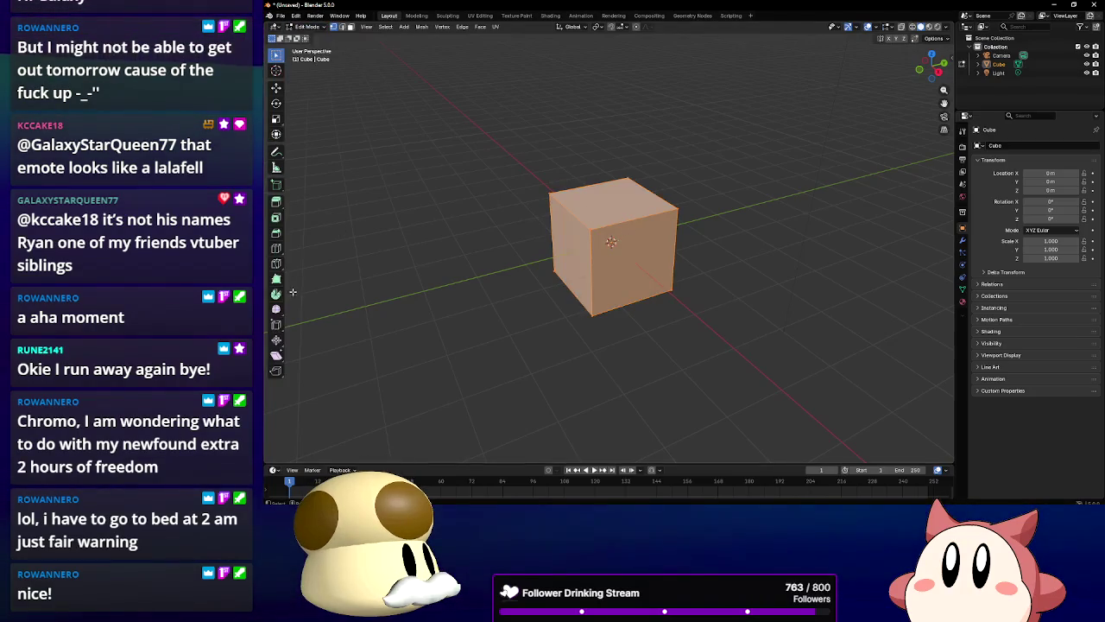
left_click(276, 248)
left_click(610, 215)
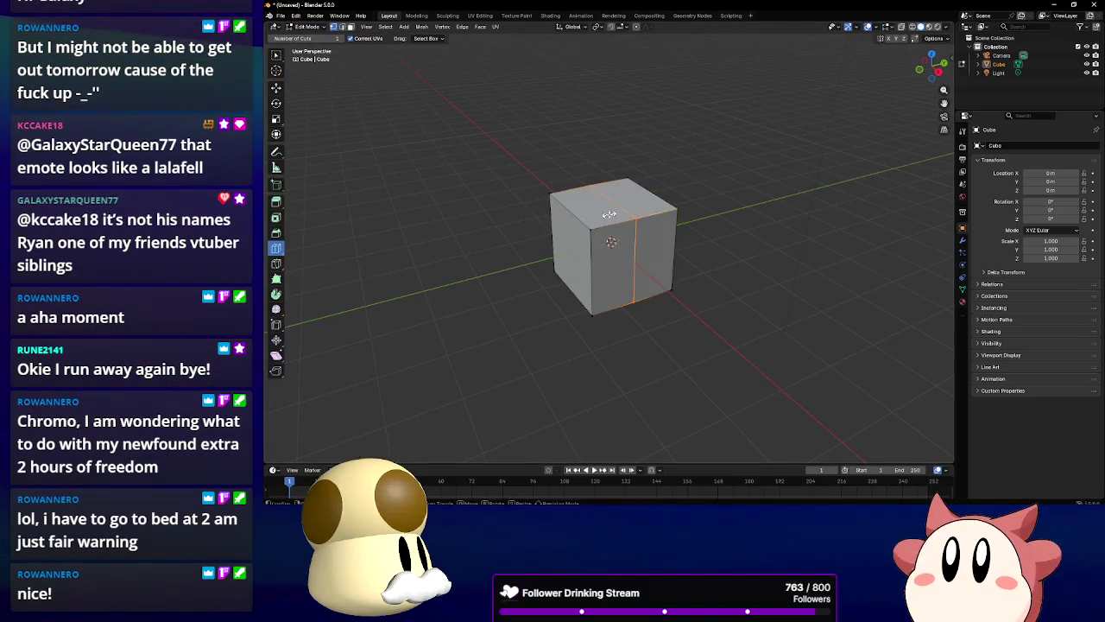
left_click(570, 249)
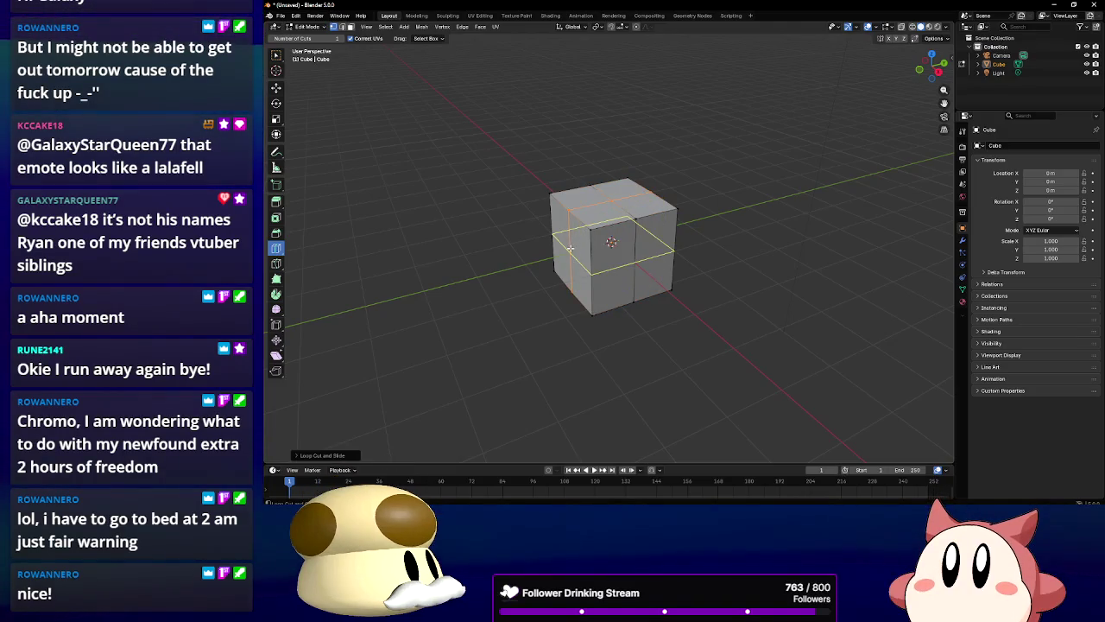
Enable X and Y mirroring in the tool settings and pick the Rotate tool
left_click(964, 132)
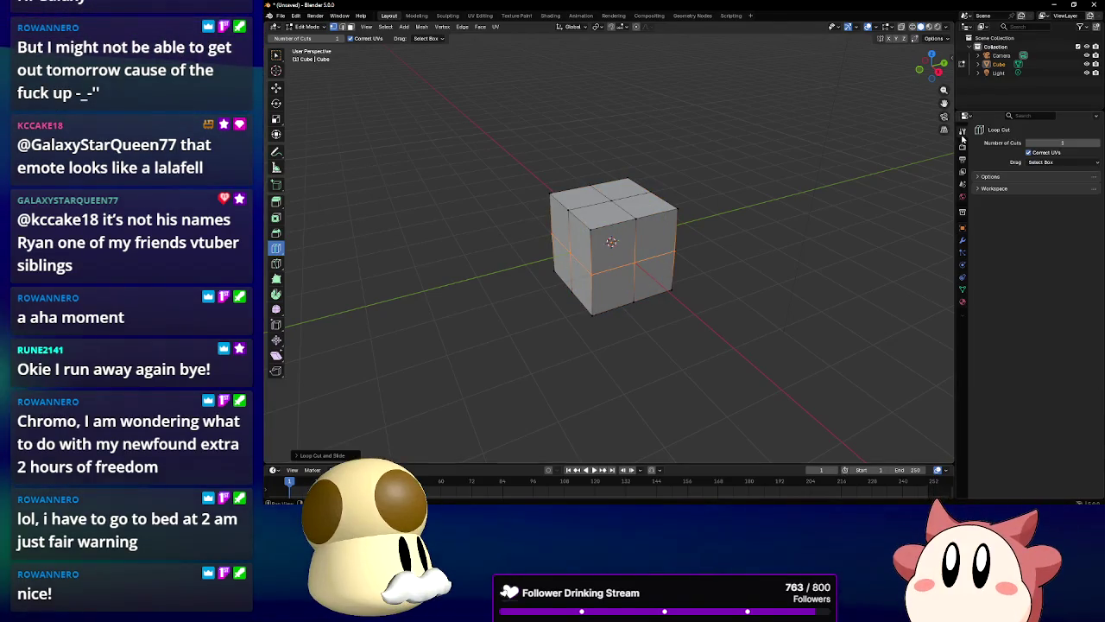
left_click_drag(1037, 222, 1061, 223)
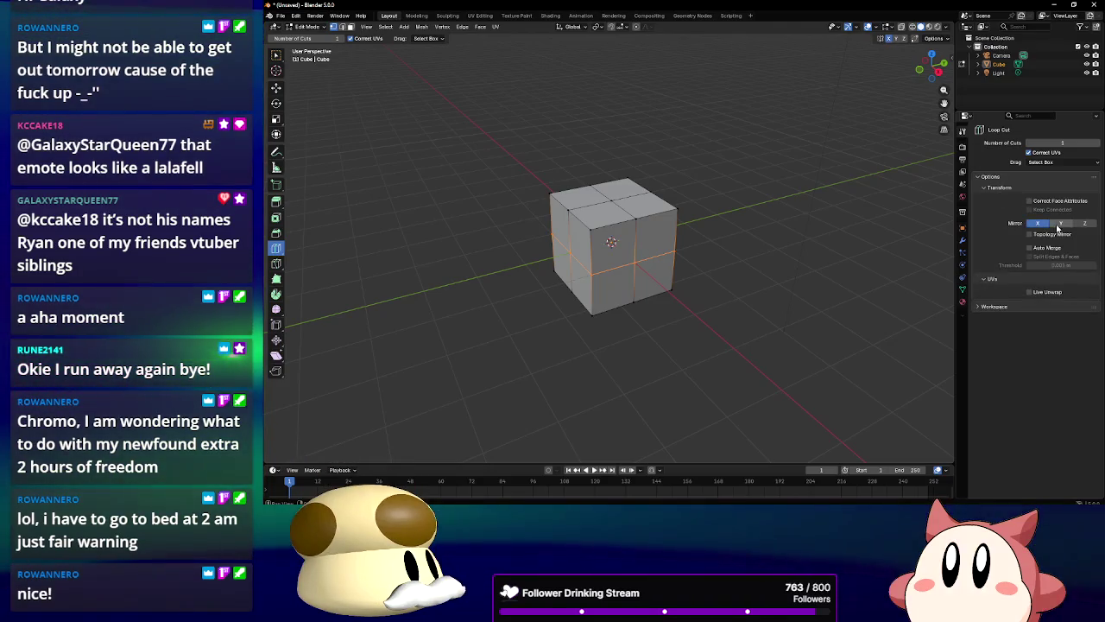
left_click(277, 133)
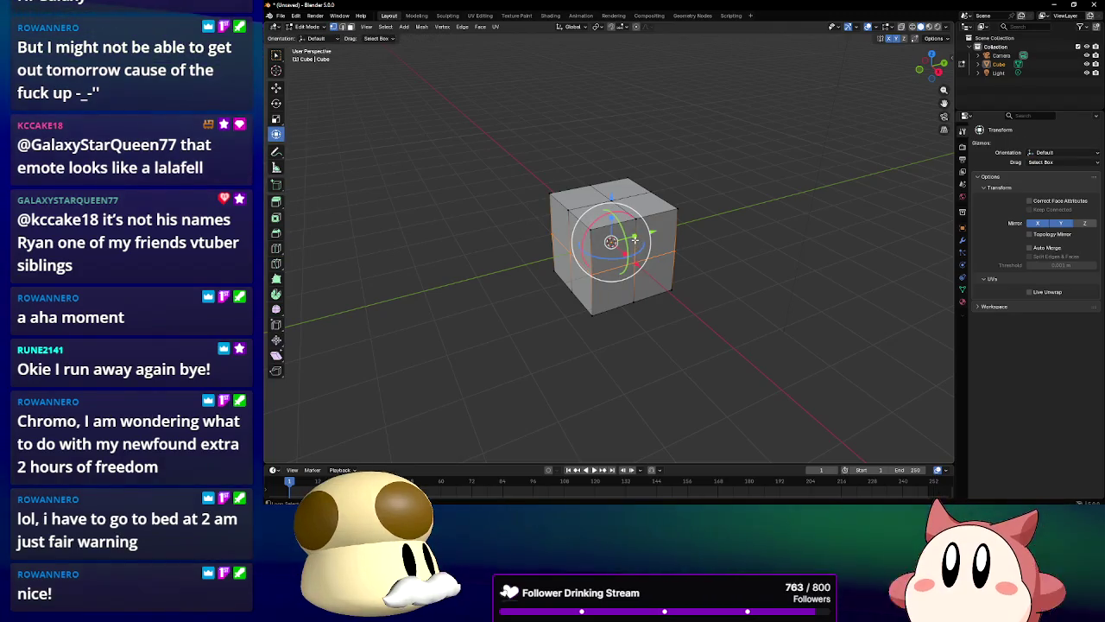
left_click_drag(635, 243, 577, 262)
Try face selections on the cube: the front, right and top faces
left_click(576, 262)
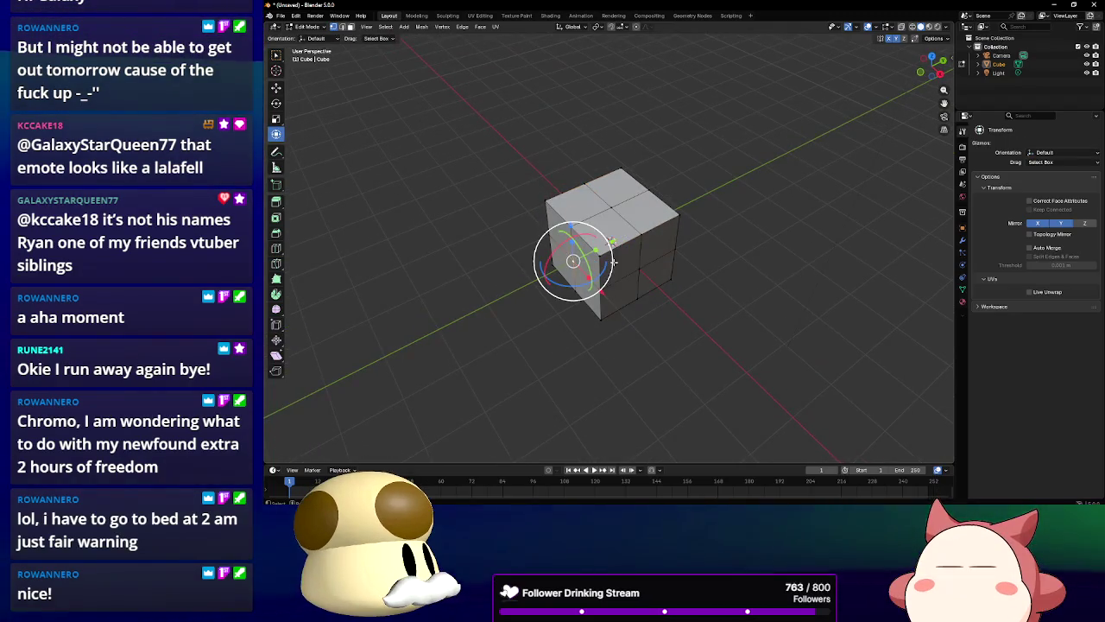
left_click(639, 269)
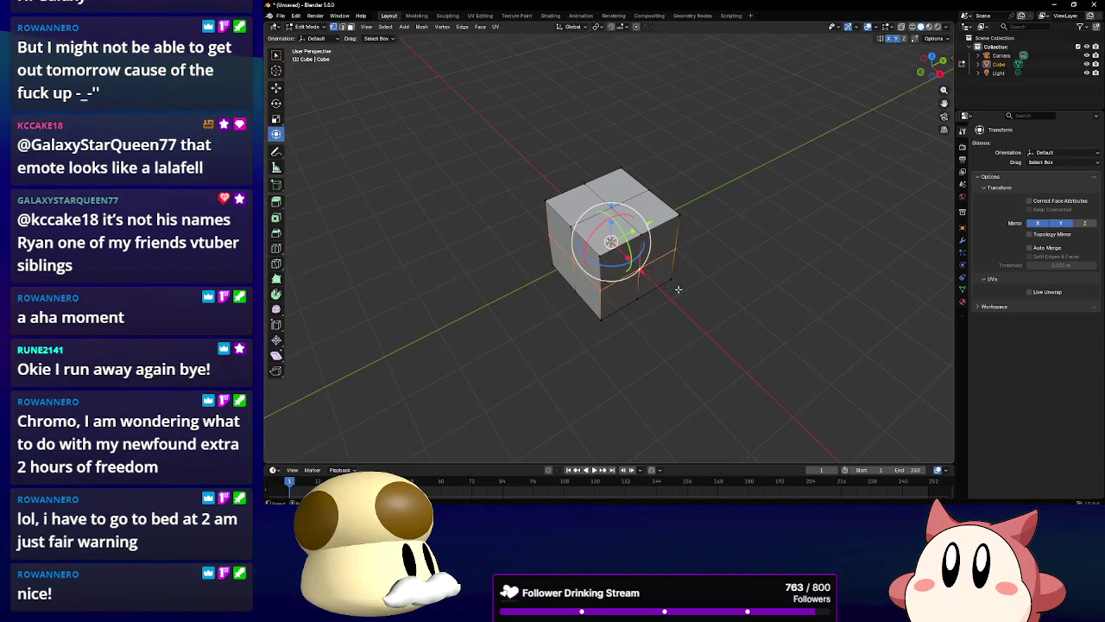
left_click(649, 270, "shift")
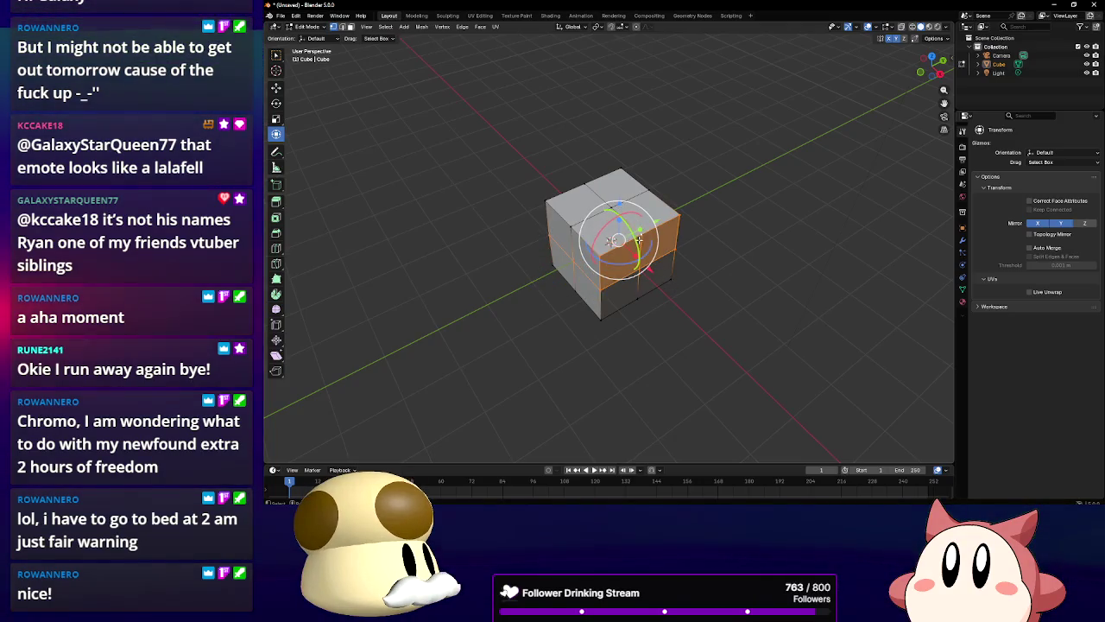
left_click(638, 186)
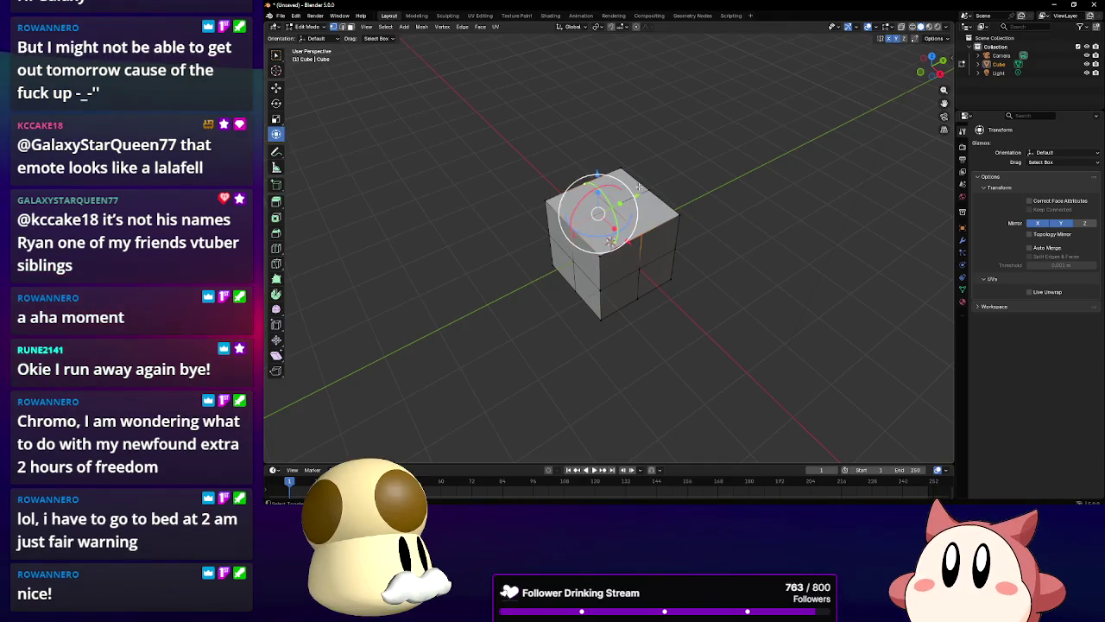
left_click(612, 206)
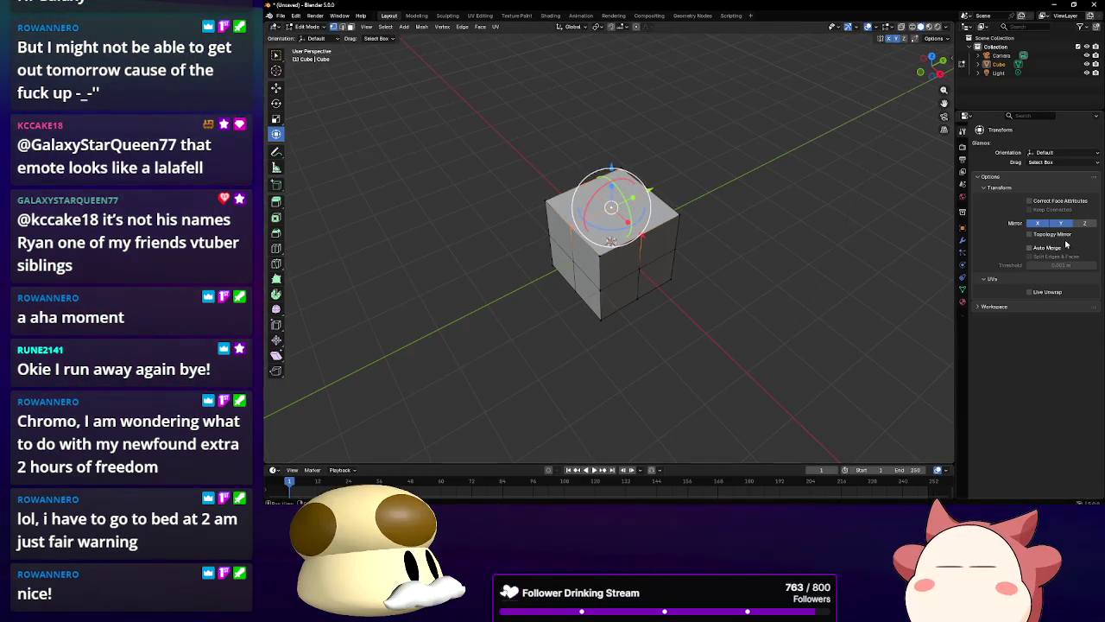
left_click_drag(688, 226, 654, 204)
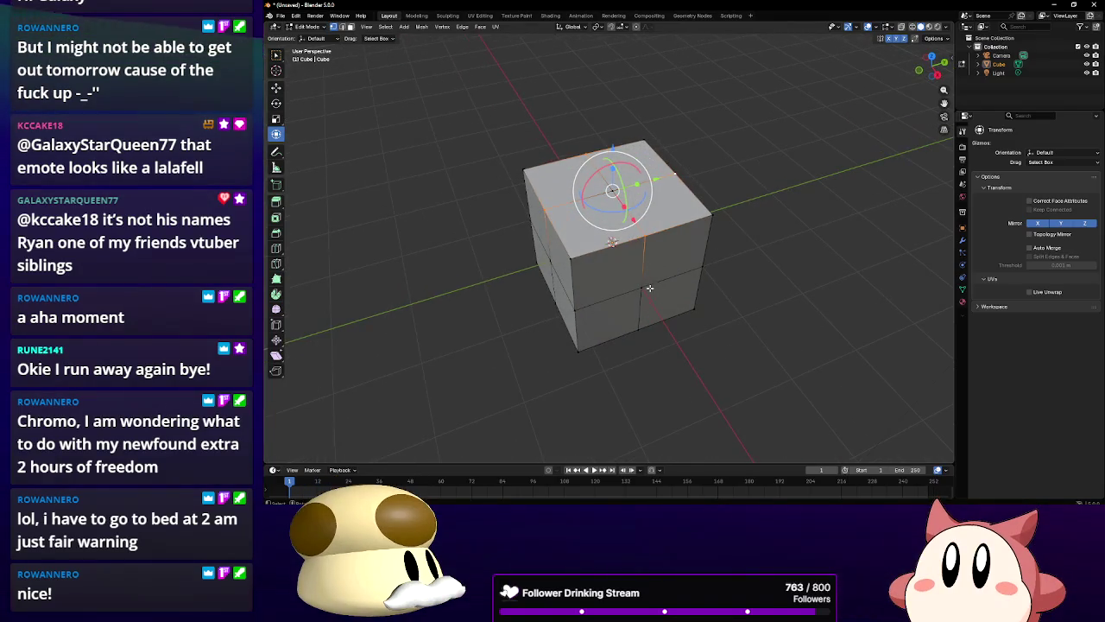
Orbit around the cube and Alt-select its middle horizontal edge loop
left_click(551, 259, "shift")
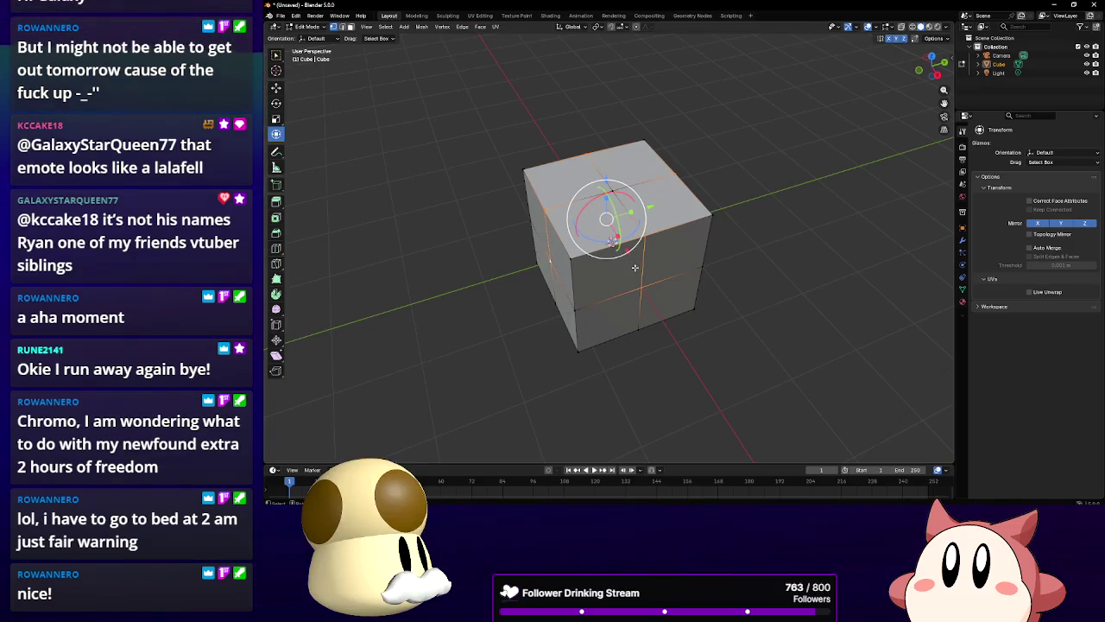
left_click_drag(647, 270, 565, 252)
left_click_drag(626, 281, 635, 262)
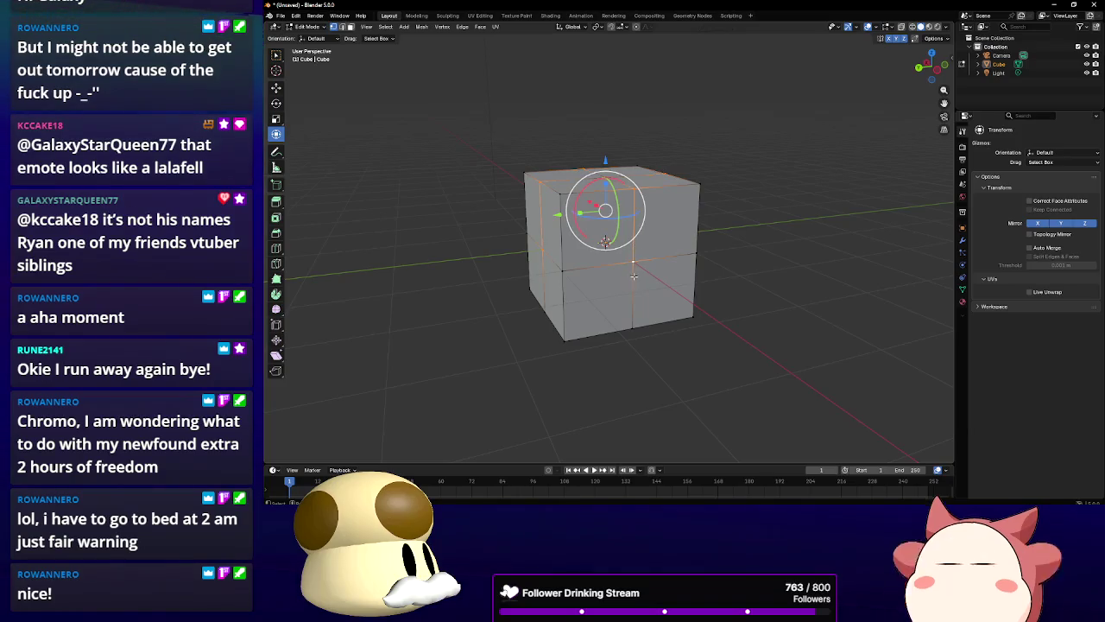
left_click(619, 266, "alt")
left_click(552, 256, "alt")
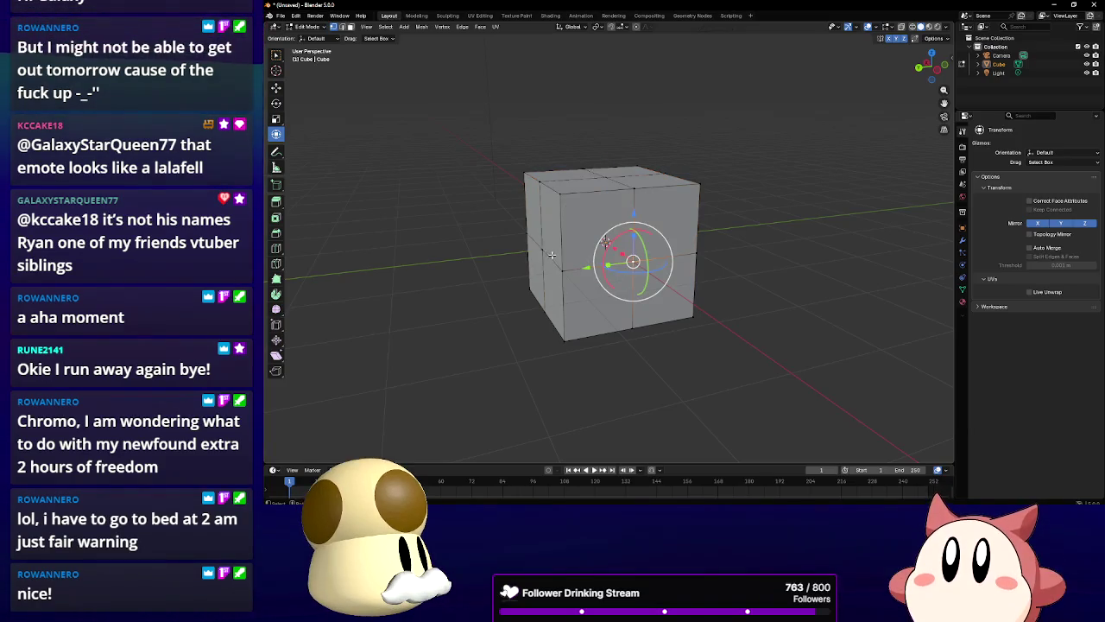
mouse_move(692, 267)
left_mouse_down()
mouse_move(623, 275)
mouse_move(674, 275)
left_mouse_up()
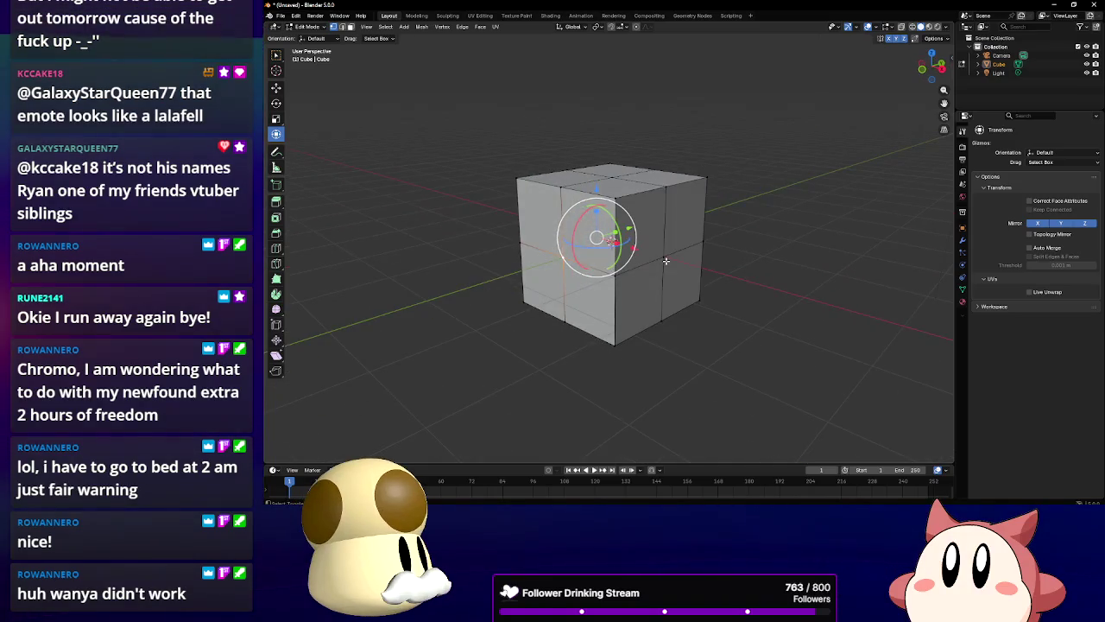
Scale out the middle edge loop, then undo everything back to the plain cube
key("s")
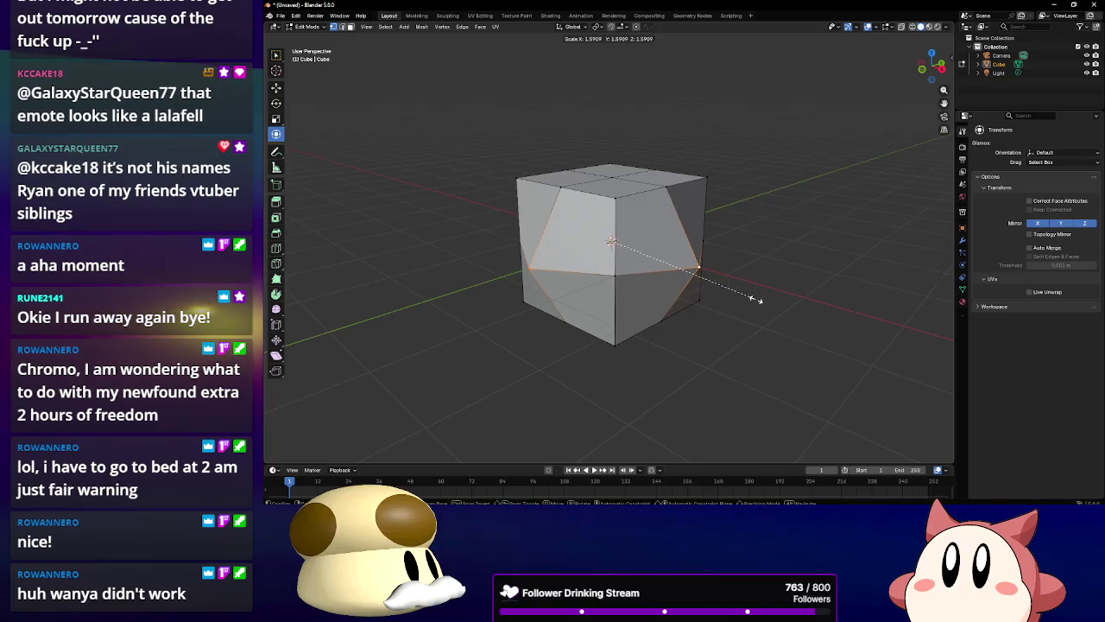
left_click(711, 277)
left_click_drag(711, 277, 547, 202)
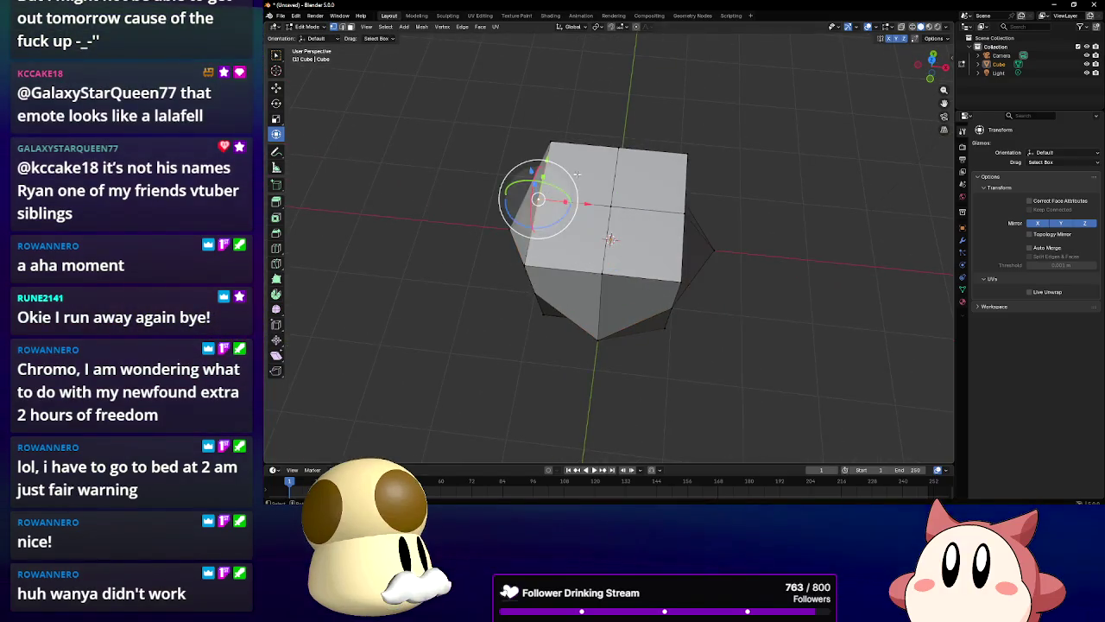
key("ctrl+z")
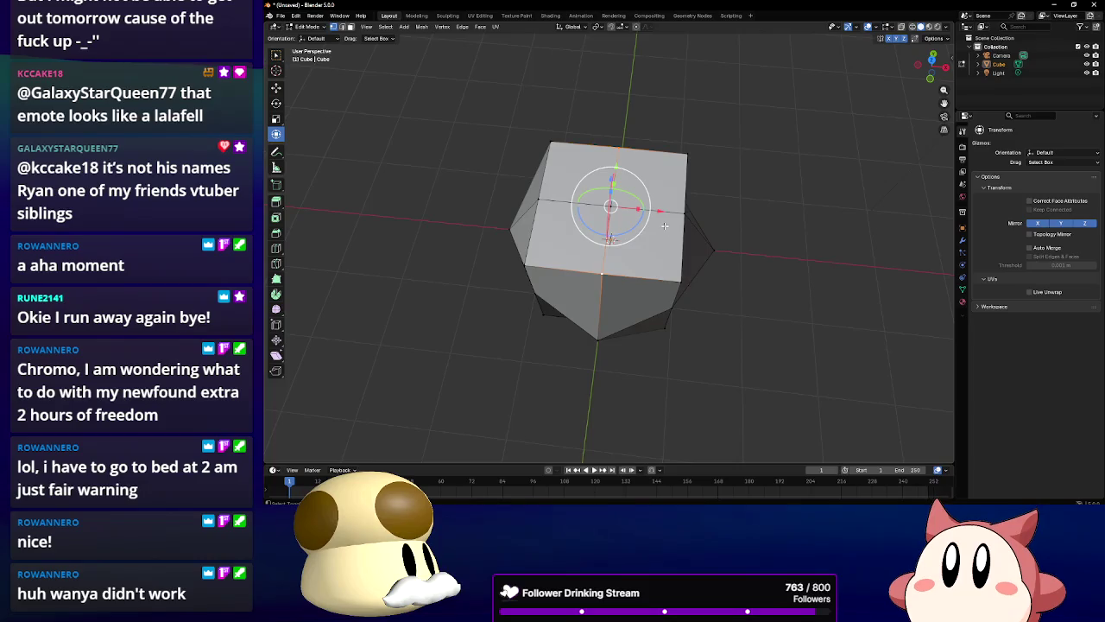
mouse_move(667, 229)
left_mouse_down()
mouse_move(696, 257)
mouse_move(731, 262)
left_mouse_up()
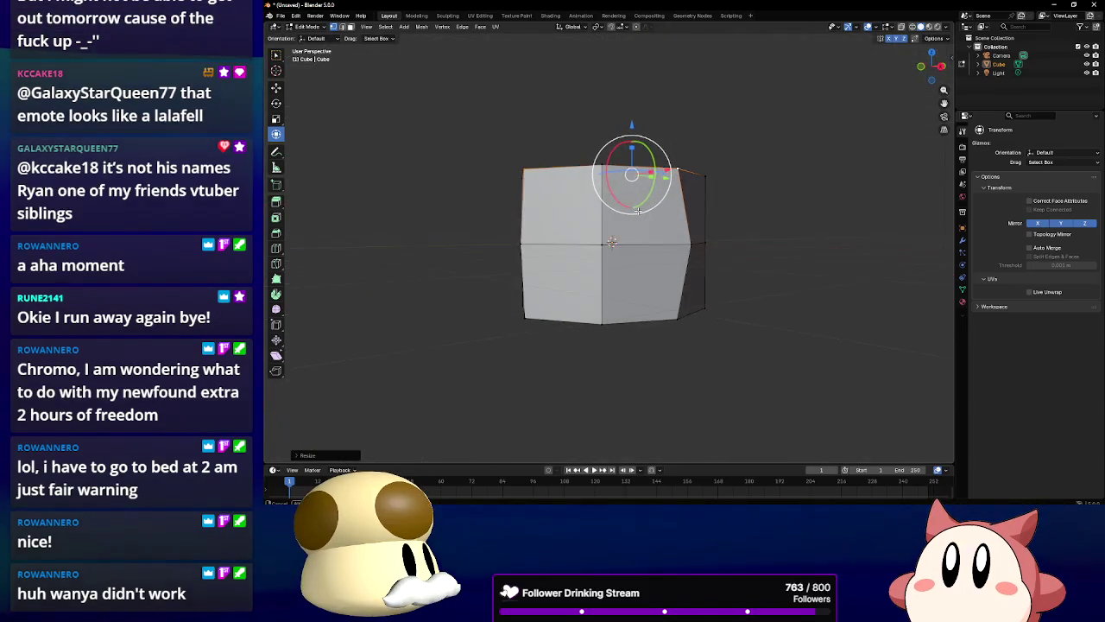
mouse_move(607, 204)
left_mouse_down()
mouse_move(517, 250)
mouse_move(573, 308)
mouse_move(680, 247)
mouse_move(640, 241)
left_mouse_up()
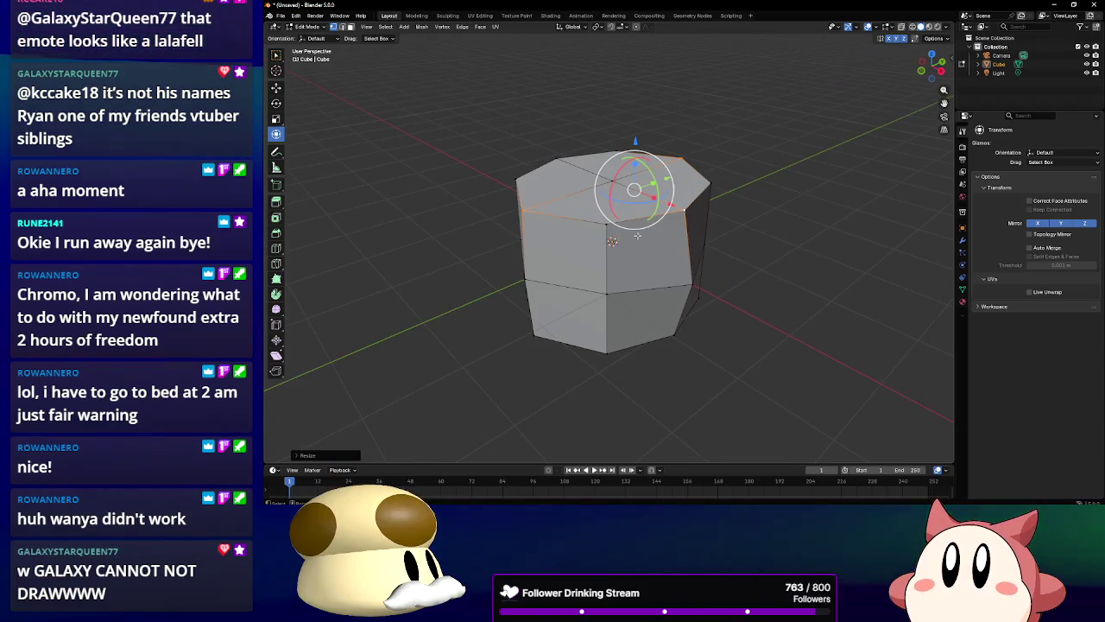
key("ctrl+z")
key("ctrl+z")
key("ctrl+z")
left_click_drag(647, 252, 721, 350)
key("ctrl+z")
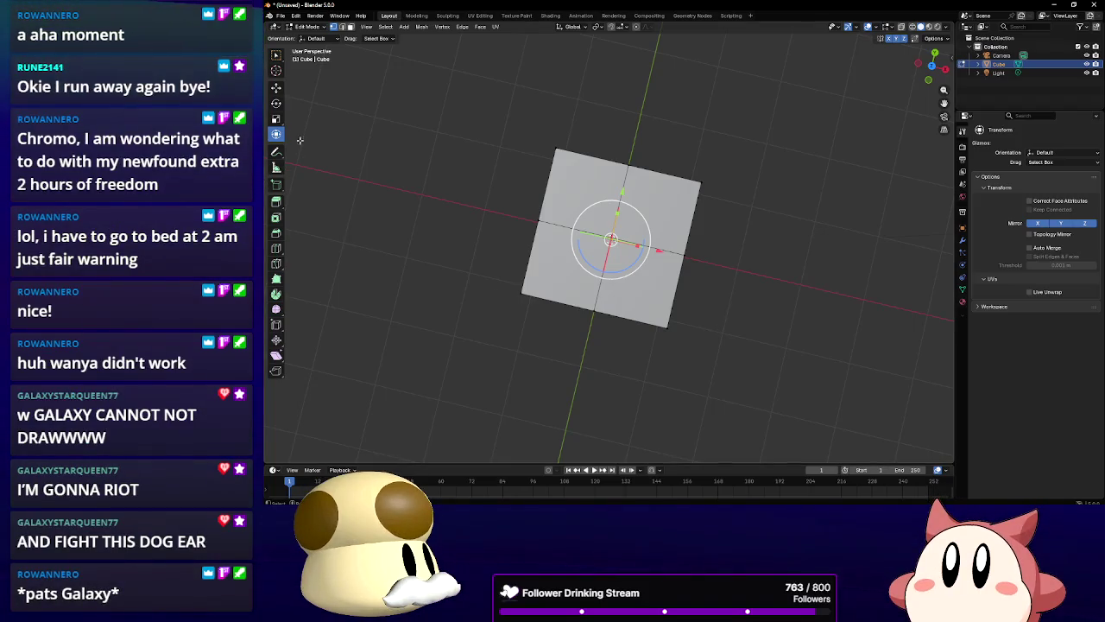
Return to Object Mode and delete the cube
left_click(307, 26)
left_click(312, 29)
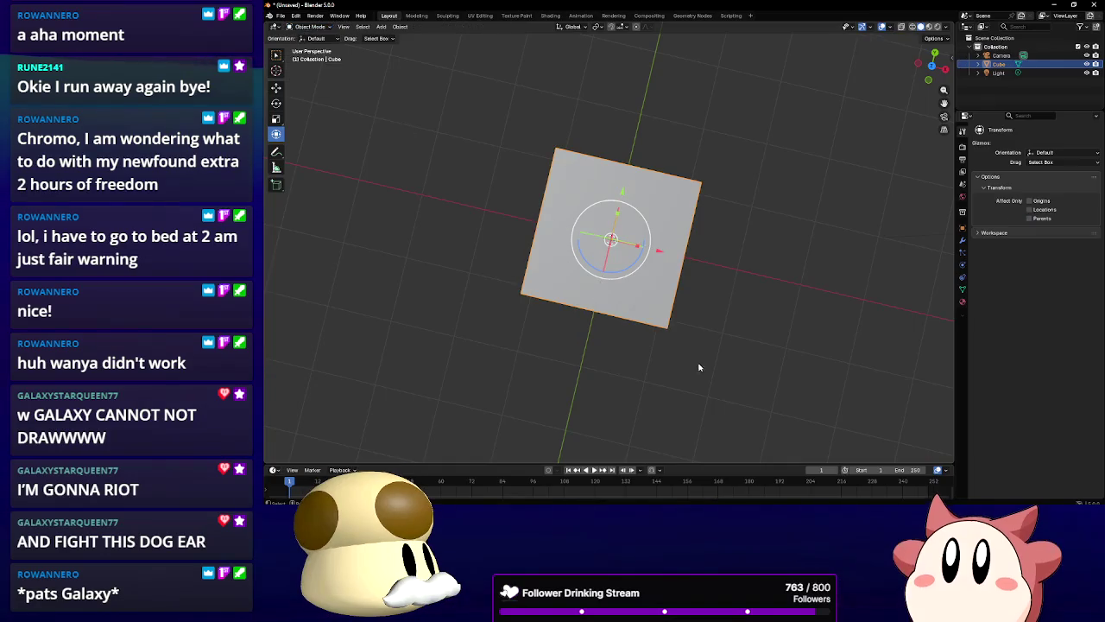
key("Delete")
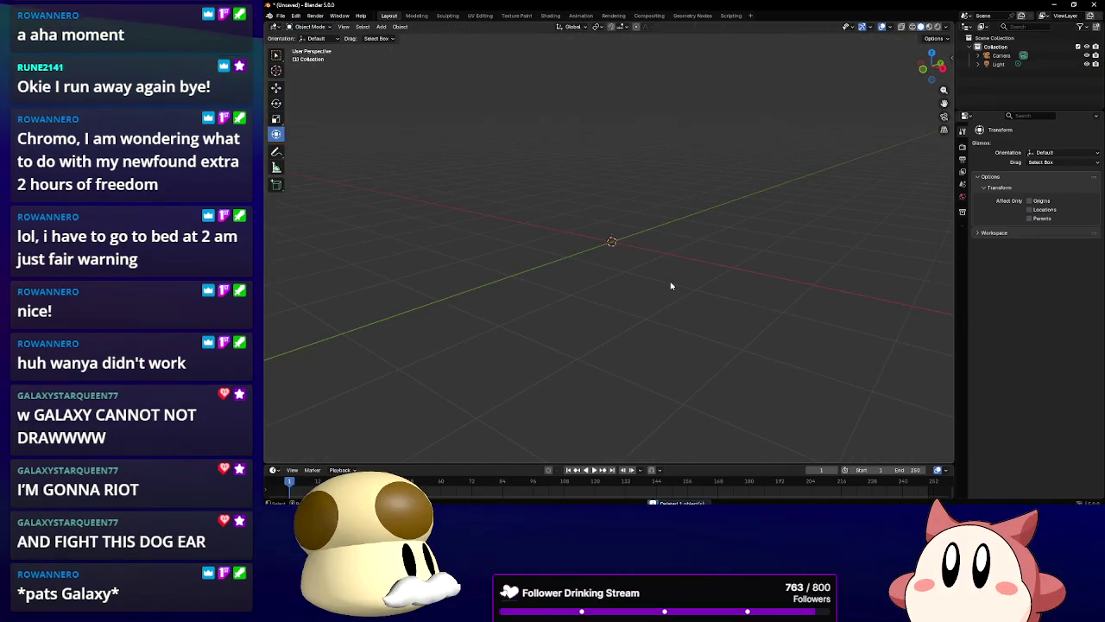
Add a new cube mesh with Shift+A and put it in Edit Mode
key("shift+a")
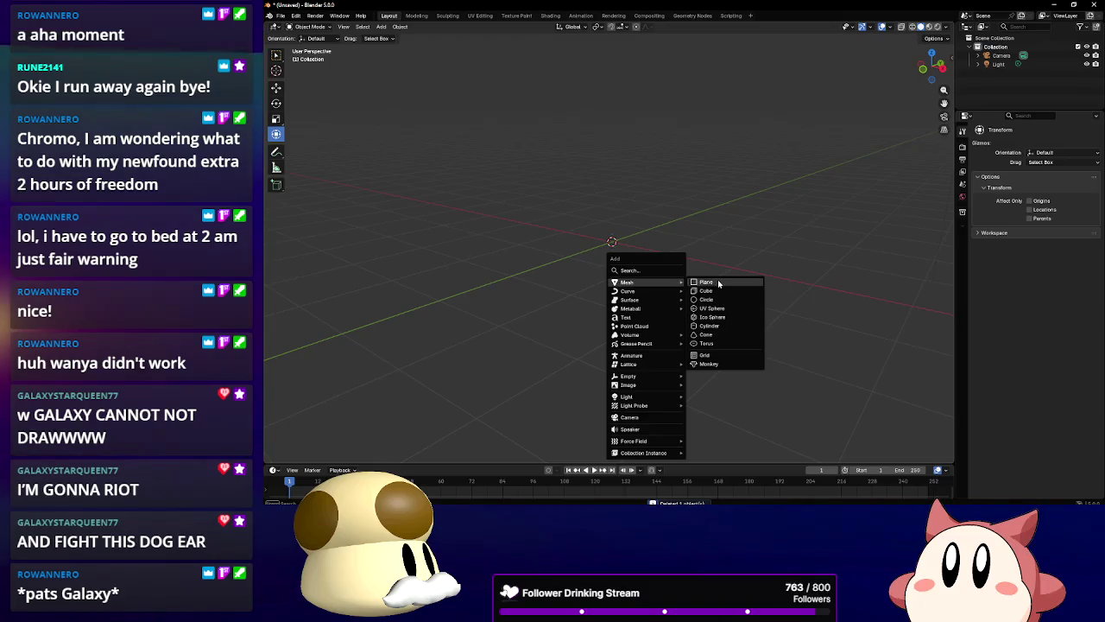
left_click(708, 291)
left_click(308, 26)
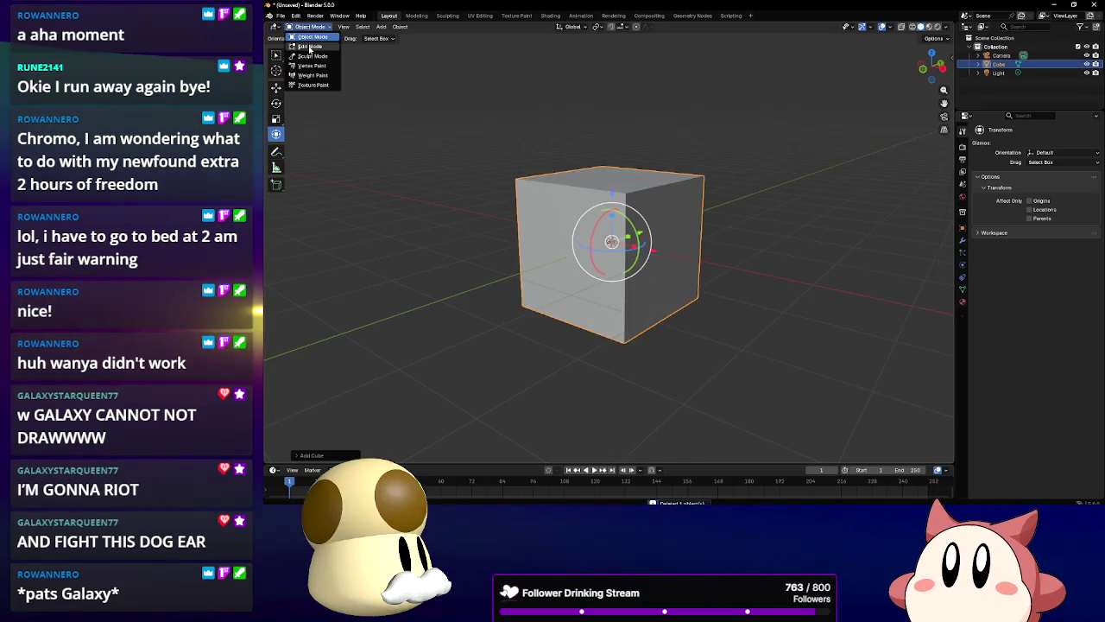
left_click(309, 47)
left_click(1061, 225)
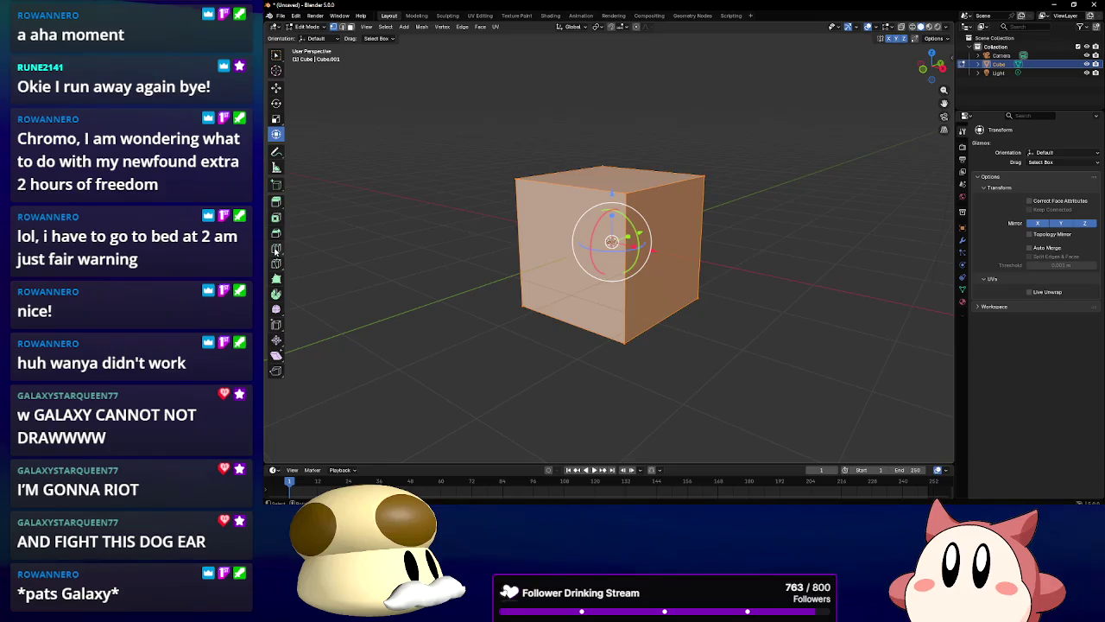
Cut two vertical edge loops into the cube
left_click(275, 248)
left_click(566, 259)
left_click(668, 259)
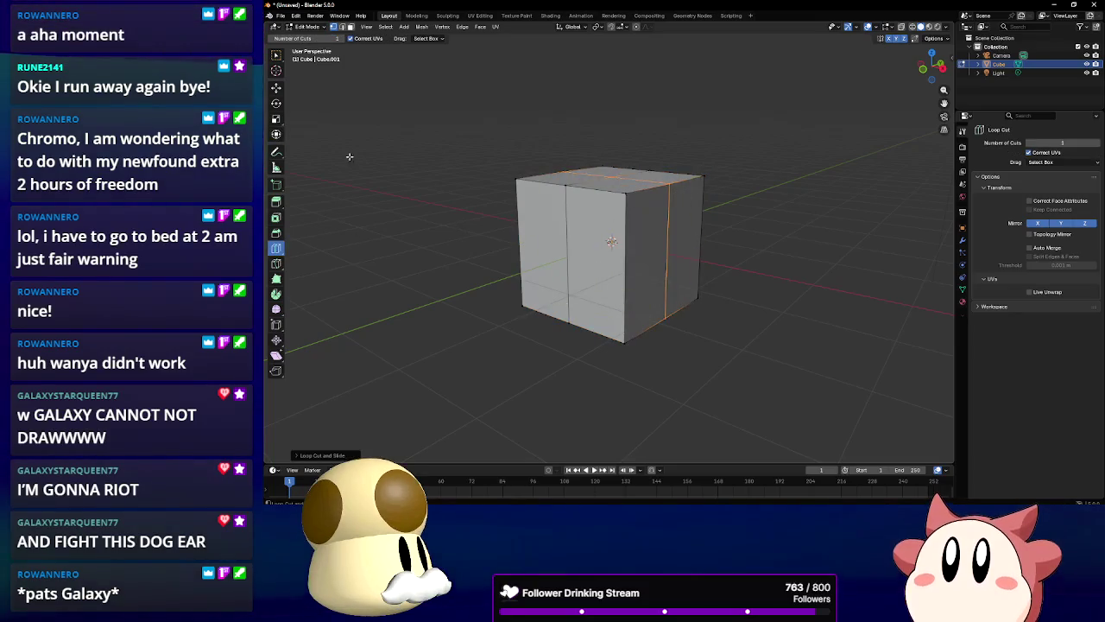
key("shift+space")
key("t")
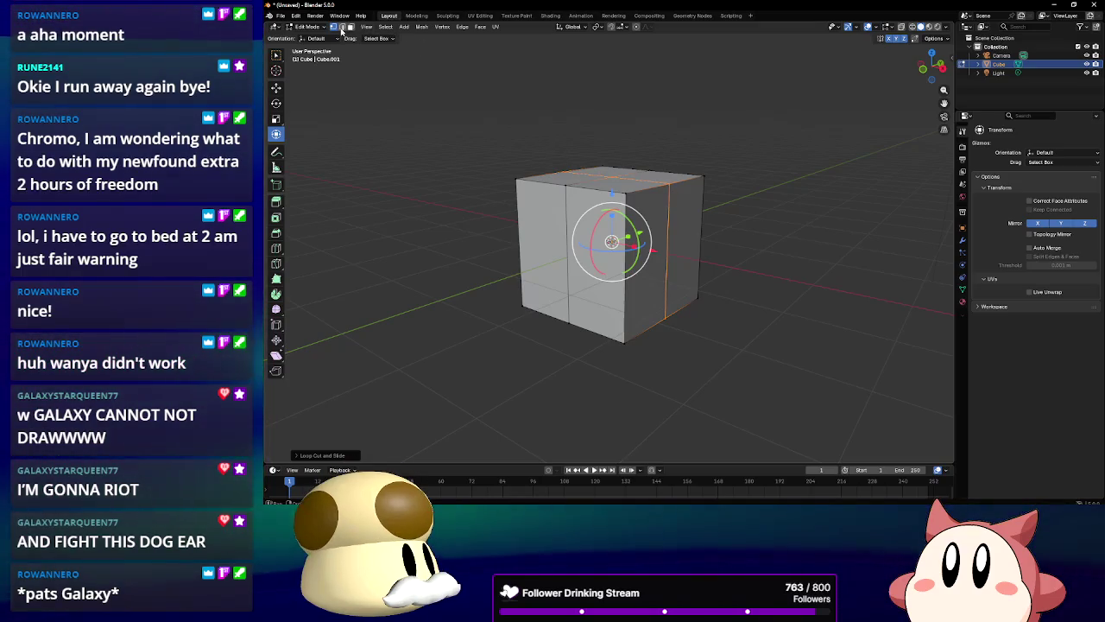
Select the top edge loop and scale it into an octagonal prism
left_click(656, 162)
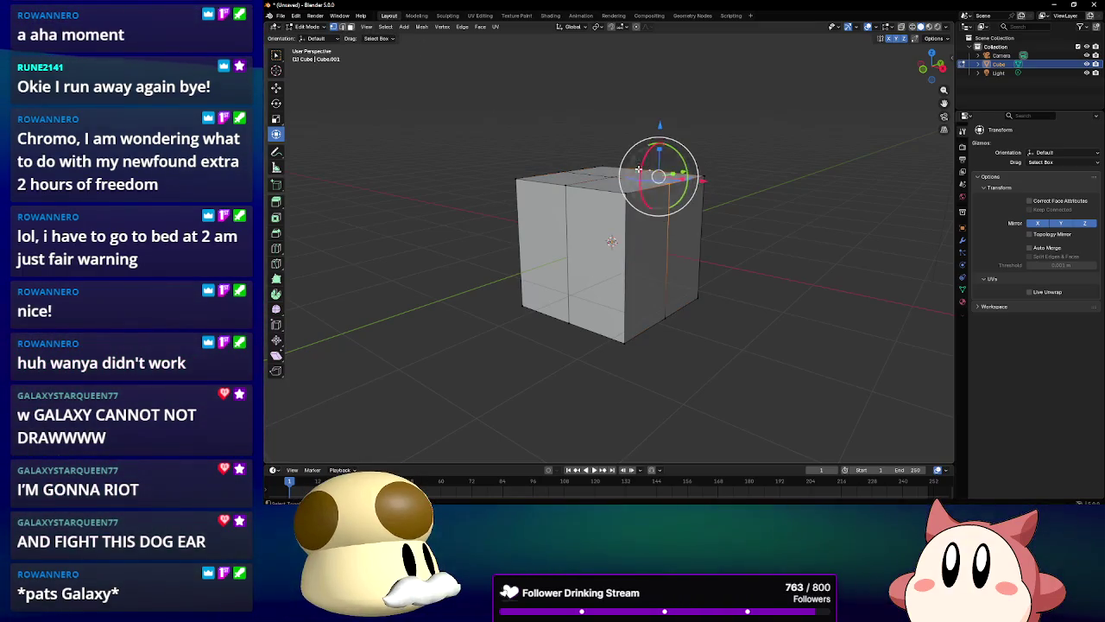
left_click(644, 170, "alt")
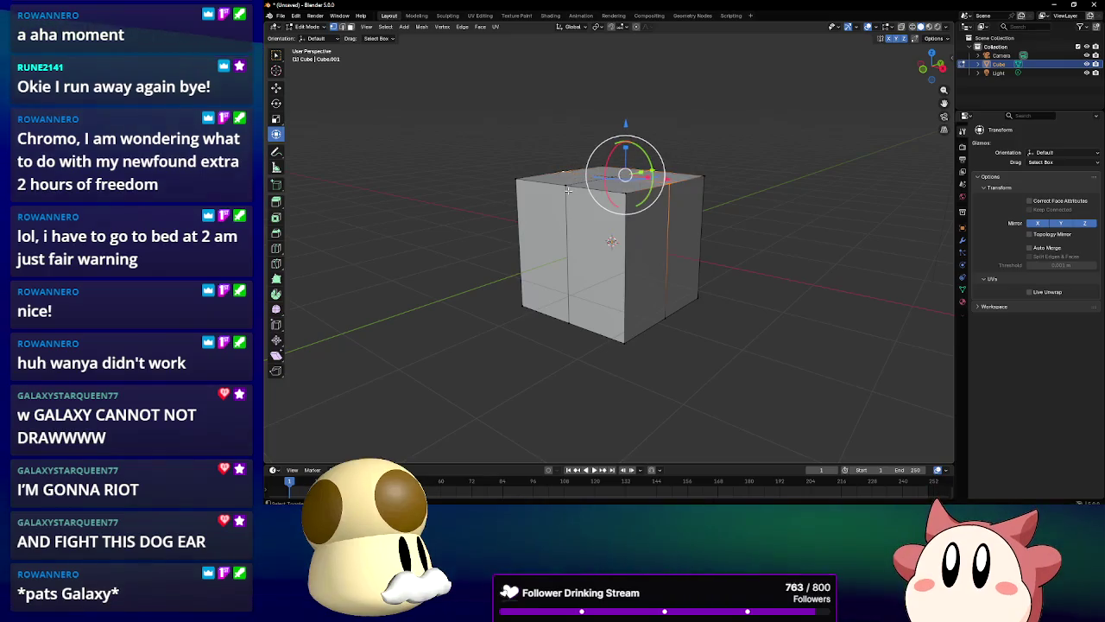
key("s")
left_click(765, 272)
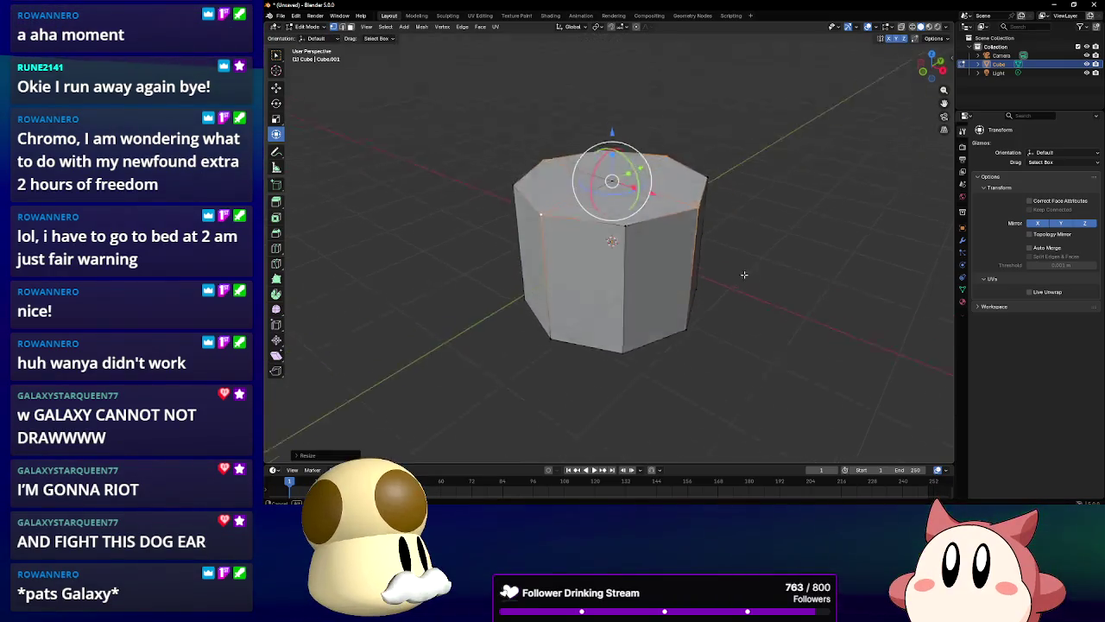
left_click_drag(744, 270, 751, 309)
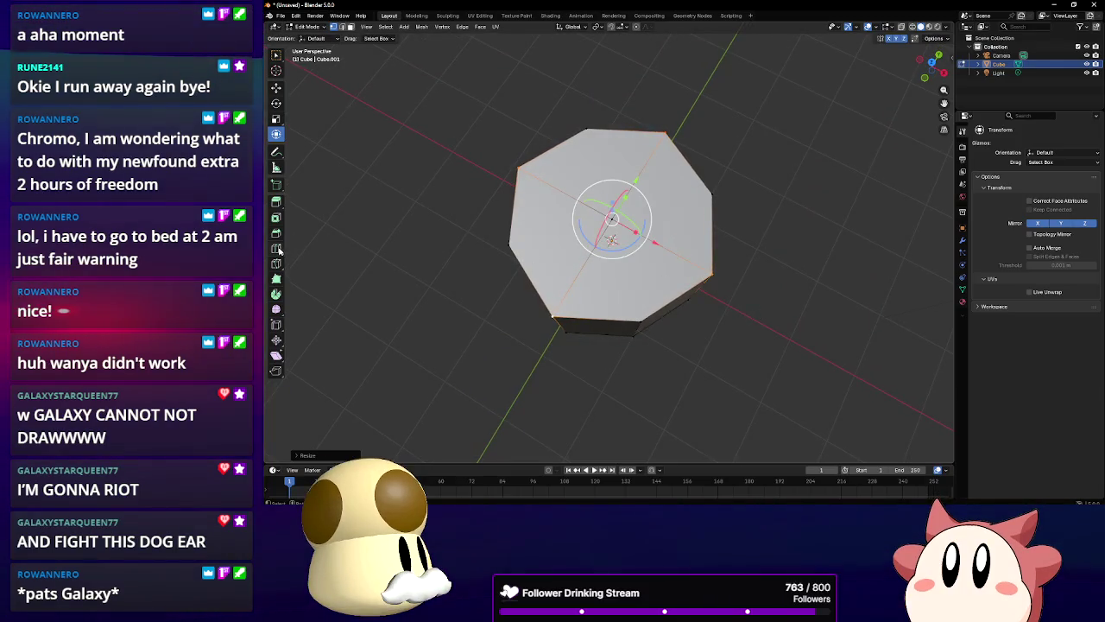
Cut two more edge loops across the prism's top face
left_click(276, 248)
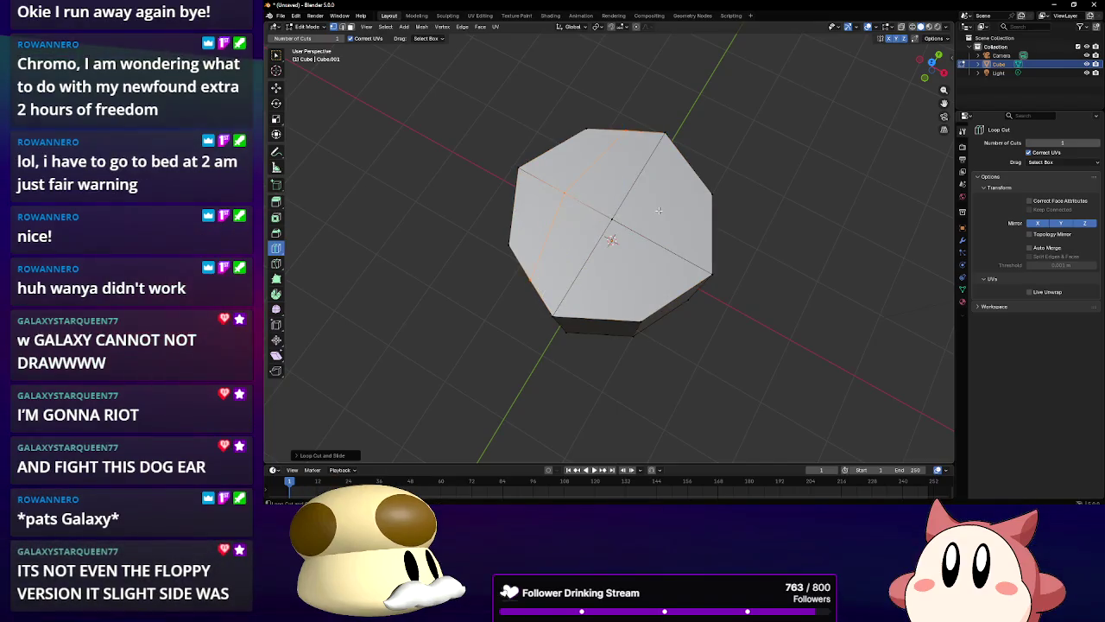
left_click(613, 180)
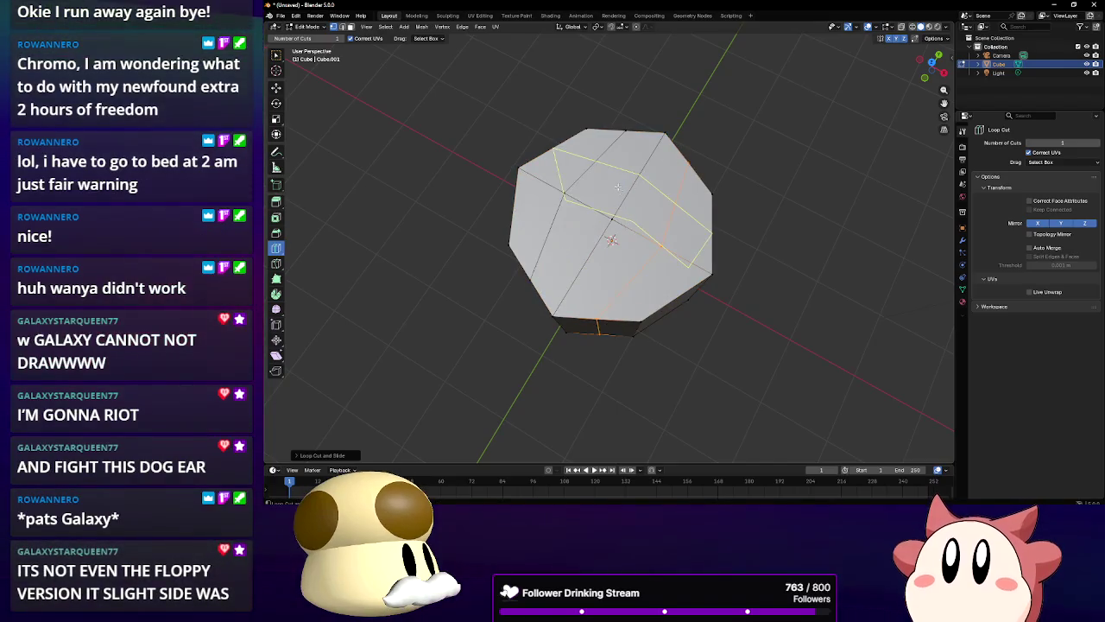
left_click(525, 197)
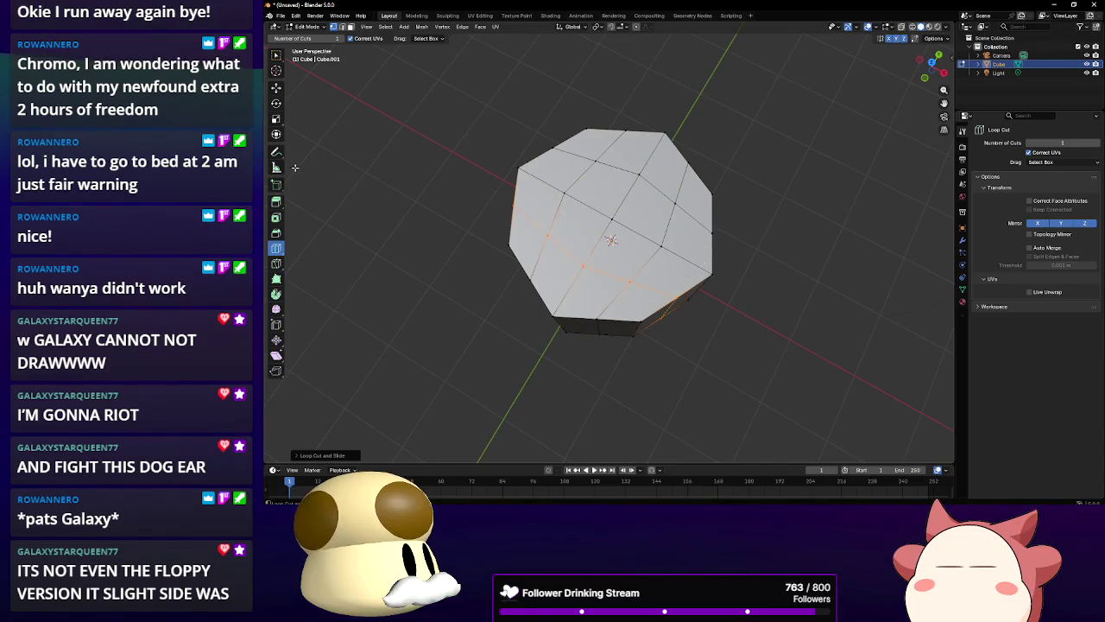
Select the loop along the prism's lower part and scale it slightly outward
left_click(276, 134)
left_click(534, 274)
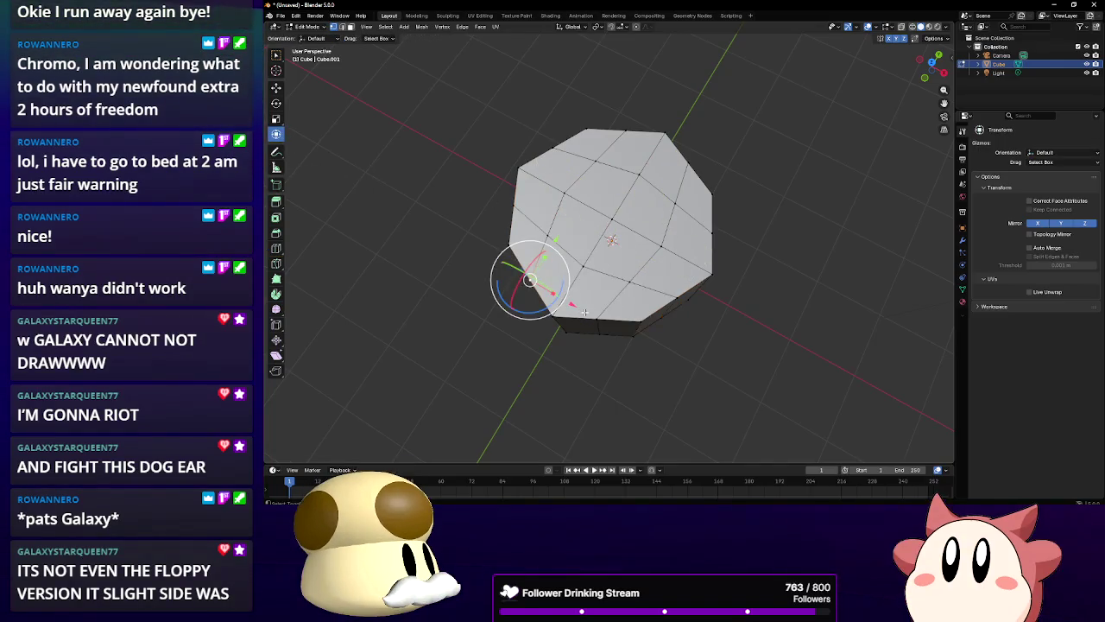
left_click(597, 318, "alt")
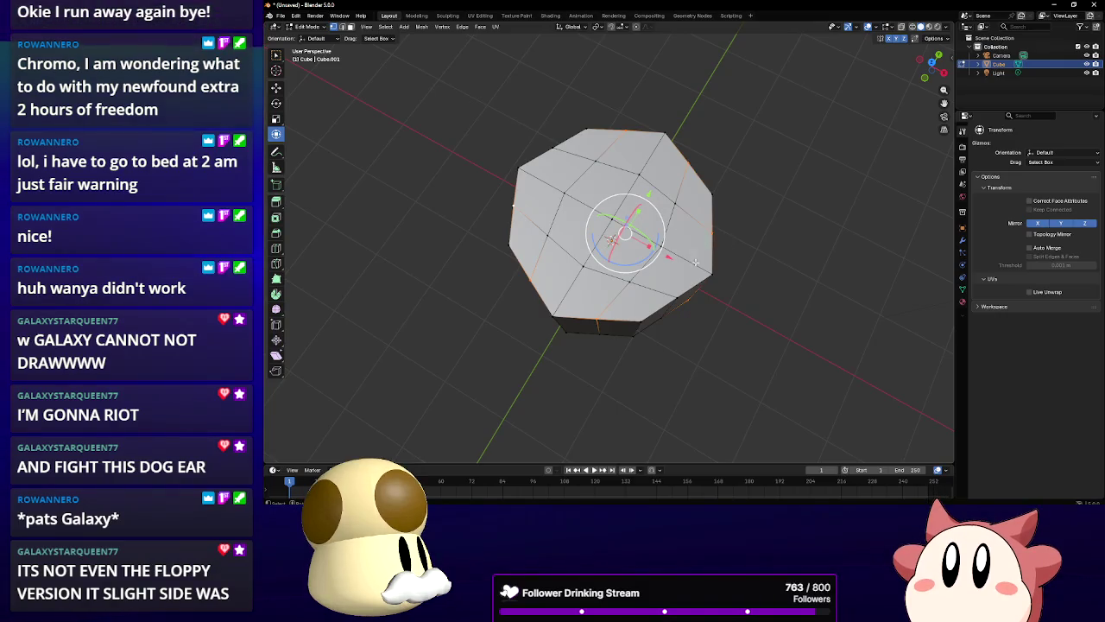
left_click_drag(578, 210, 687, 331)
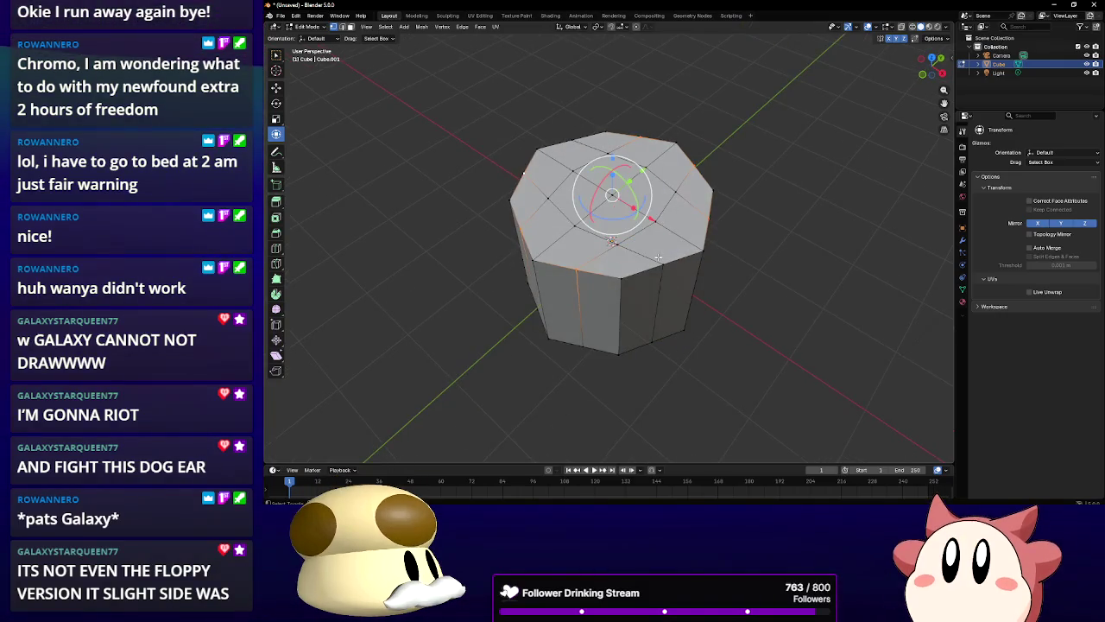
key("s")
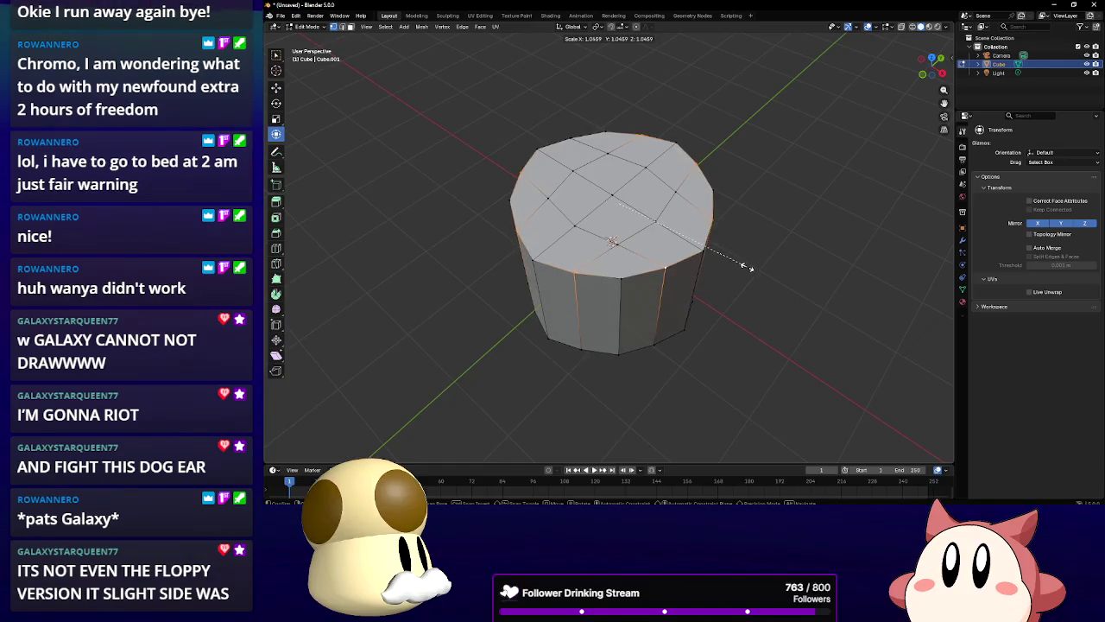
left_click(748, 268)
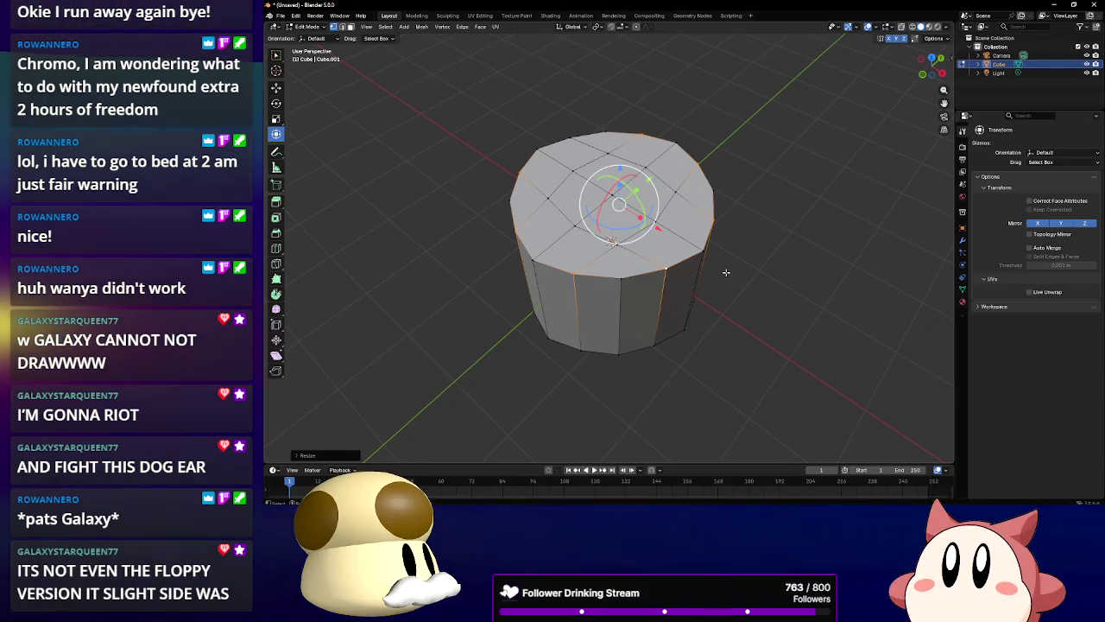
left_click_drag(688, 281, 325, 246)
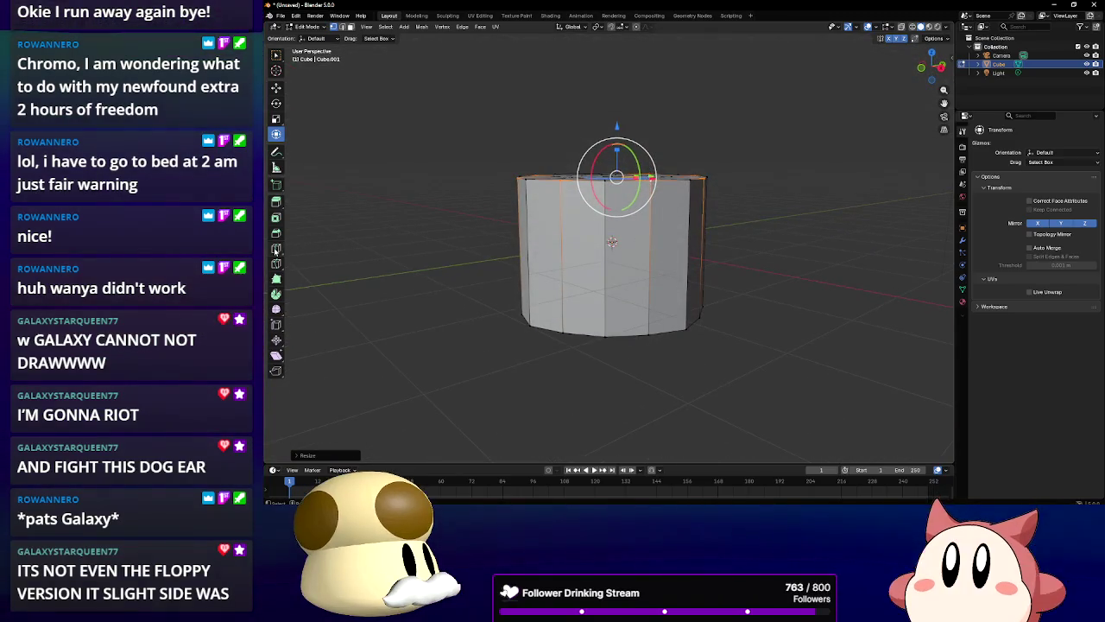
Cut edge loops around the middle and upper half, with Z mirroring on
left_click(275, 250)
left_click(612, 242)
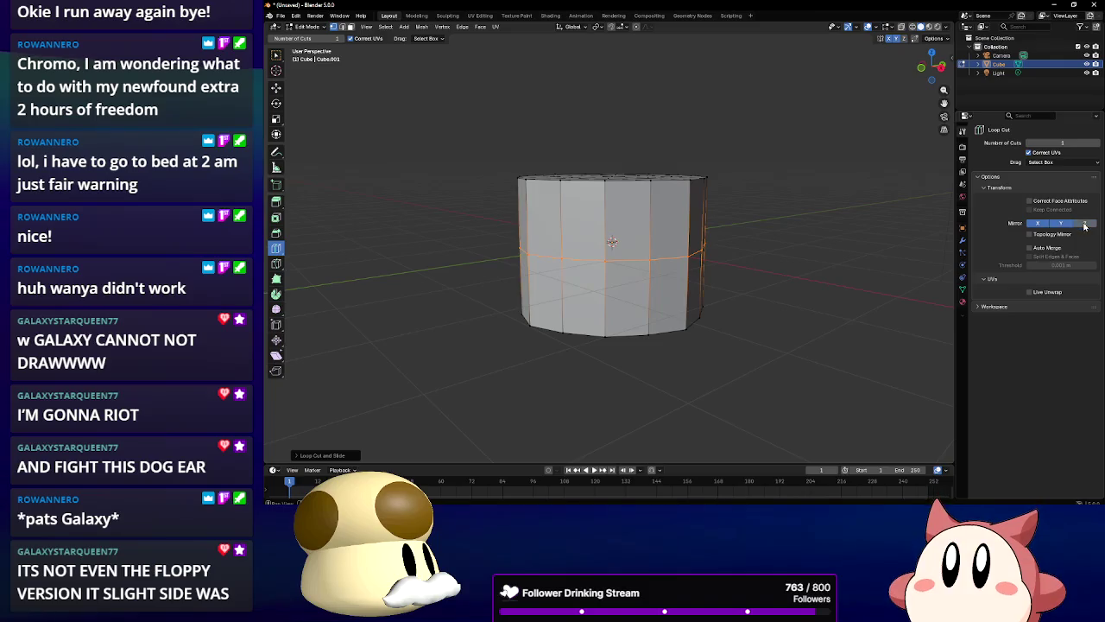
left_click(1086, 224)
left_click(541, 259)
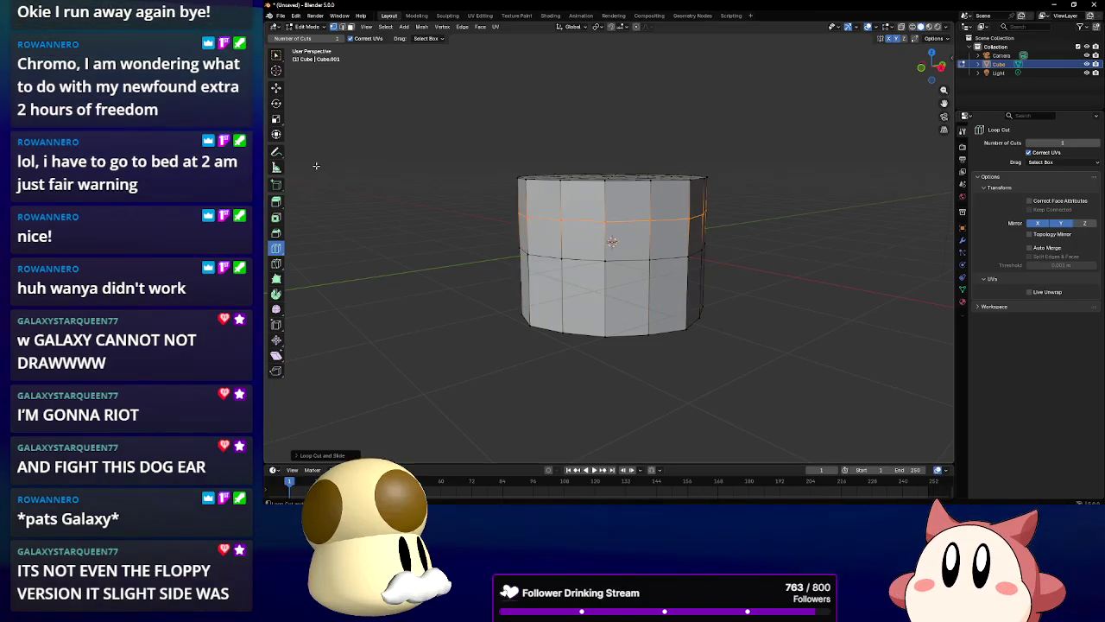
Bulge the middle loop, scale the upper loop about 1.07, and raise it
left_click(276, 135)
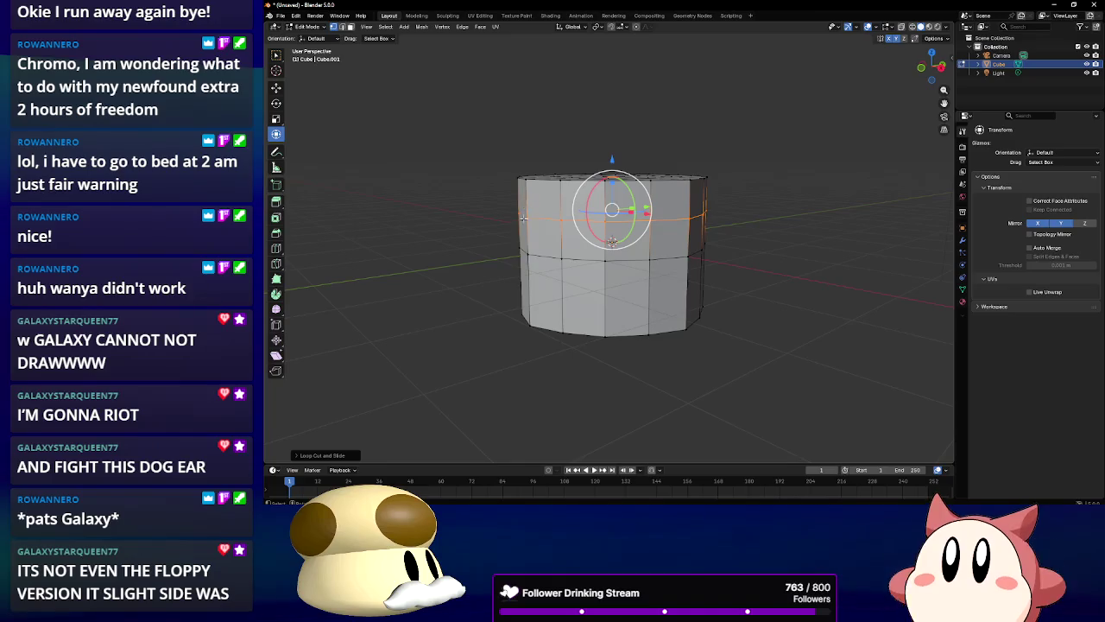
key("s")
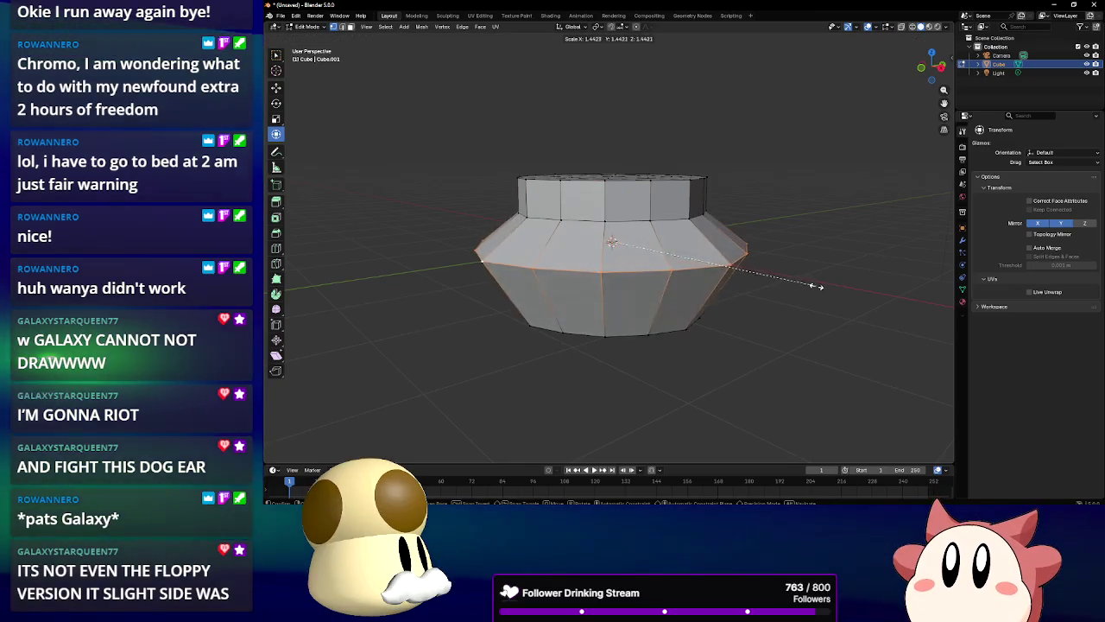
left_click(820, 287)
left_click(691, 217, "alt")
key("s")
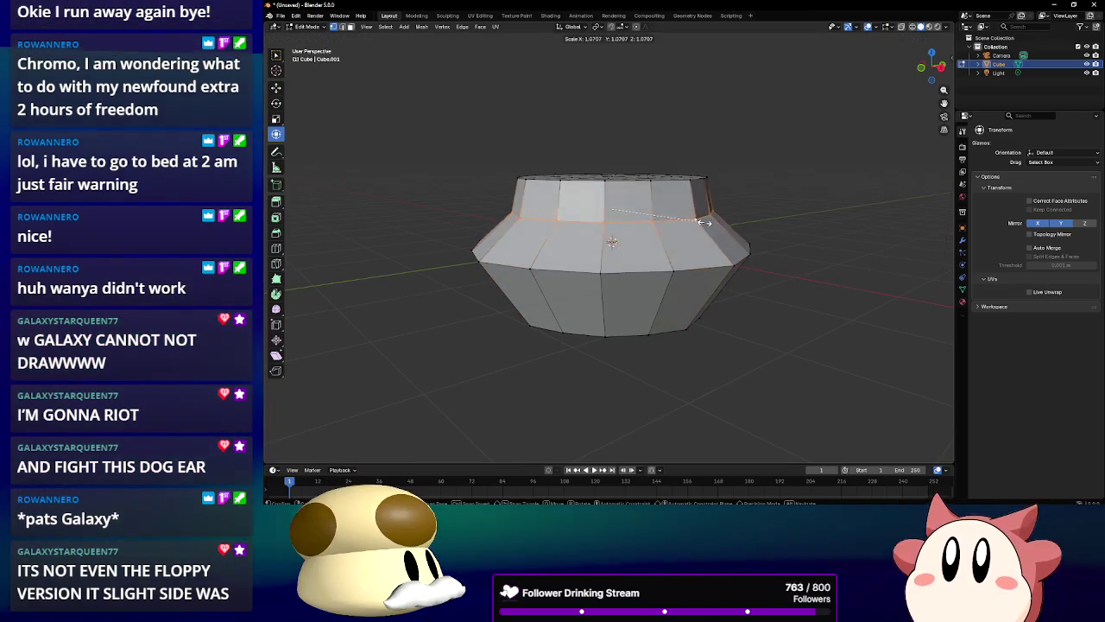
left_click(733, 226)
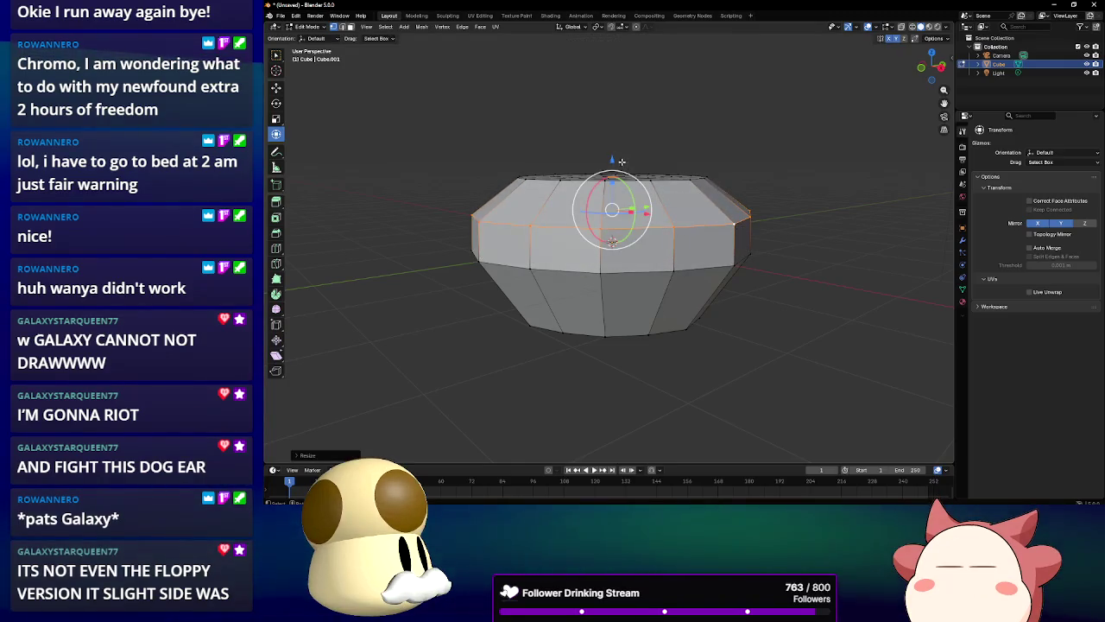
left_click_drag(622, 161, 611, 142)
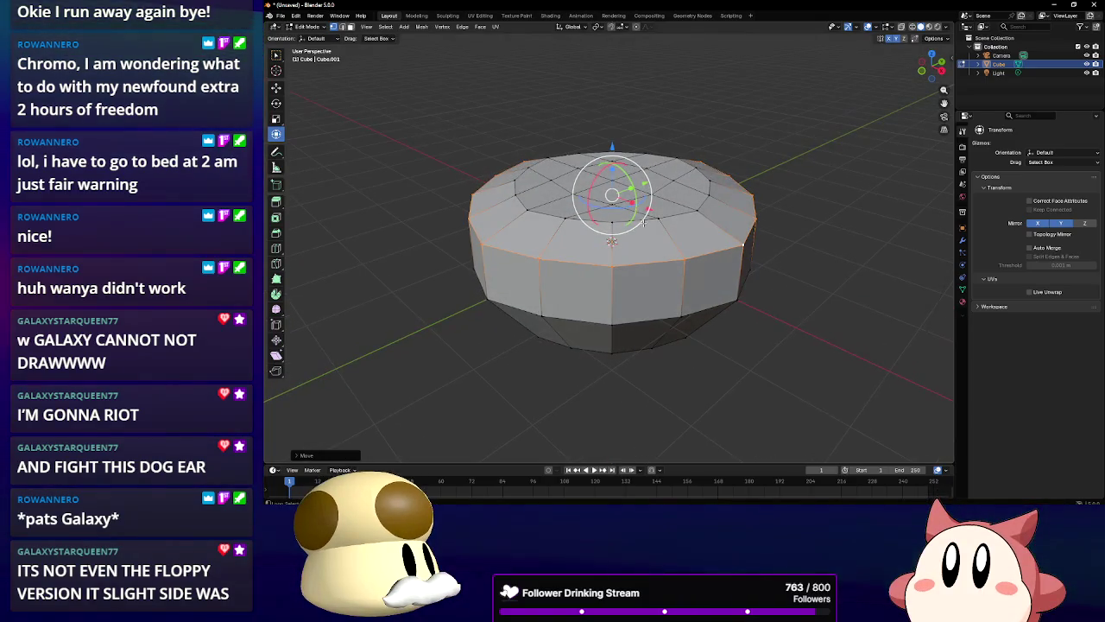
Circle-select the top cap faces and scale them out about 1.195
key("c")
mouse_move(614, 204)
left_mouse_down()
mouse_move(560, 198)
mouse_move(584, 208)
mouse_move(581, 237)
left_mouse_up()
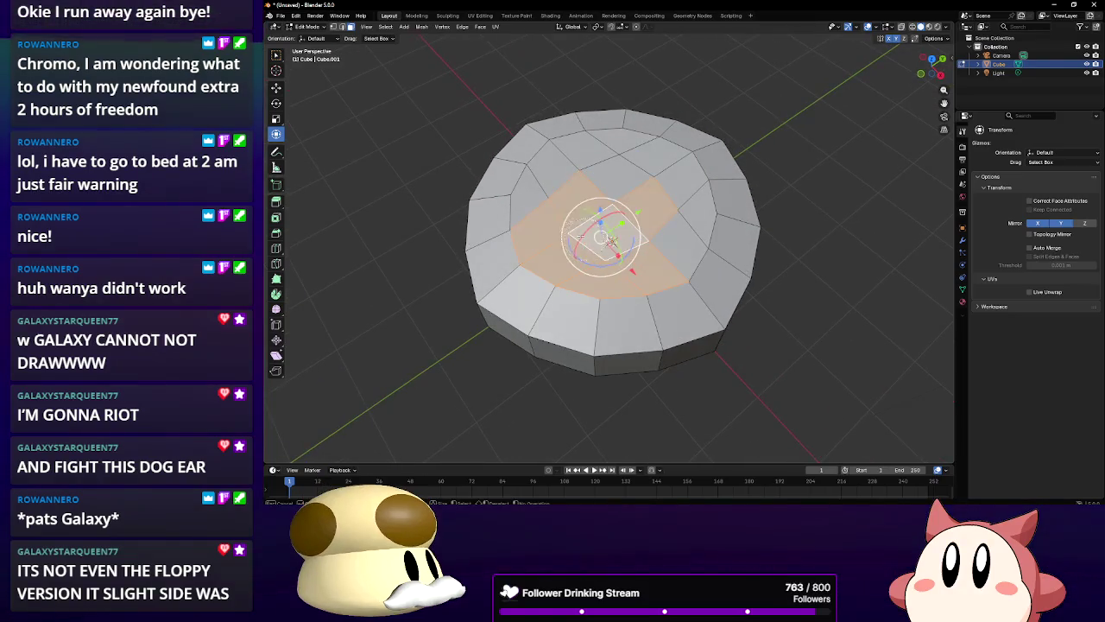
mouse_move(626, 177)
left_mouse_down()
mouse_move(662, 207)
mouse_move(664, 185)
left_mouse_up()
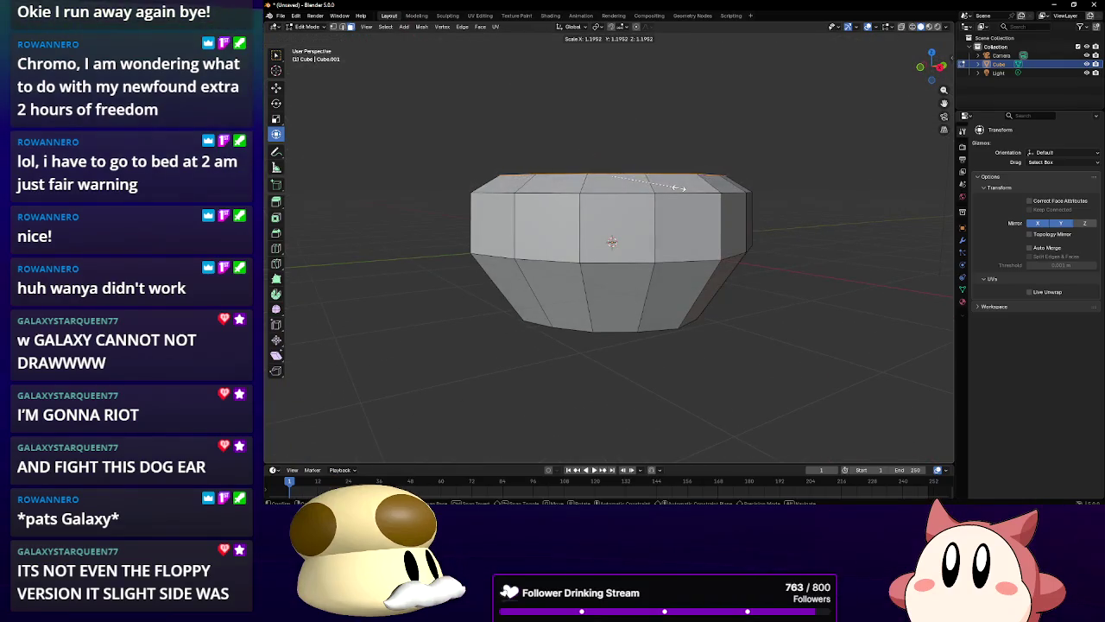
left_click(682, 188)
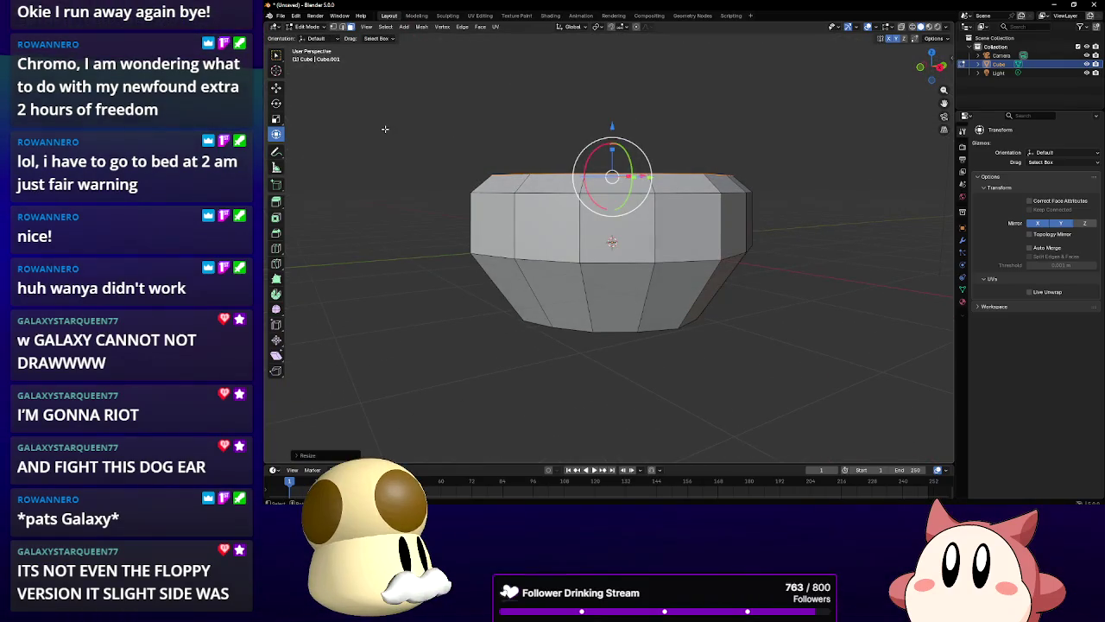
In vertex mode, select the middle edge loop and raise it
left_click(333, 27)
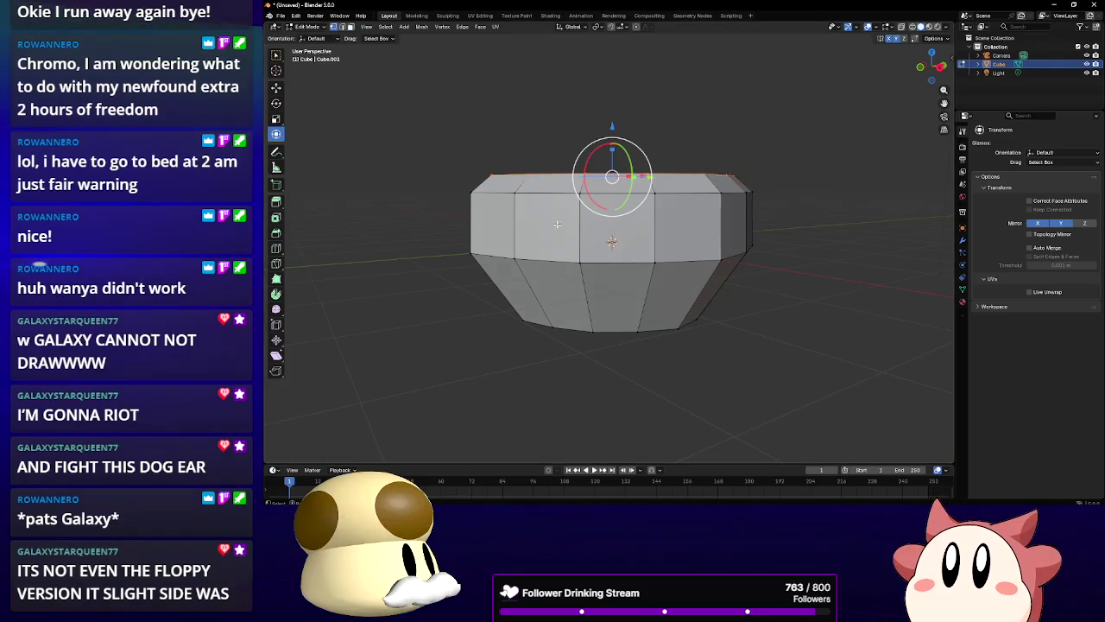
left_click(593, 256, "alt")
mouse_move(611, 196)
left_mouse_down()
mouse_move(613, 164)
mouse_move(636, 279)
left_mouse_up()
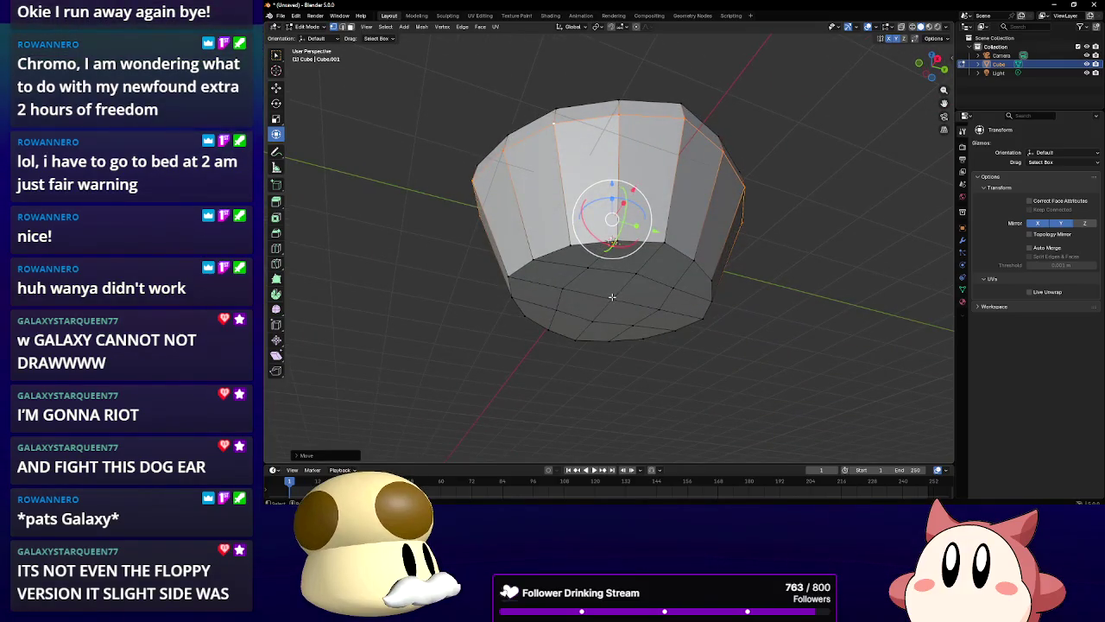
Pull the bottom centre vertex down and move the bottom faces along Z
left_click(611, 297)
left_click_drag(611, 253, 610, 276)
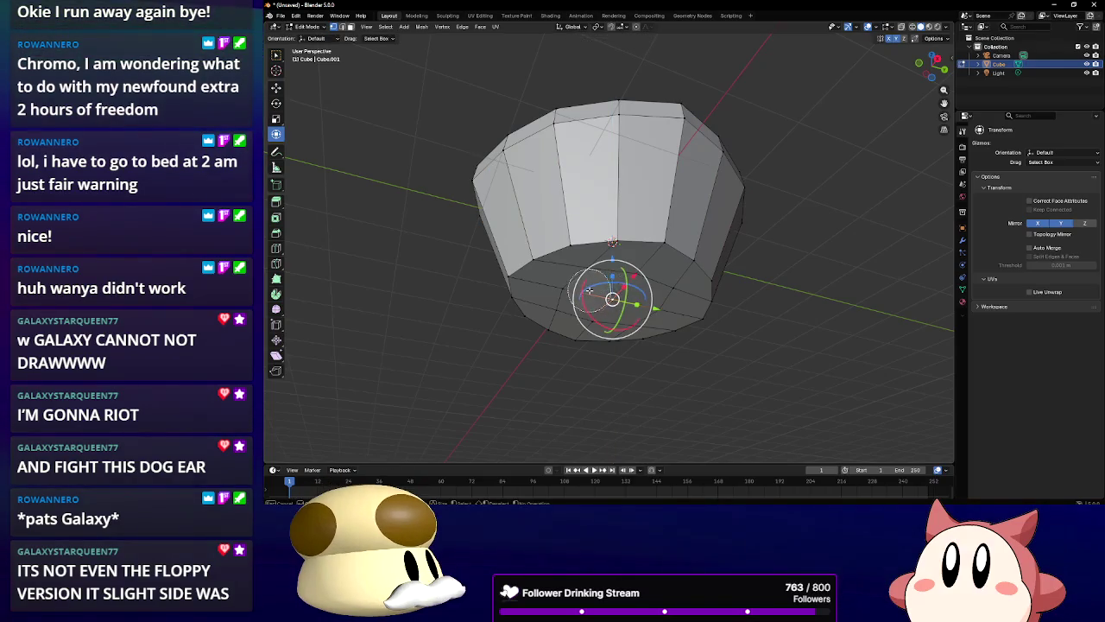
left_click(635, 298)
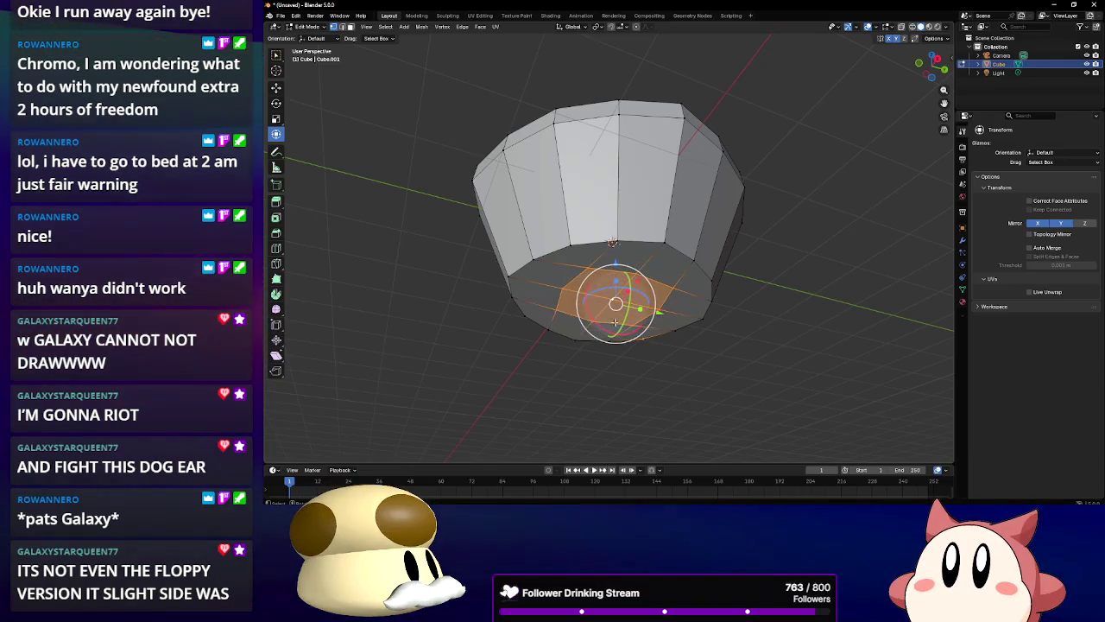
key("c")
key("Escape")
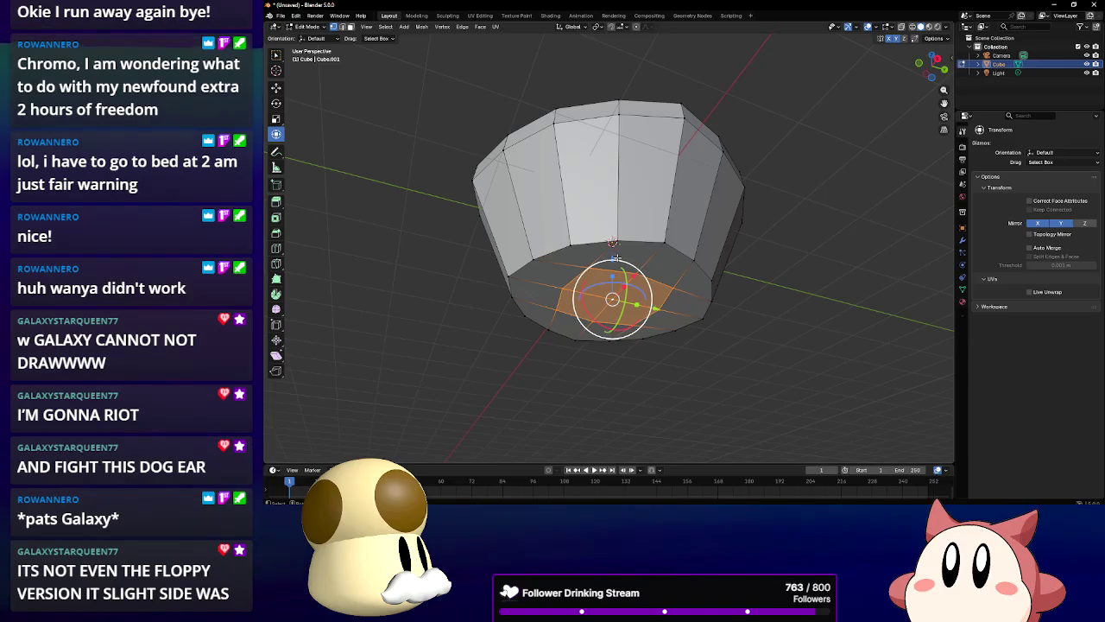
key("g")
key("z")
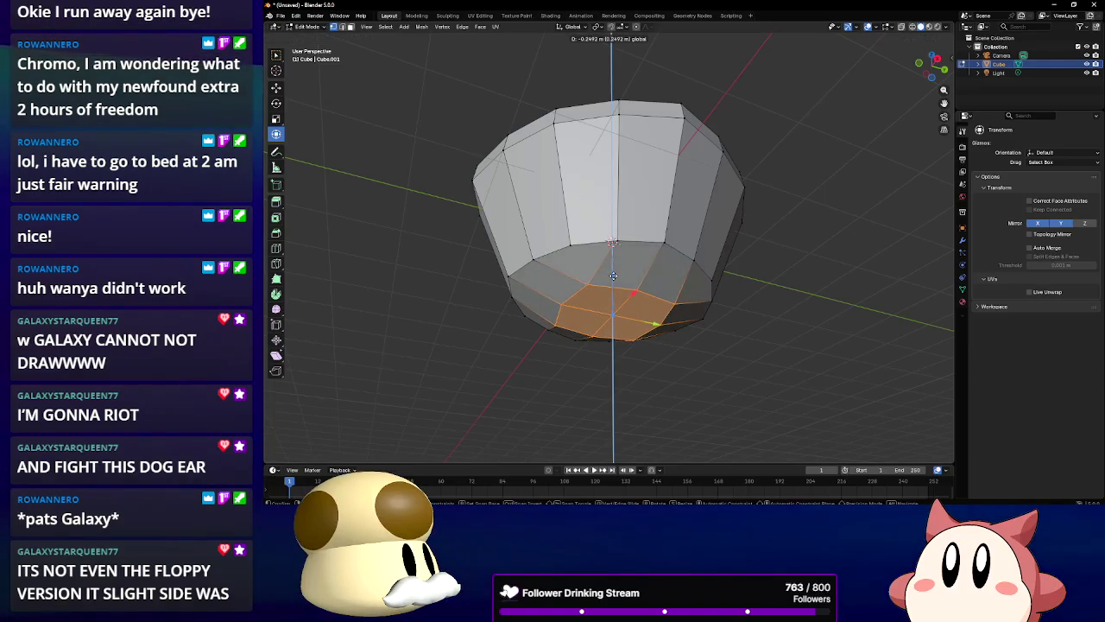
Circle-select the bottom ring of faces and raise them along Z to flatten the base
left_click(590, 246, "alt+shift")
left_click_drag(616, 250, 598, 200)
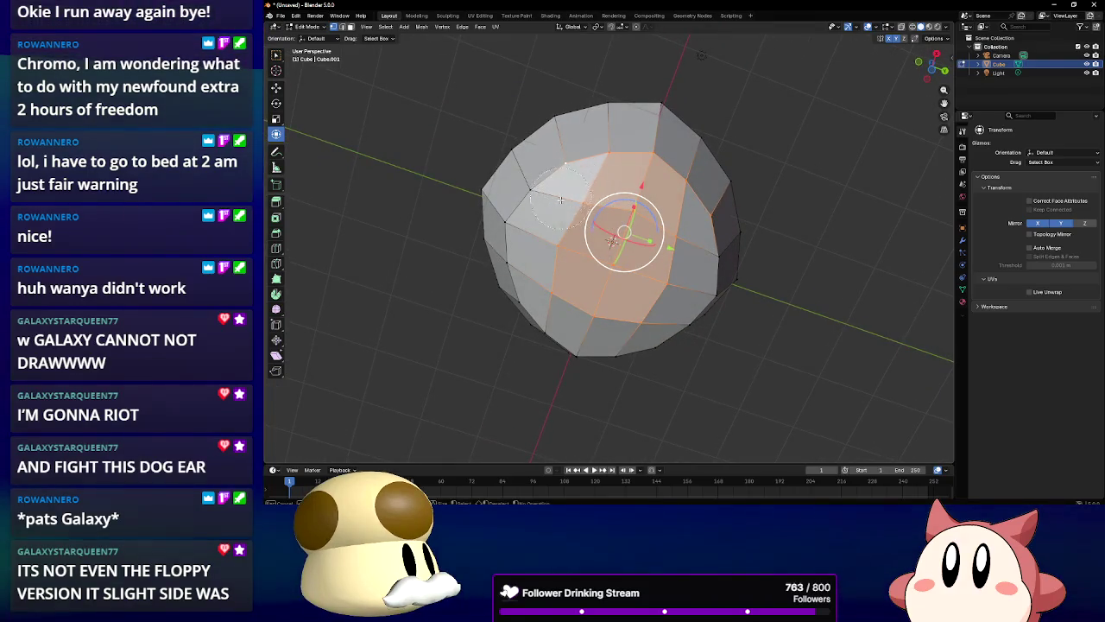
left_click_drag(561, 201, 584, 313)
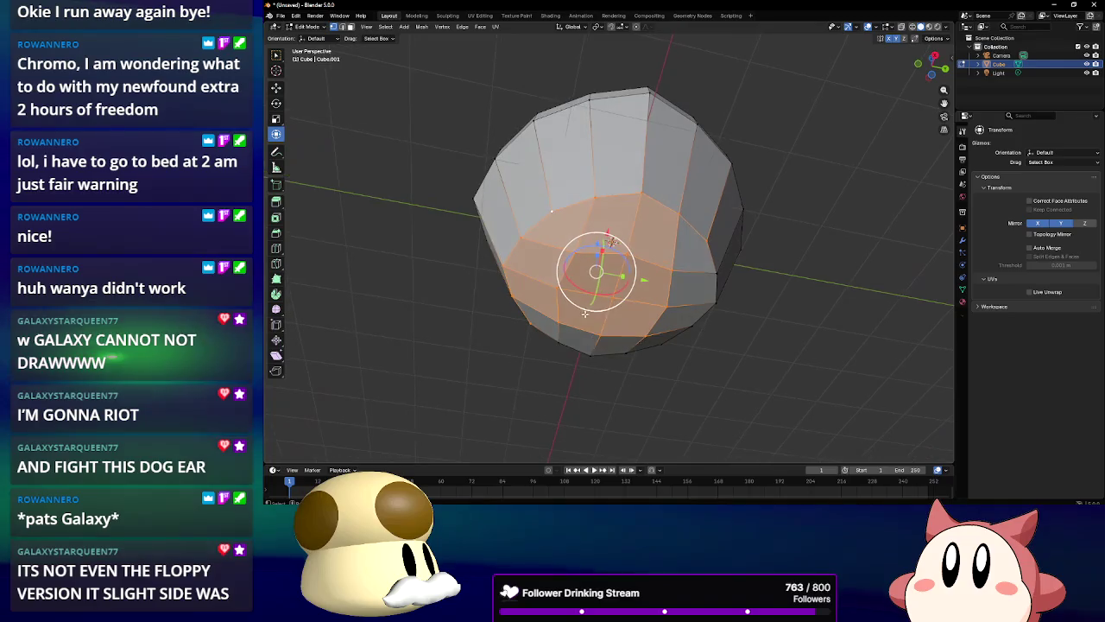
key("c")
left_click_drag(673, 319, 559, 322)
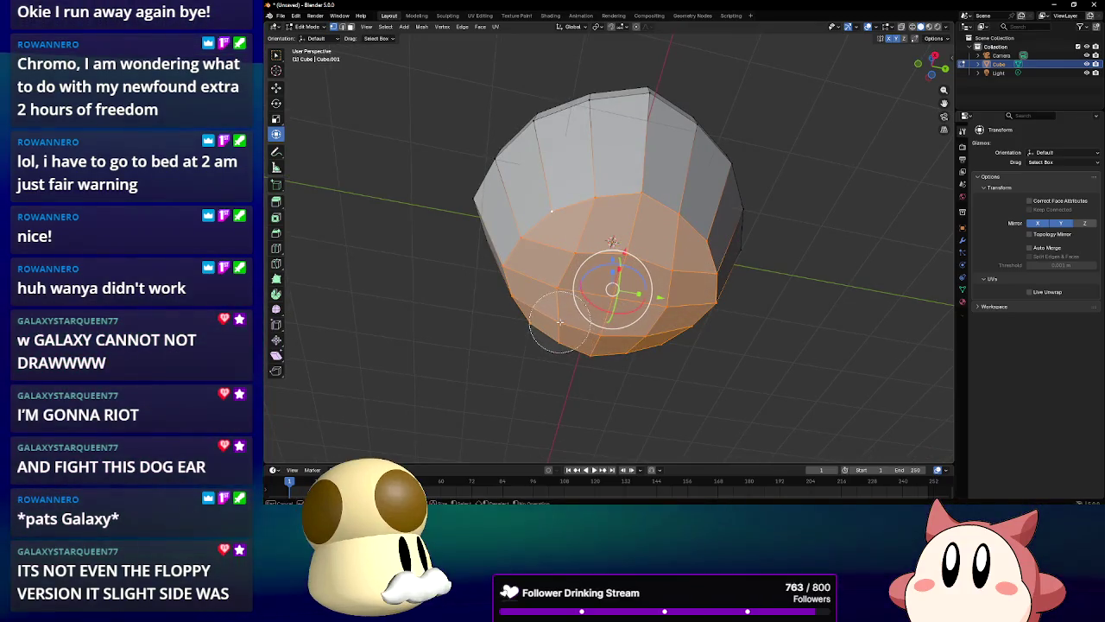
mouse_move(680, 314)
left_mouse_down()
mouse_move(648, 346)
mouse_move(609, 316)
left_mouse_up()
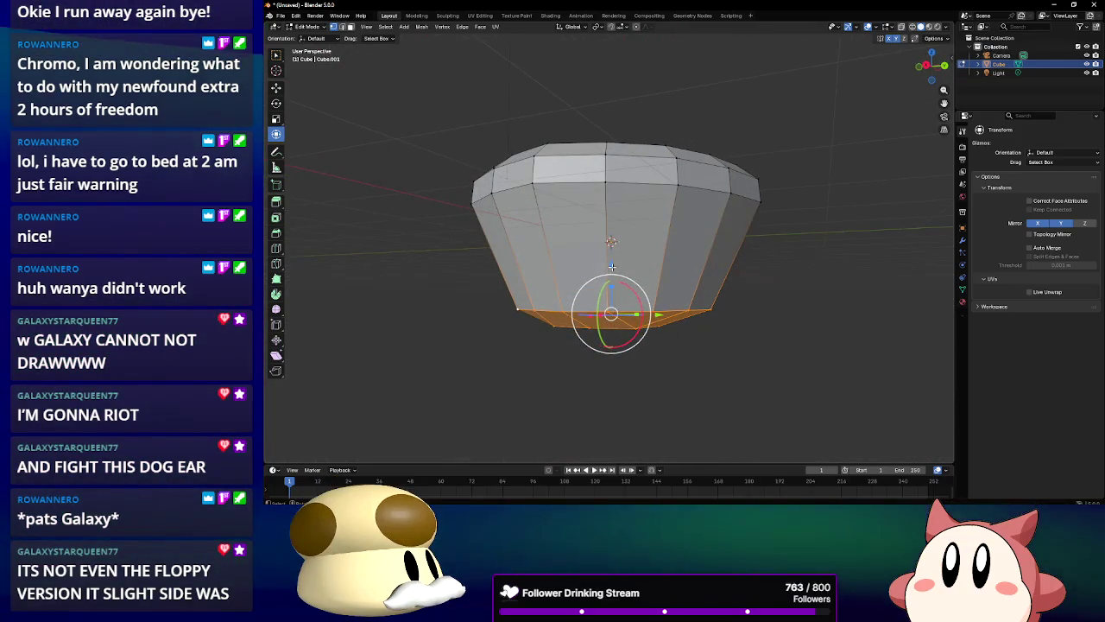
key("g")
key("z")
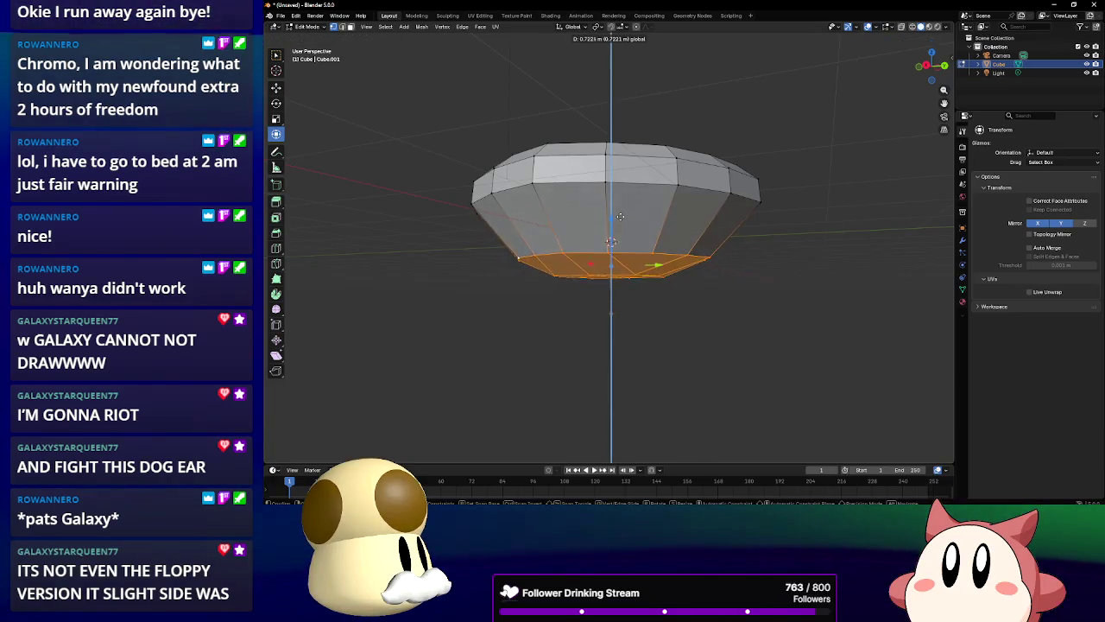
left_click(618, 211)
left_click_drag(619, 212, 659, 236)
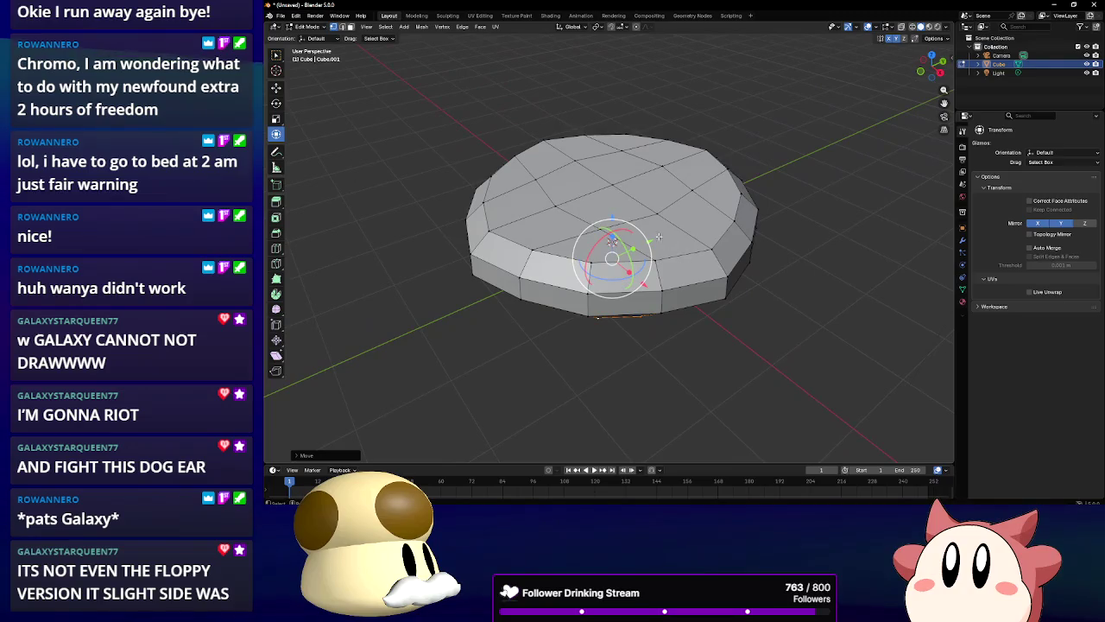
In face mode, select a top face and move it vertically to dome the top
left_click(351, 27)
left_click(617, 207)
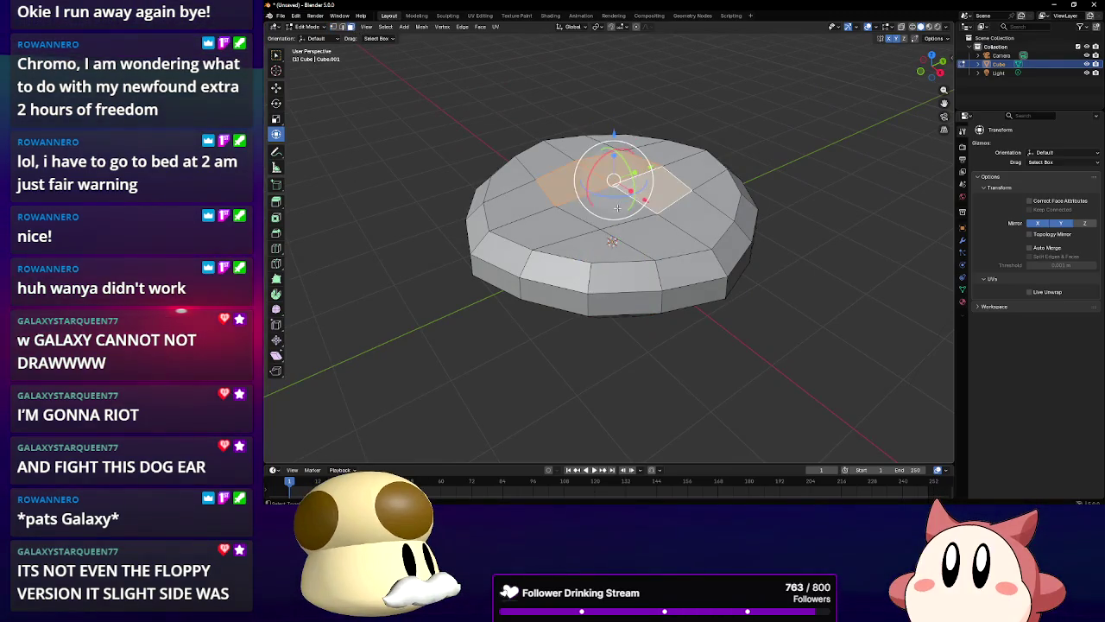
left_click(613, 138)
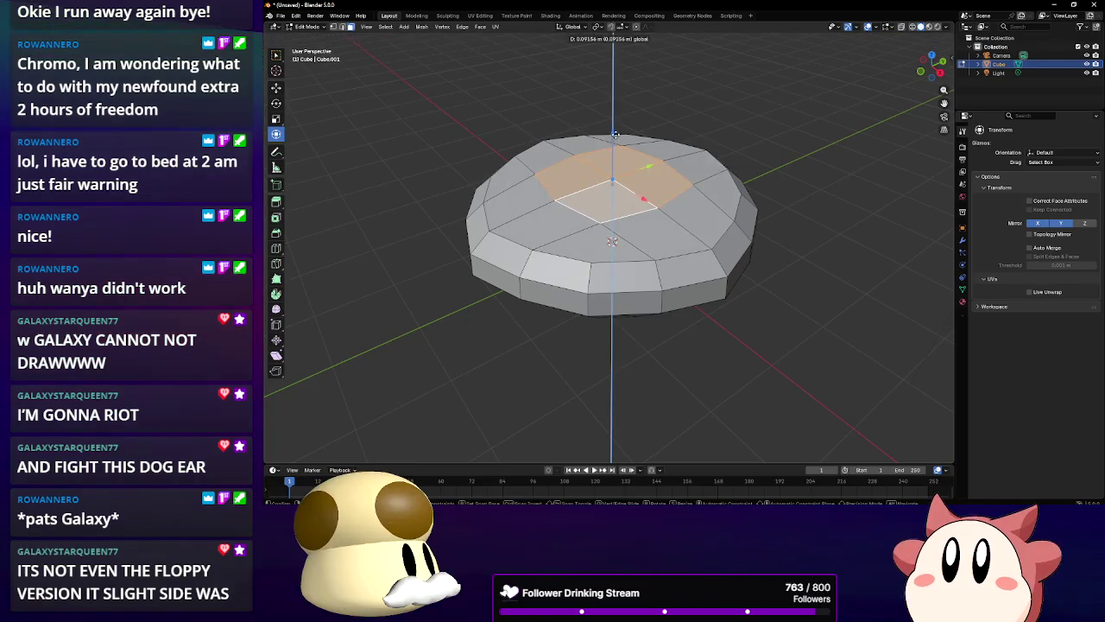
mouse_move(630, 276)
left_mouse_down()
mouse_move(635, 238)
mouse_move(661, 214)
left_mouse_up()
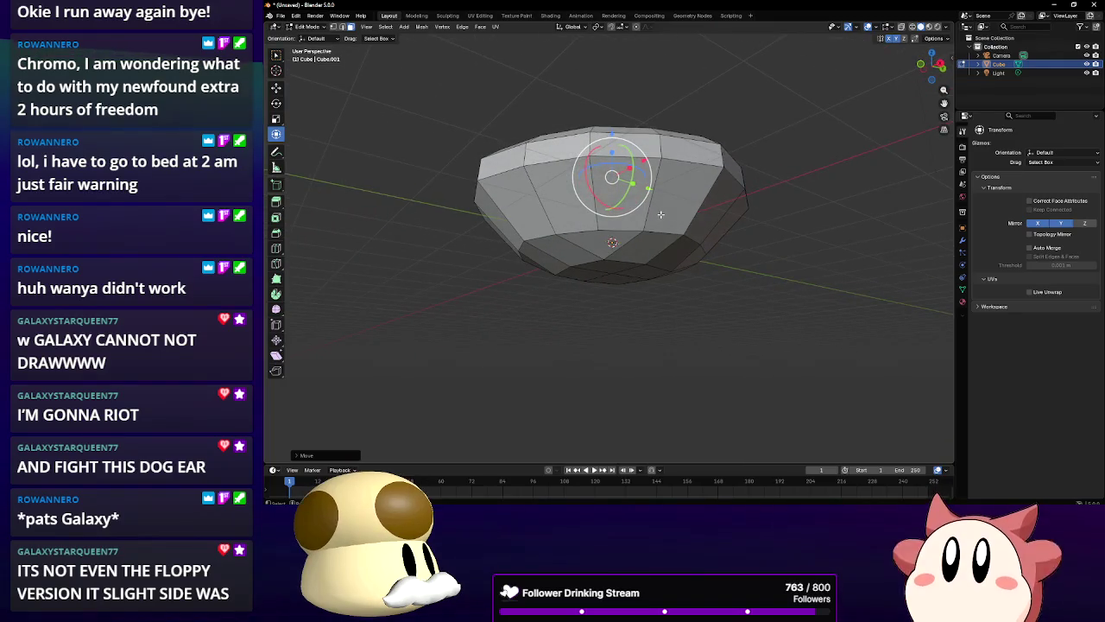
mouse_move(660, 215)
left_mouse_down()
mouse_move(719, 332)
mouse_move(703, 300)
left_mouse_up()
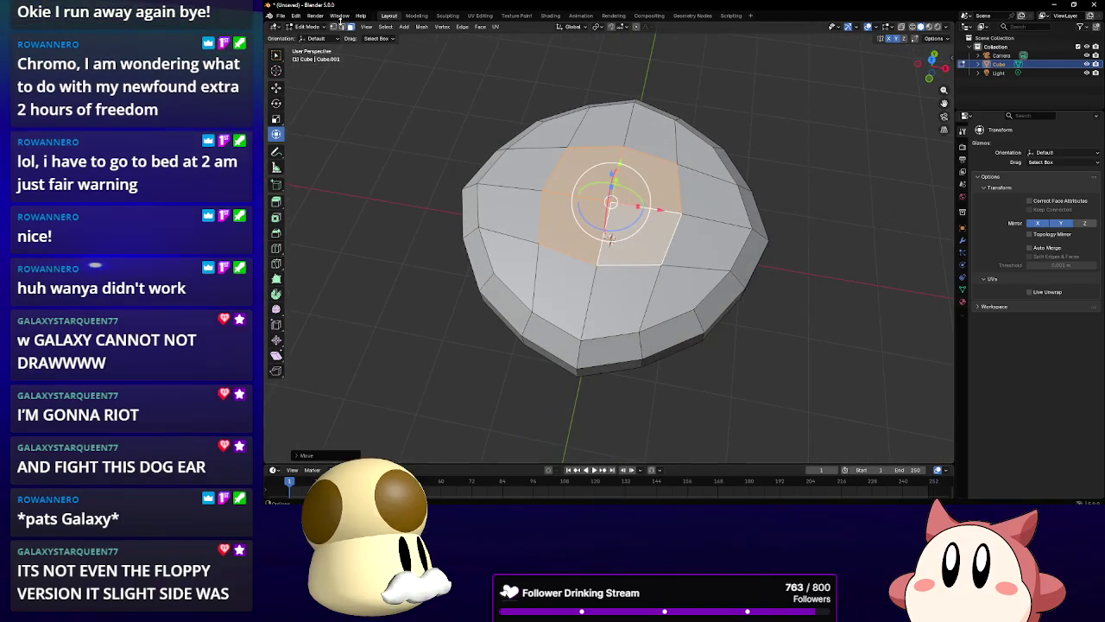
mouse_move(609, 328)
left_mouse_down()
mouse_move(598, 287)
mouse_move(511, 272)
mouse_move(498, 235)
left_mouse_up()
Nudge a single rim vertex along the Y axis
left_click(580, 288)
key("g")
key("y")
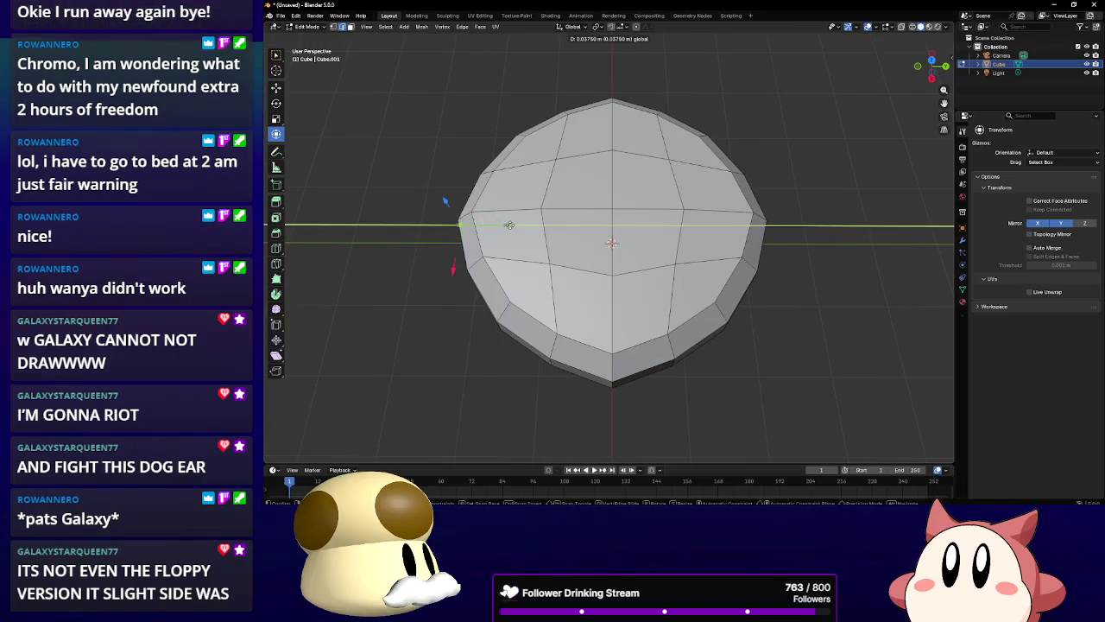
left_click(447, 201)
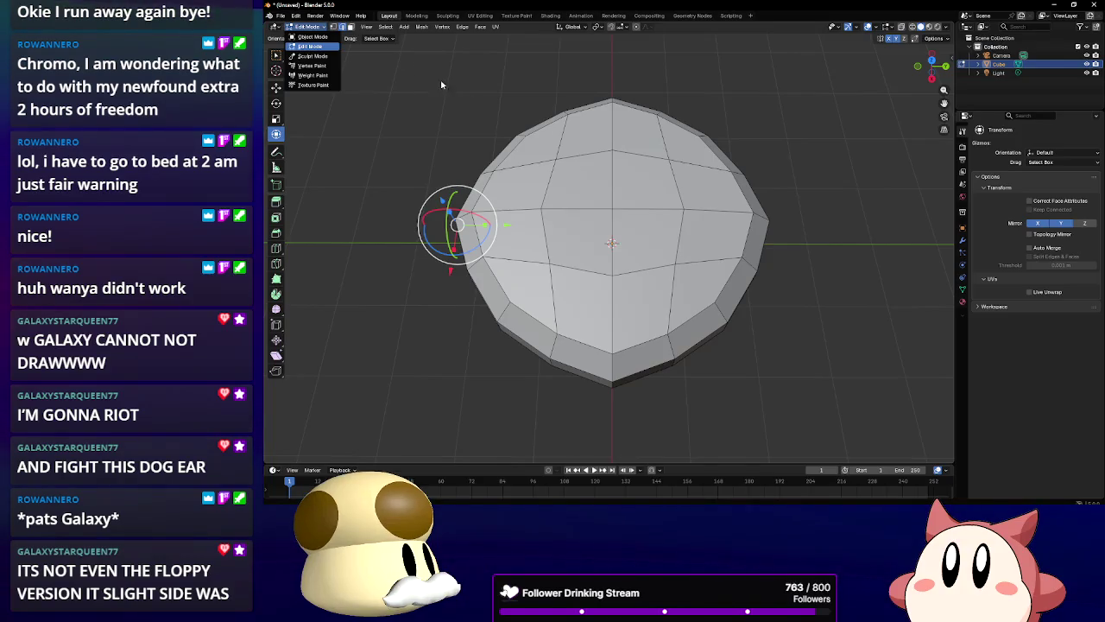
left_click_drag(566, 170, 645, 174)
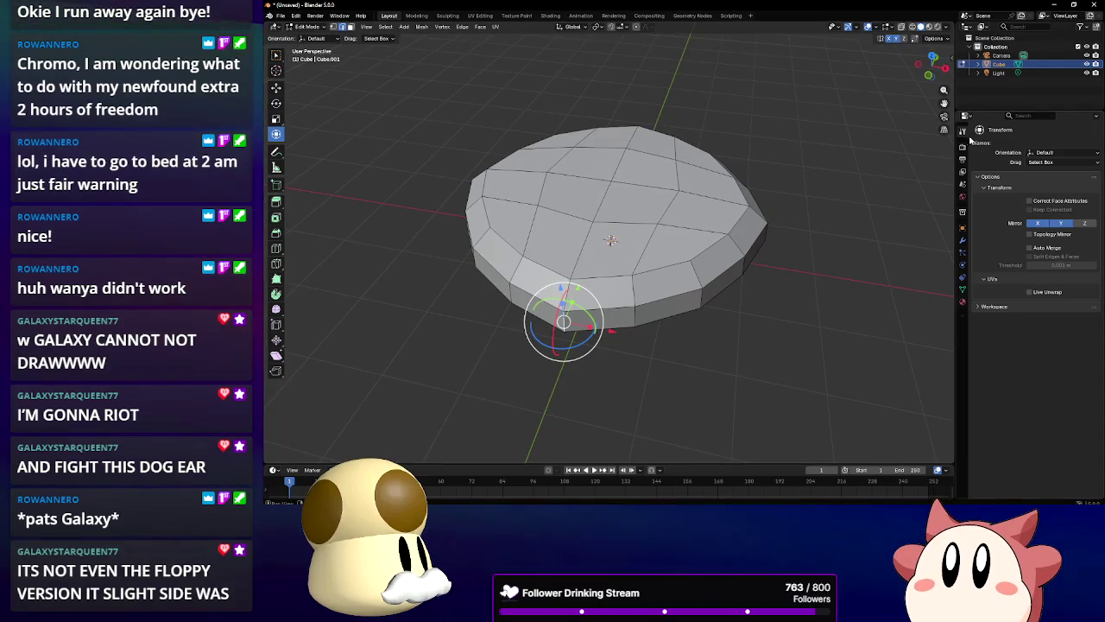
left_click(963, 301)
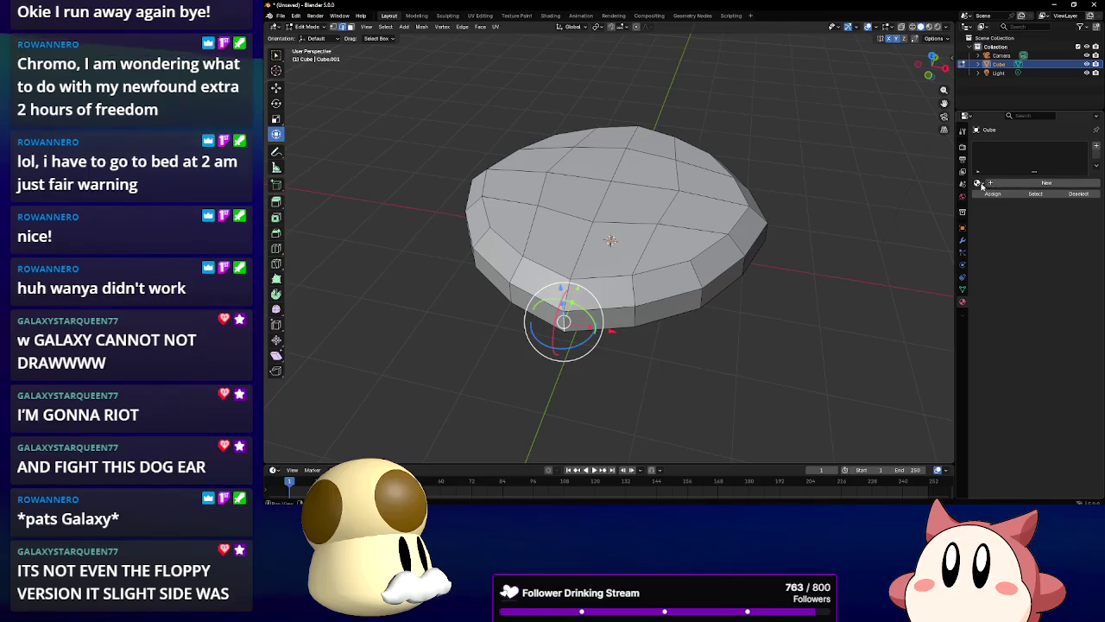
Create a new material for the mesh named 'Floating Rock Body'
left_click(989, 184)
left_click(1002, 211)
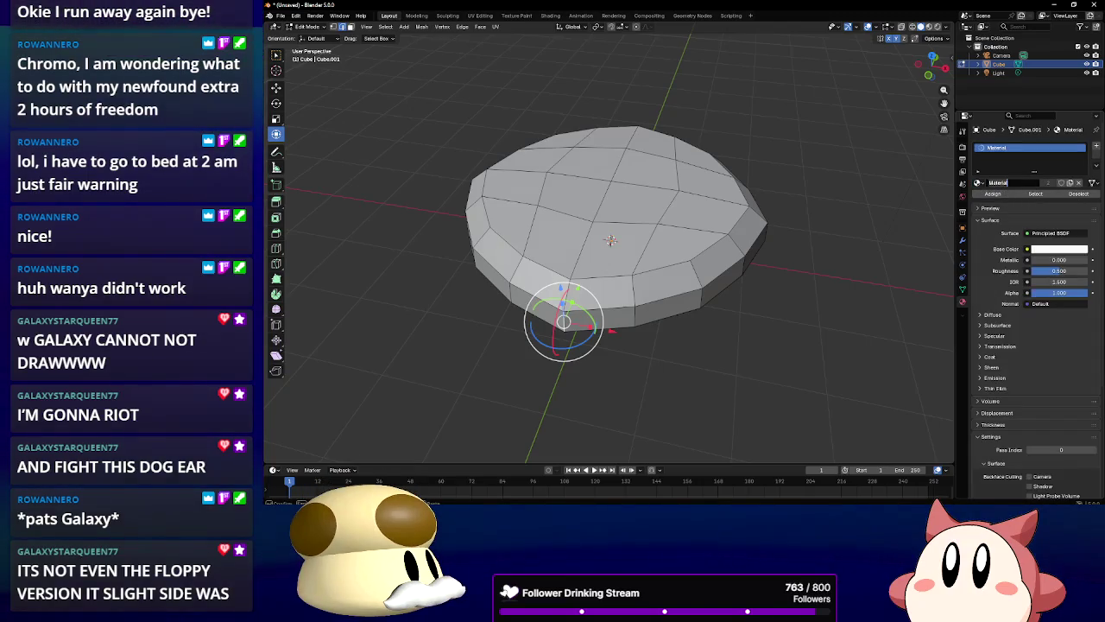
key("BackSpace")
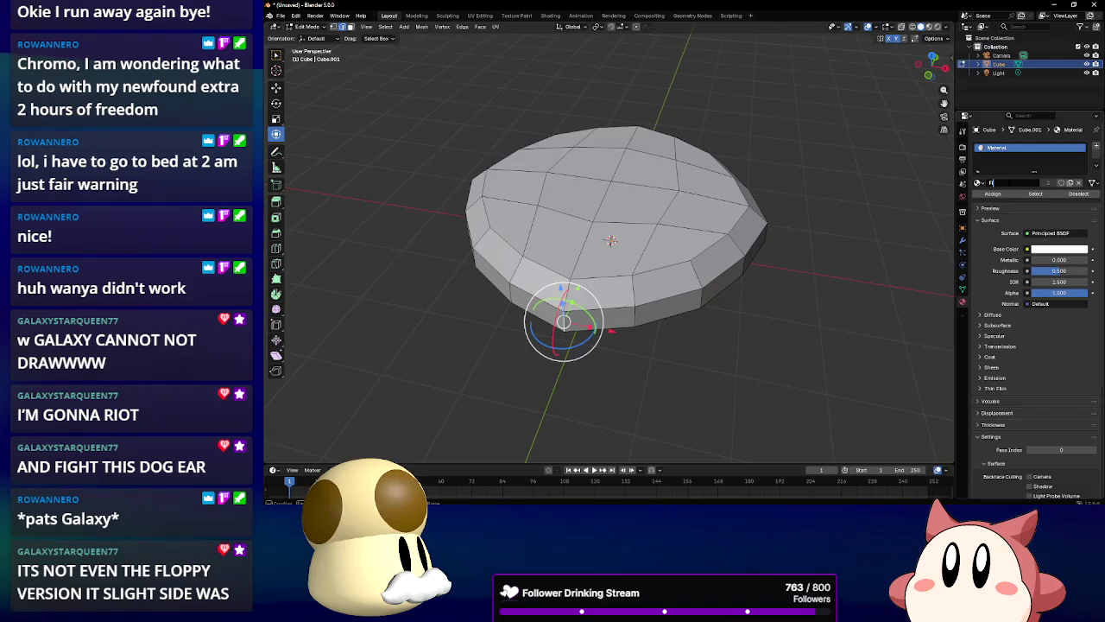
type("loating Rock Body")
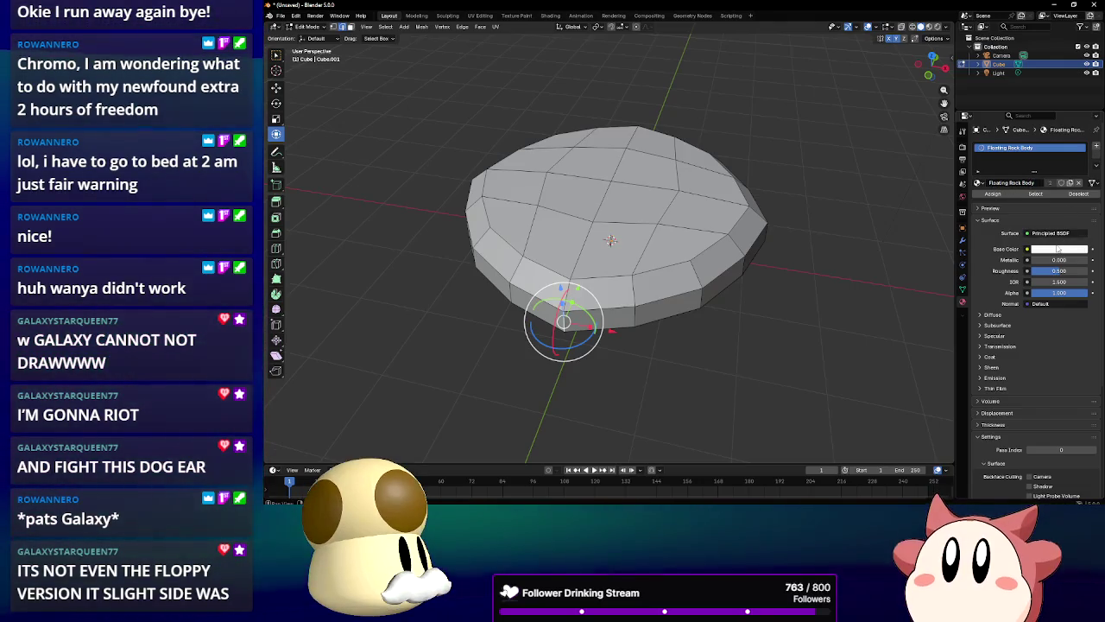
Set the material's base colour to a darkened orange-brown in material preview
left_click(1059, 250)
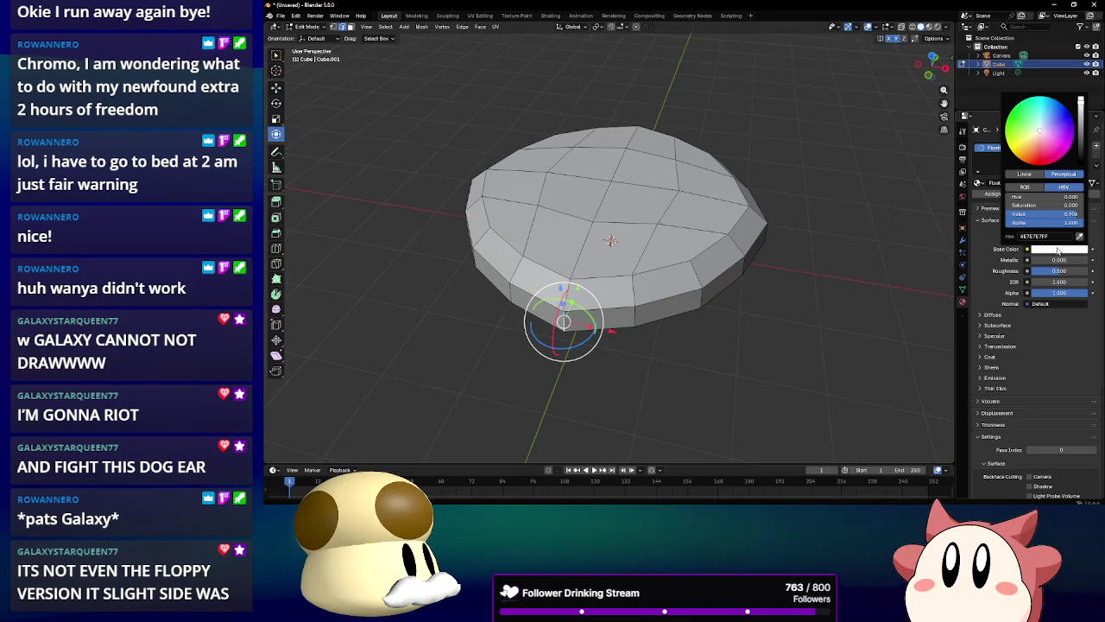
left_click(1027, 163)
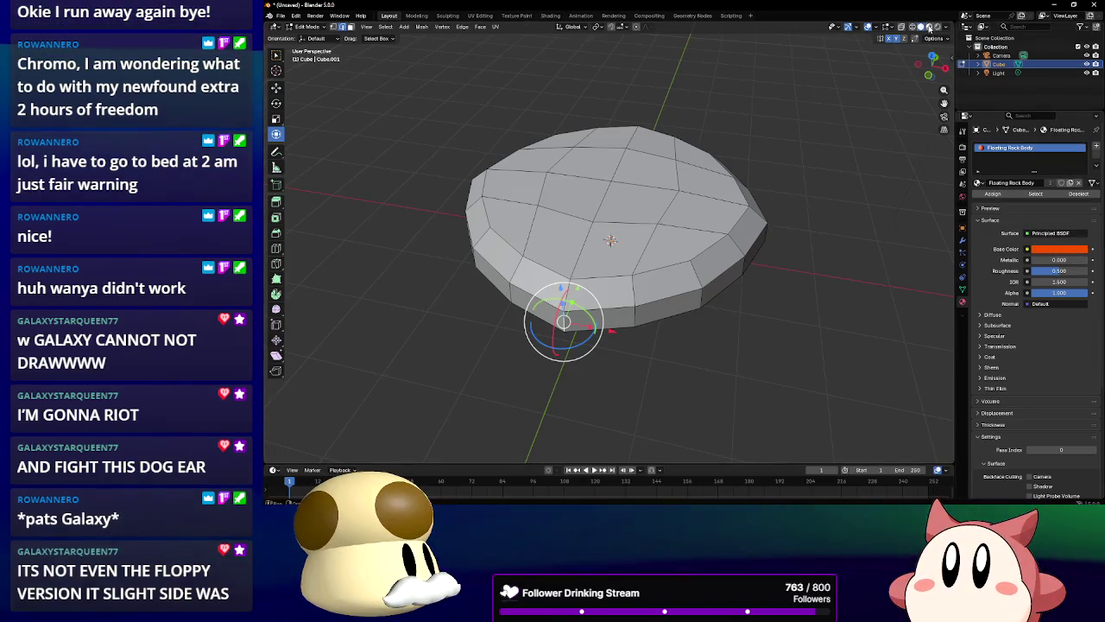
left_click(929, 27)
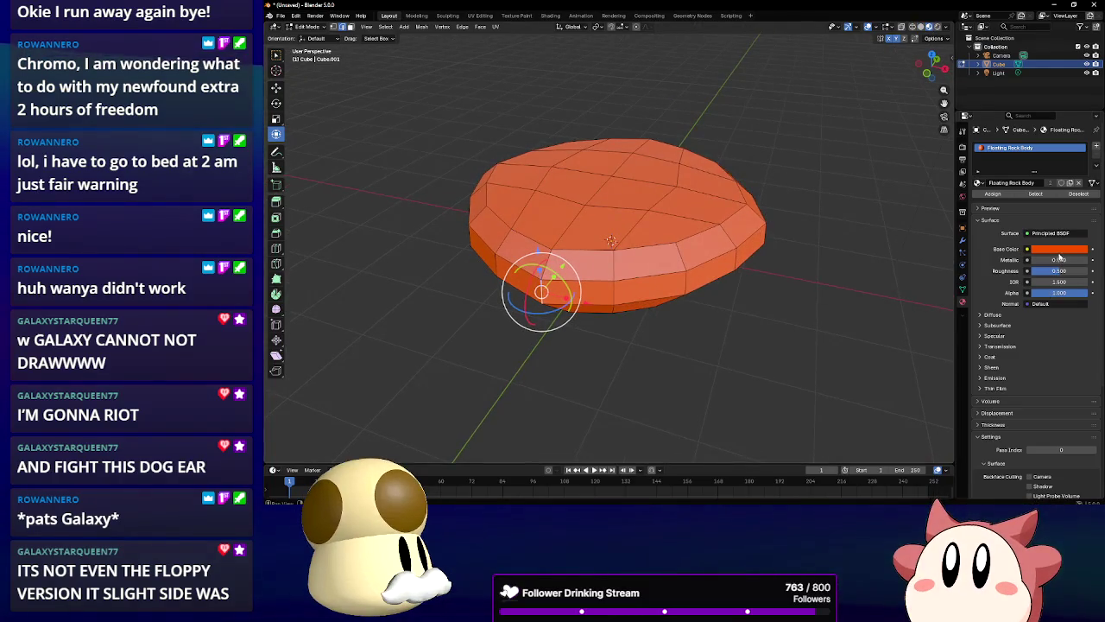
left_click(1058, 249)
left_click_drag(1080, 99, 1080, 139)
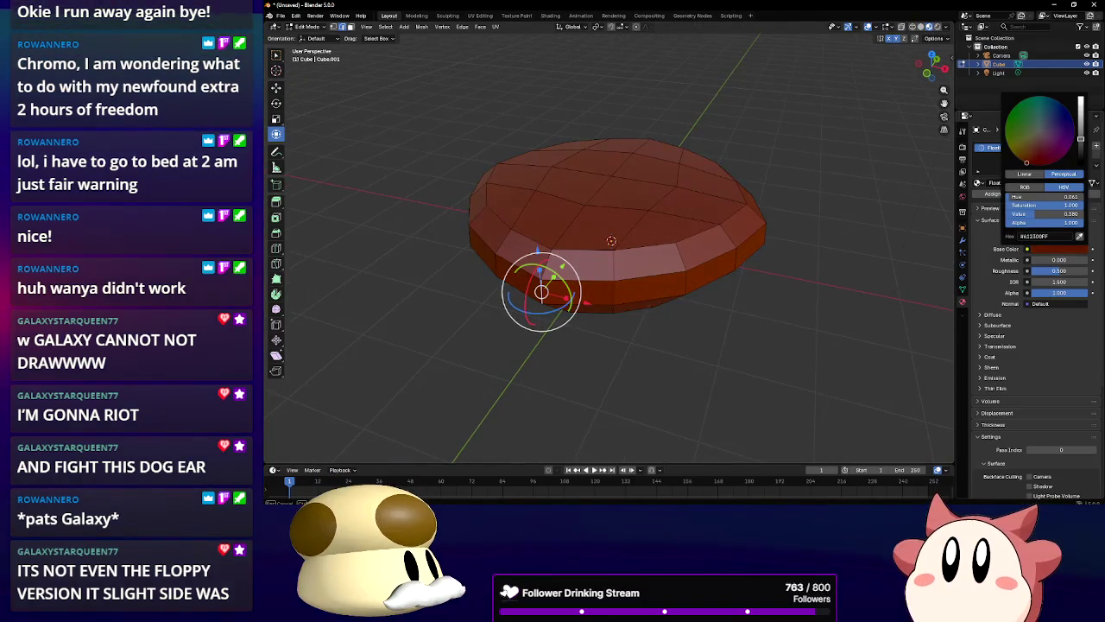
left_click(1018, 157)
left_click_drag(1018, 157, 1017, 157)
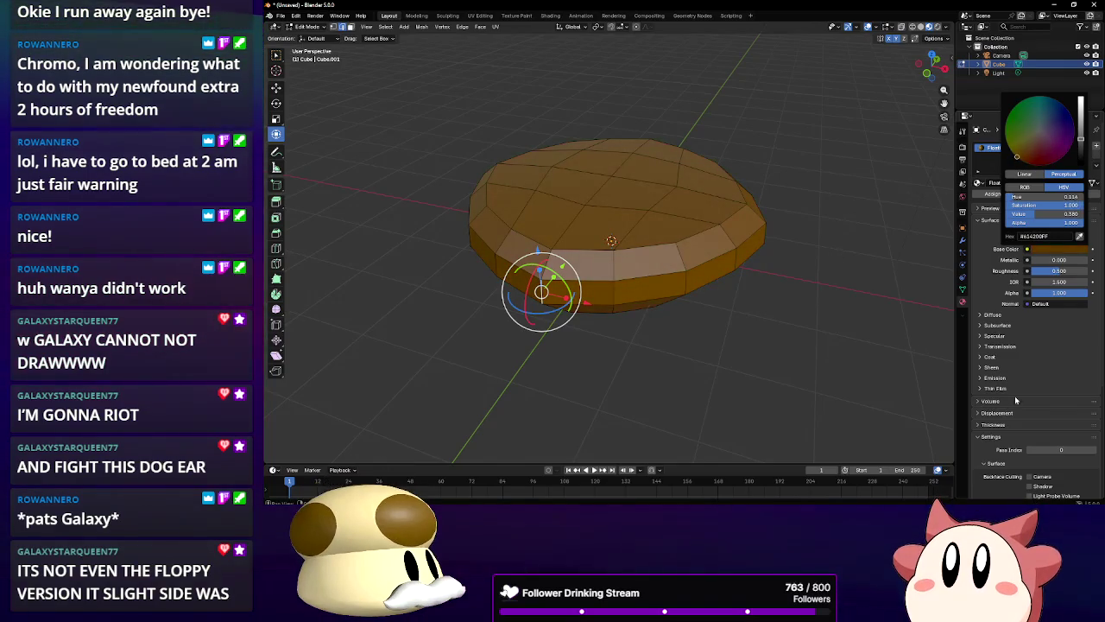
In Object Mode, apply Shade Smooth and then Shade Auto Smooth to the disc
left_click(309, 27)
left_click(327, 41)
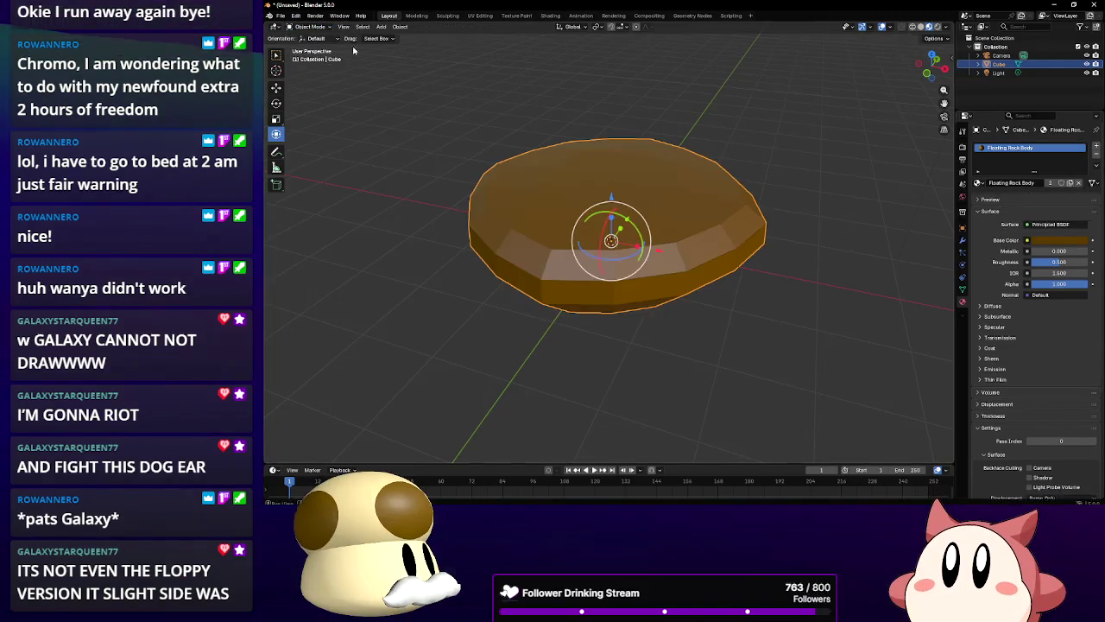
right_click(609, 184)
left_click(612, 185)
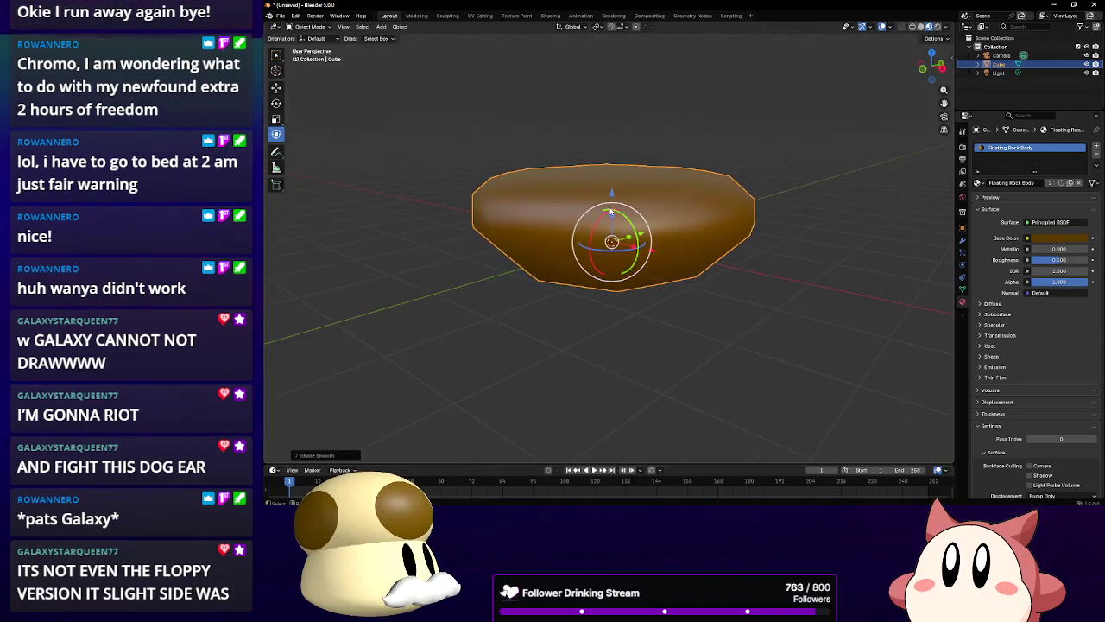
right_click(611, 210)
left_click(610, 221)
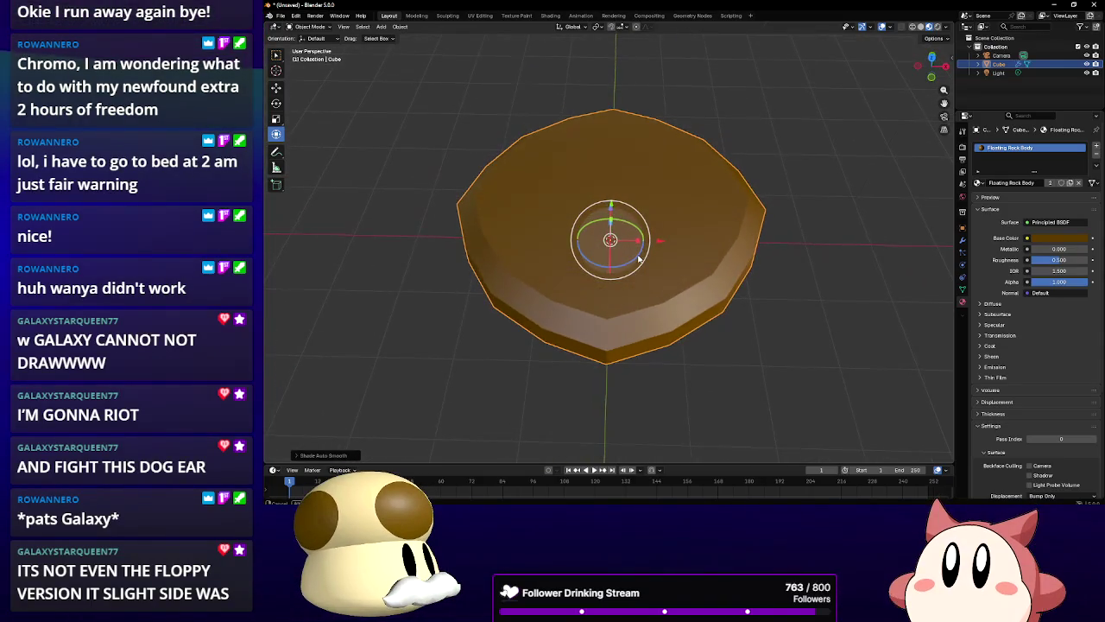
mouse_move(639, 258)
left_mouse_down()
mouse_move(686, 291)
mouse_move(651, 256)
mouse_move(666, 207)
left_mouse_up()
mouse_move(663, 196)
left_mouse_down()
mouse_move(675, 230)
mouse_move(656, 211)
mouse_move(658, 247)
left_mouse_up()
In Edit Mode, inset the dome's top cap and a 2x2 face block
left_click(310, 45)
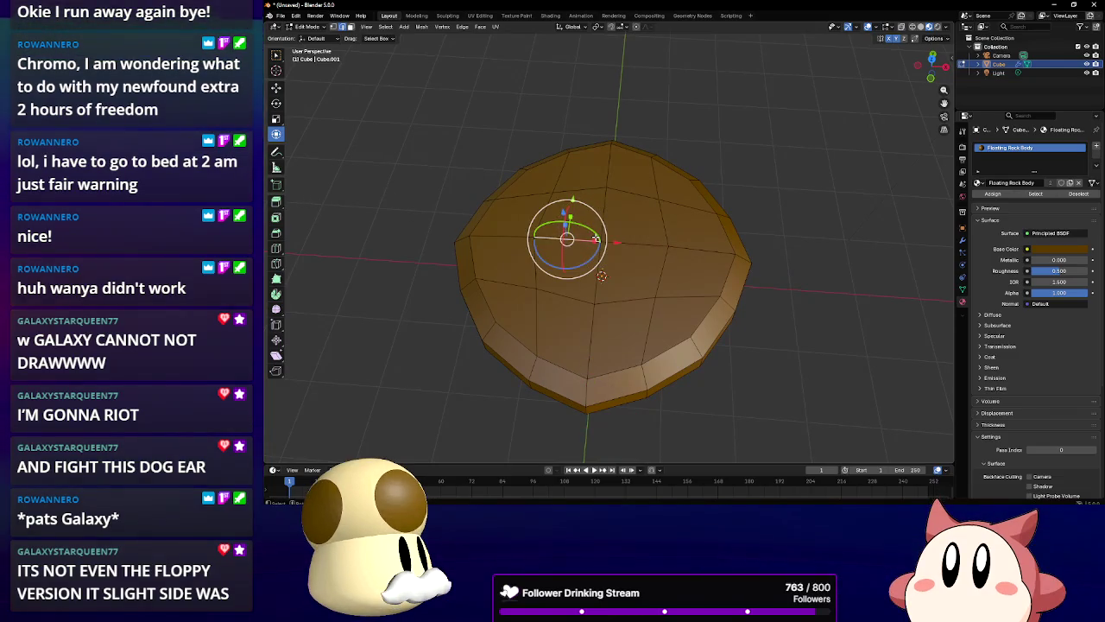
left_click(569, 282, "alt")
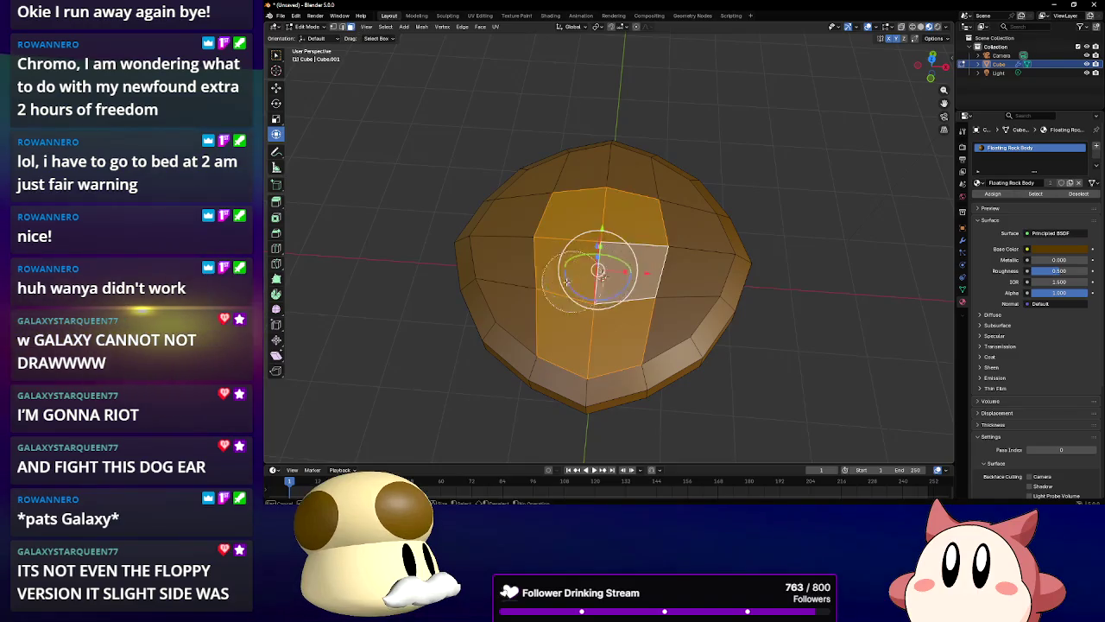
key("ctrl+KP_Add")
key("ctrl+KP_Add")
key("ctrl+KP_Add")
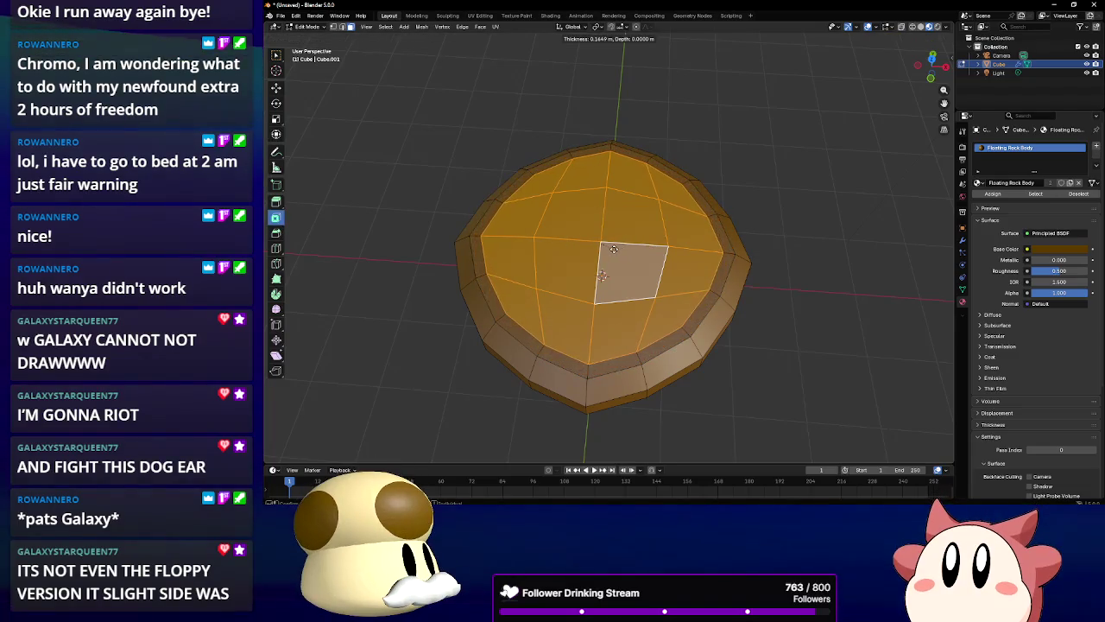
left_click(612, 248)
left_click(588, 235)
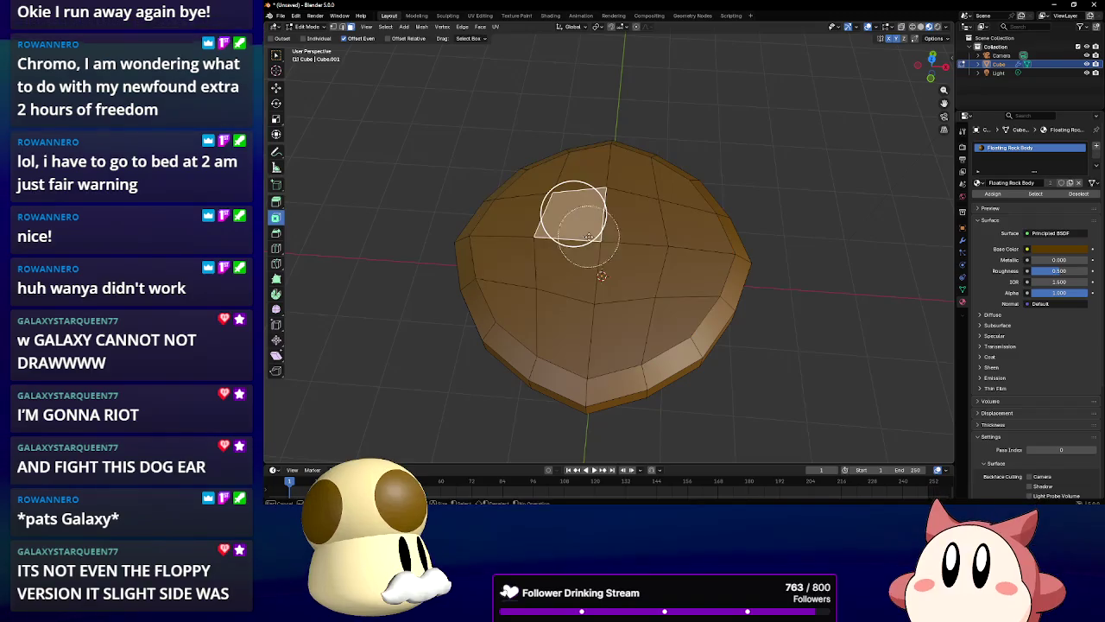
left_click(588, 235)
key("i")
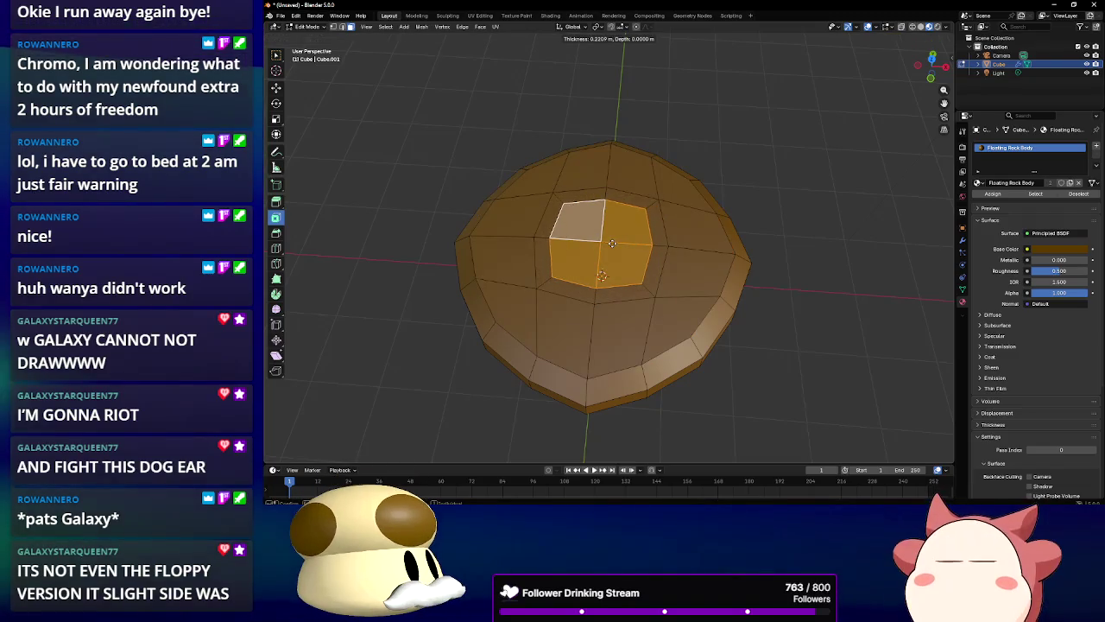
left_click(329, 248)
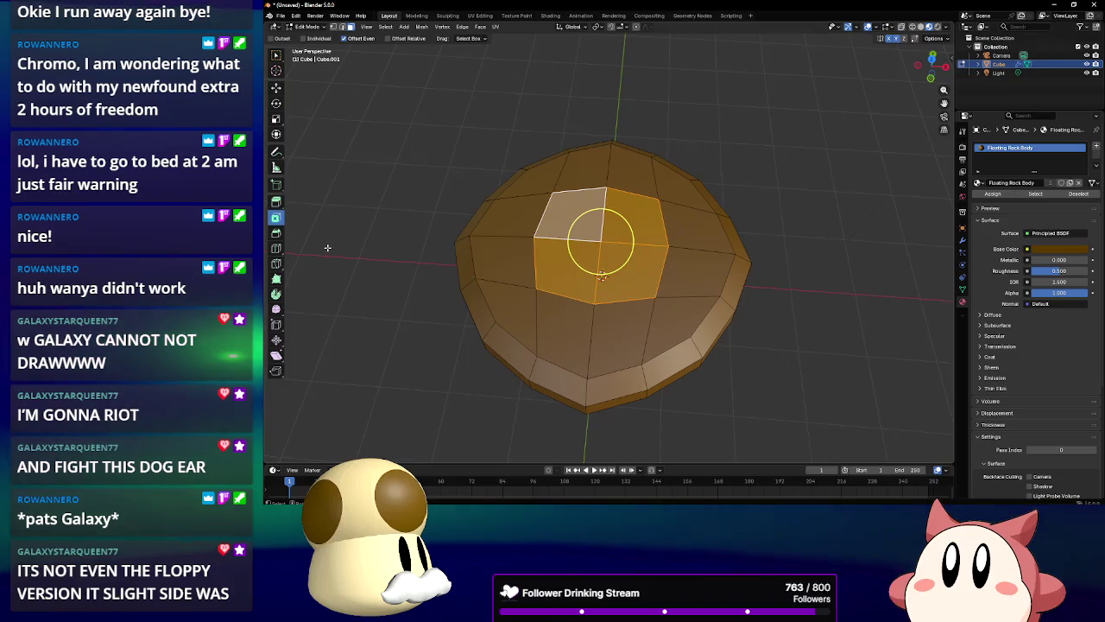
Add a vertical and a horizontal loop cut across the dome
left_click(277, 248)
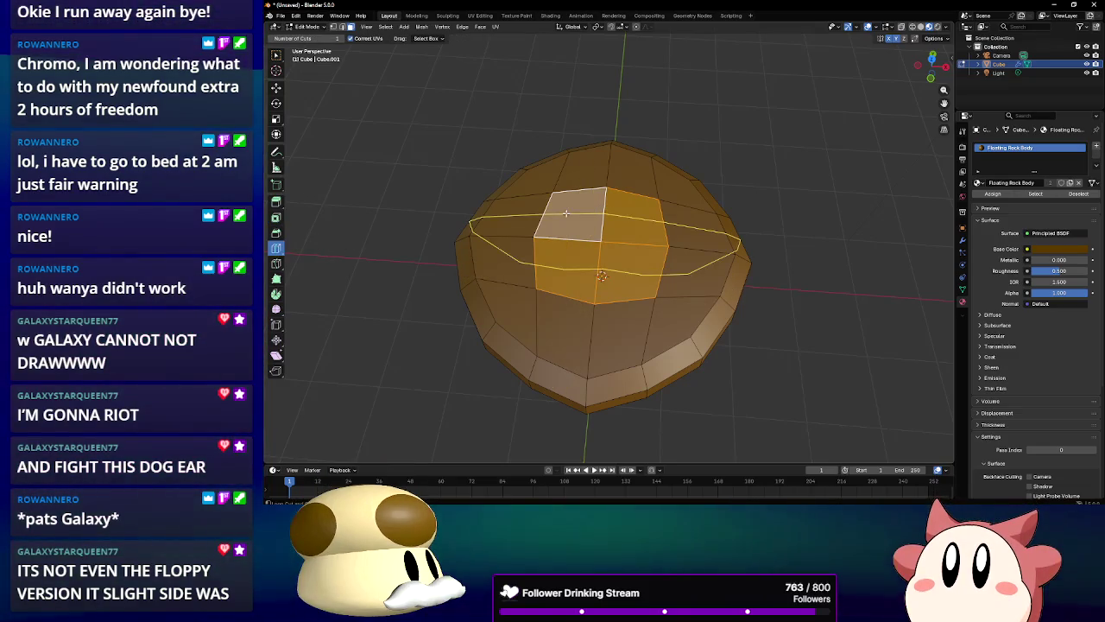
left_click(575, 216)
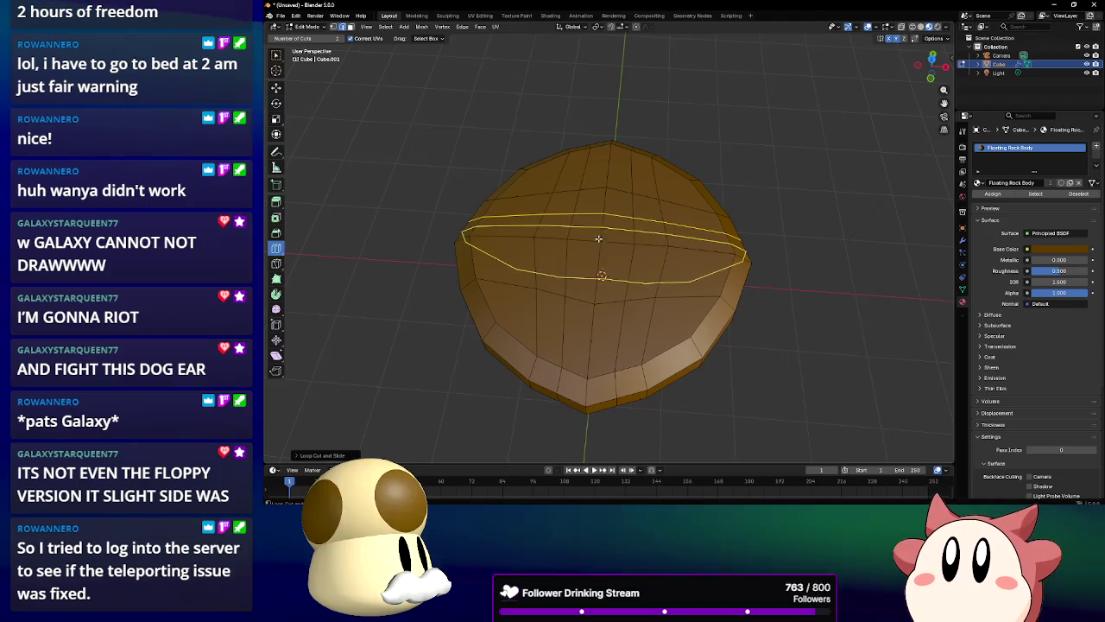
left_click(600, 235)
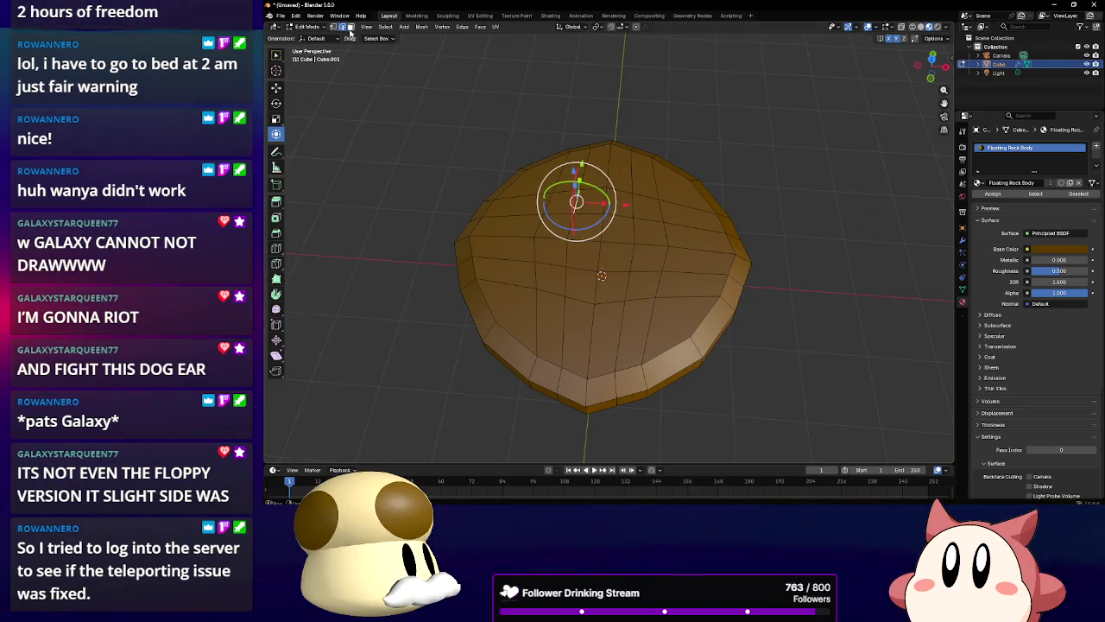
Select the small detail faces on the dome top
left_click(453, 143)
left_click(568, 196)
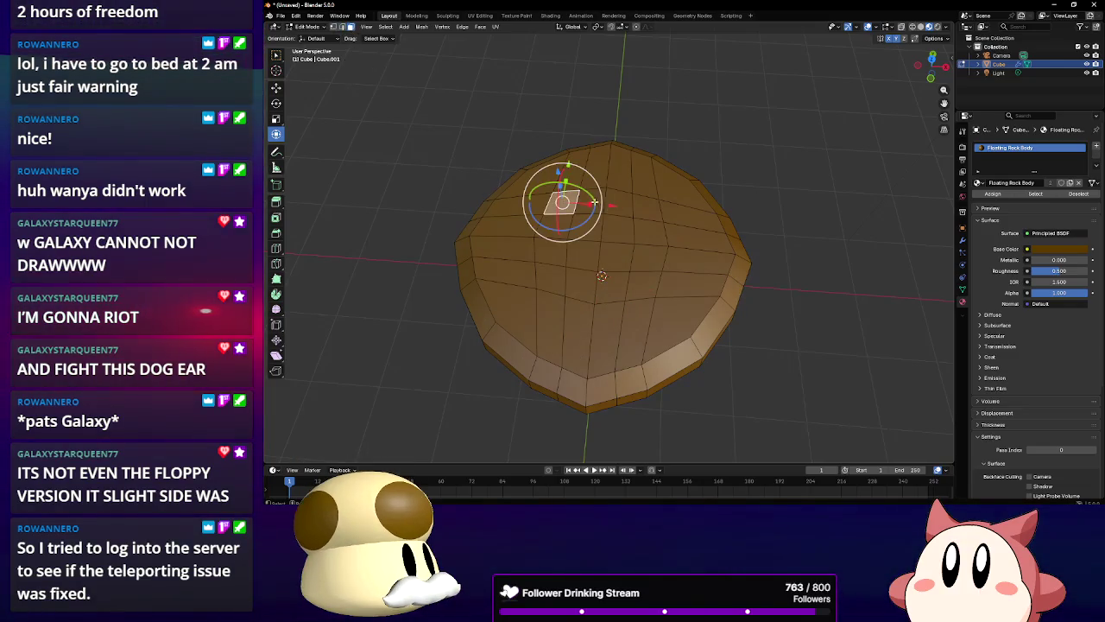
left_click(650, 205, "shift")
left_click(554, 275, "shift")
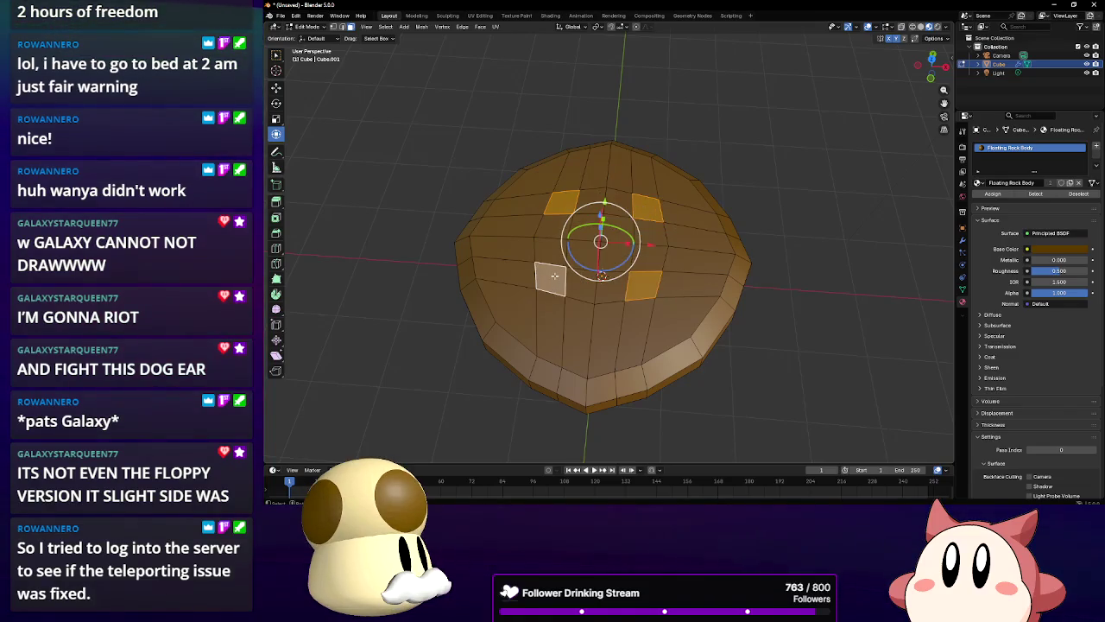
Add a second material slot with a new material named 'FR Detail'
left_click(1097, 144)
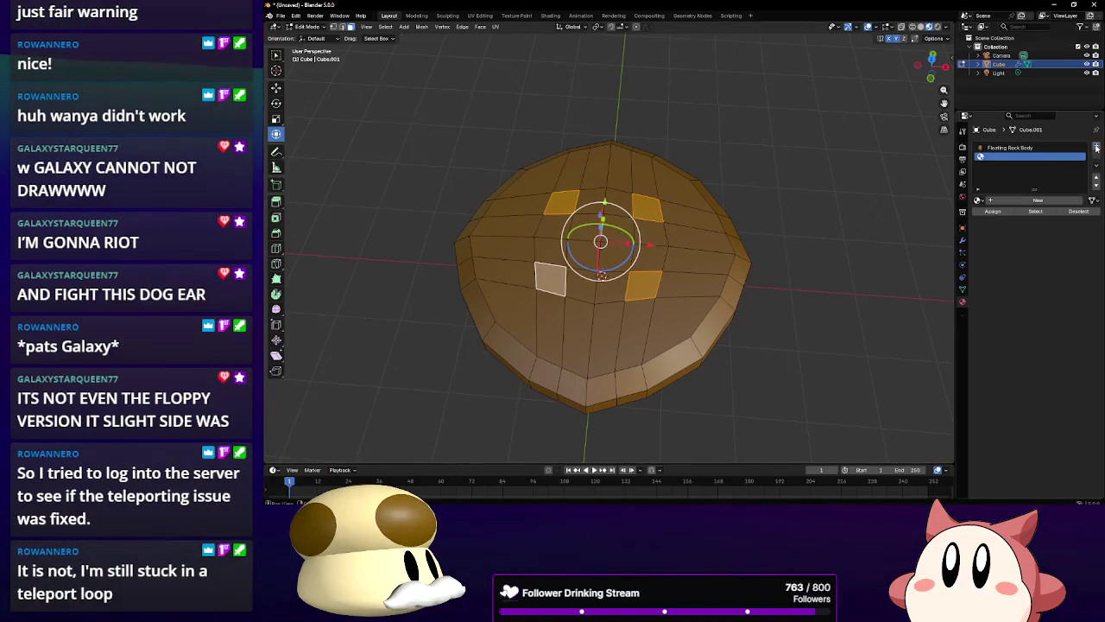
left_click(1005, 201)
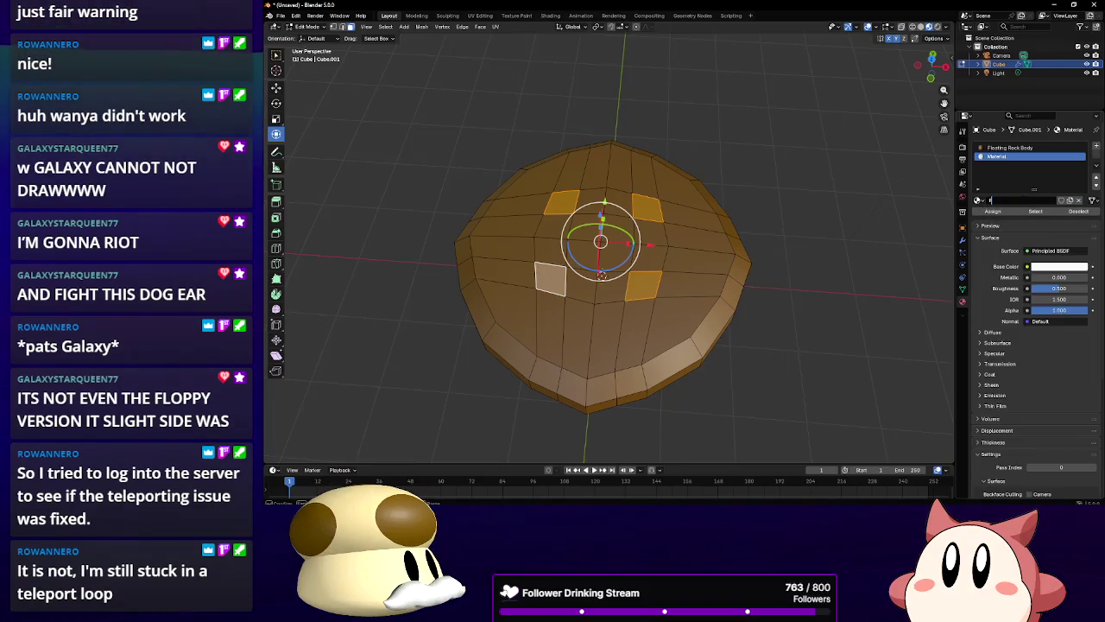
type("l")
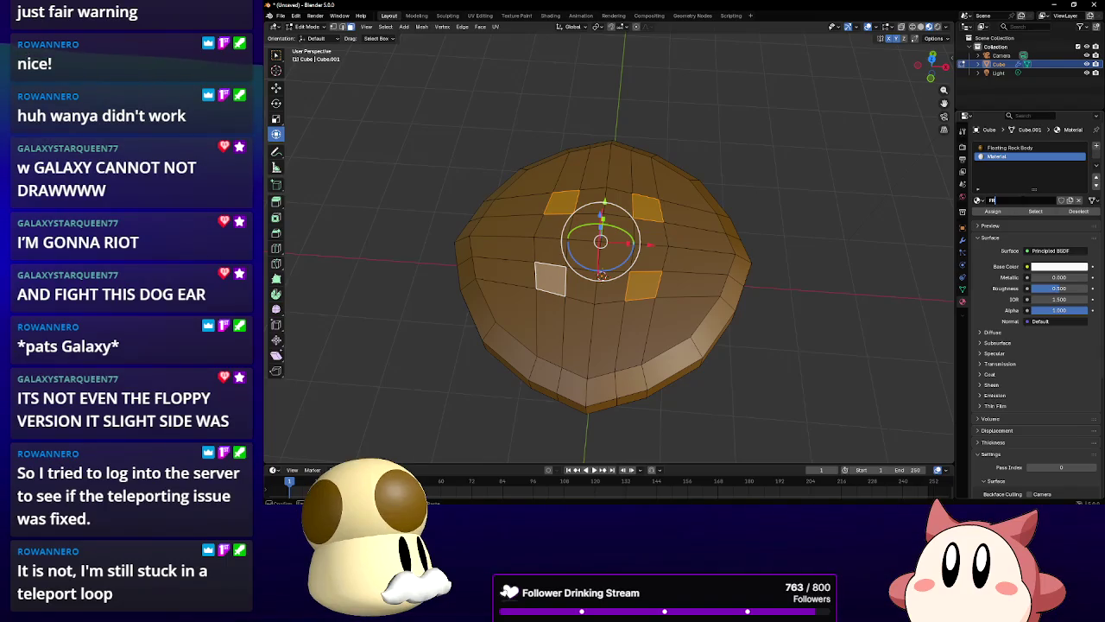
type("oat")
key("Return")
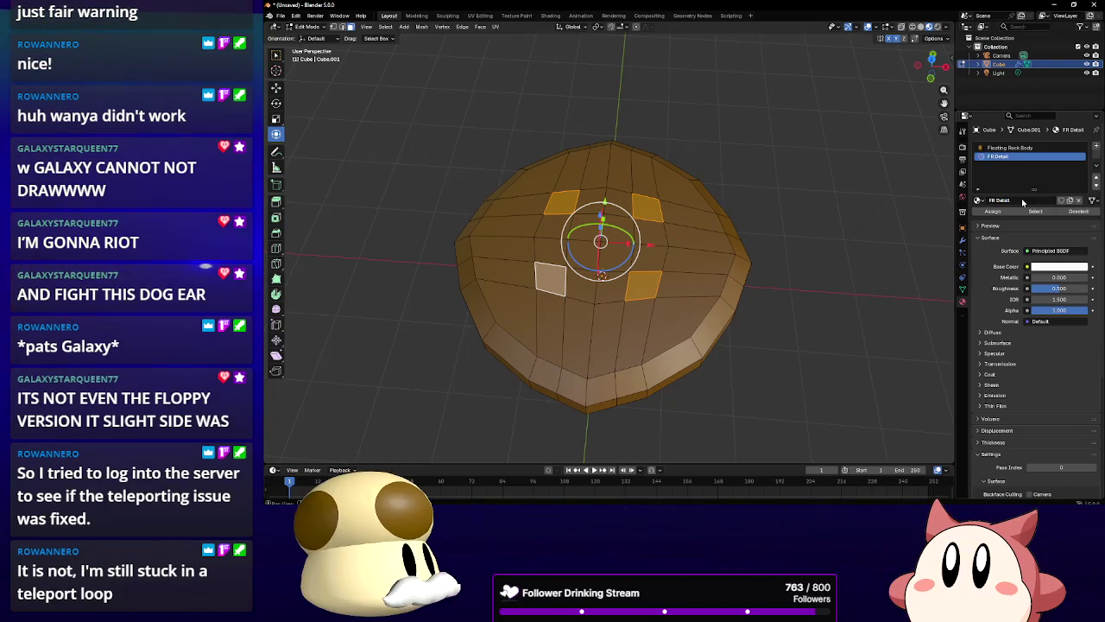
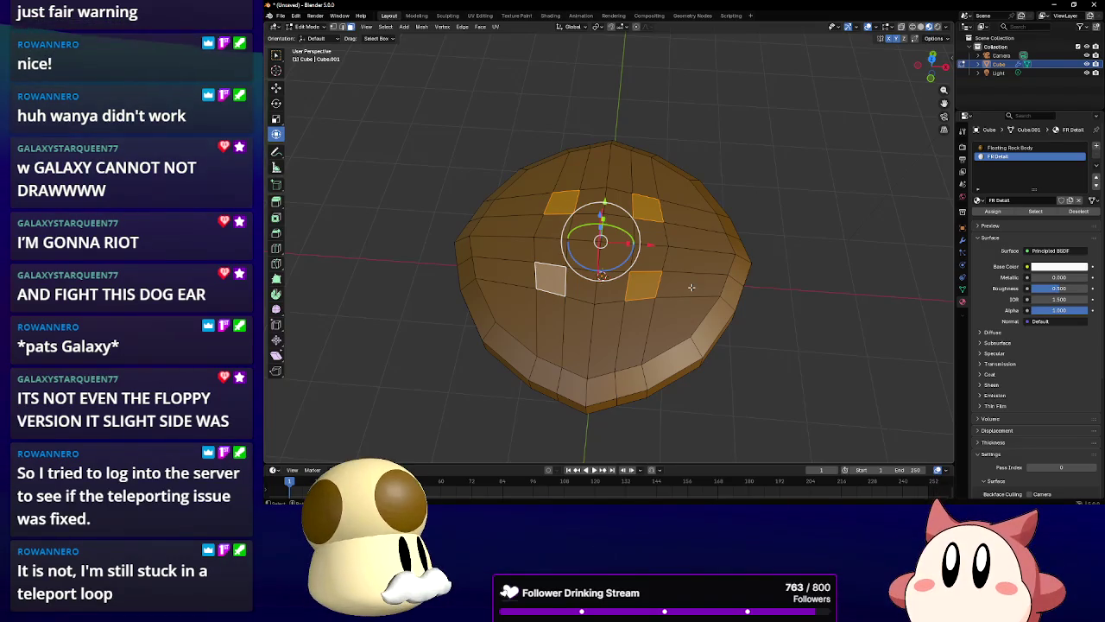
Colour the FR Detail material red and assign it to the selected faces
left_click(1051, 271)
left_click(1038, 181)
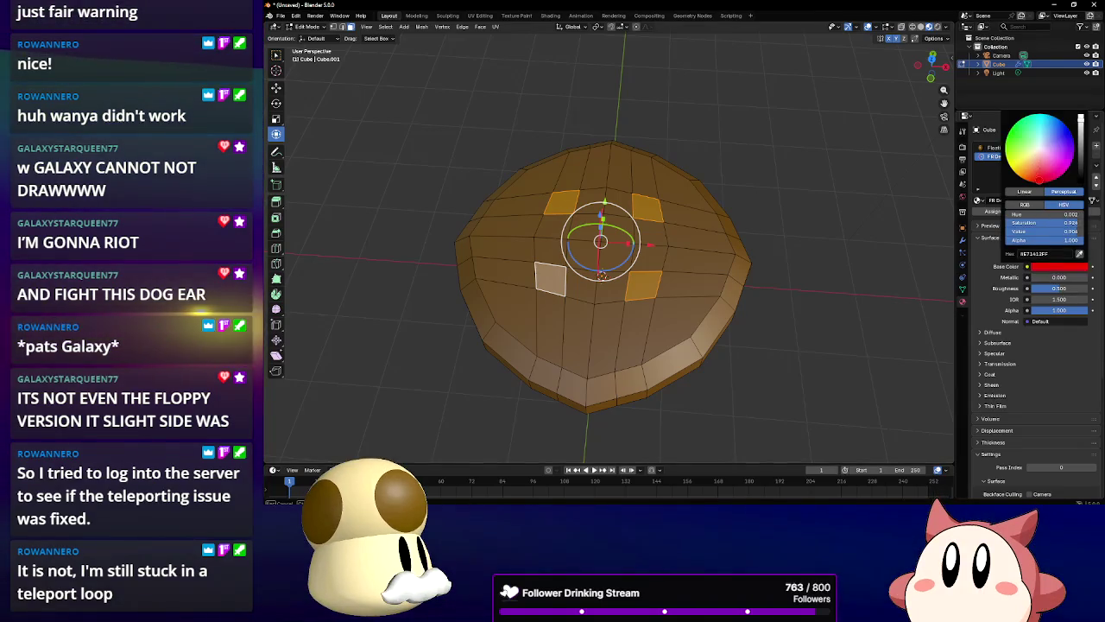
left_click(979, 213)
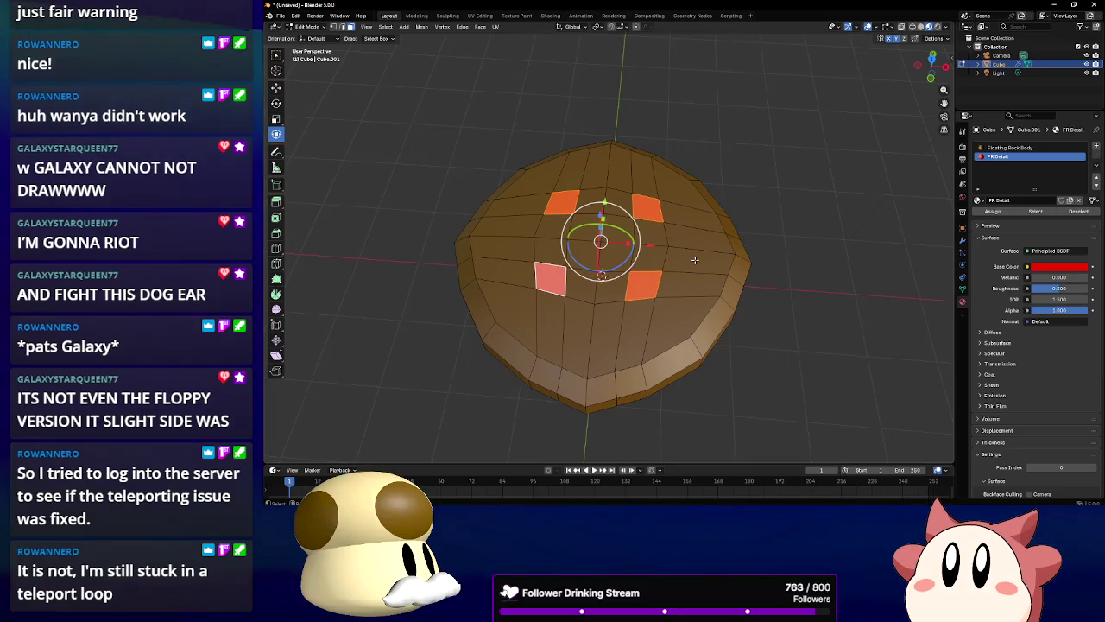
scroll(667, 255, "up", 2)
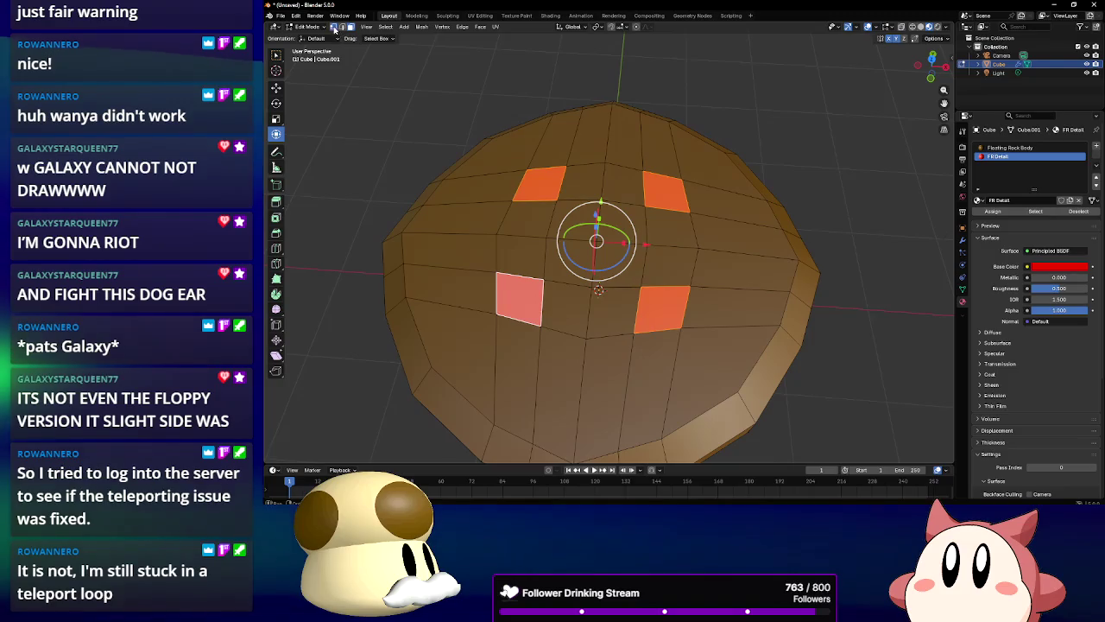
Select vertices around the red faces, start scaling them, then cancel the scale
left_click(334, 28)
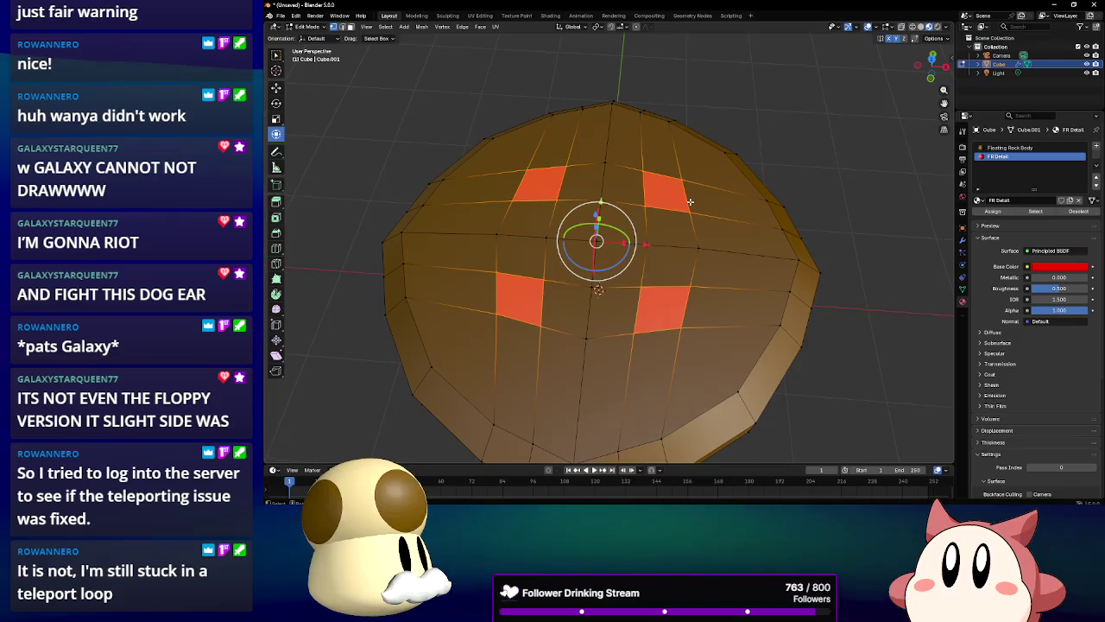
left_click(681, 330)
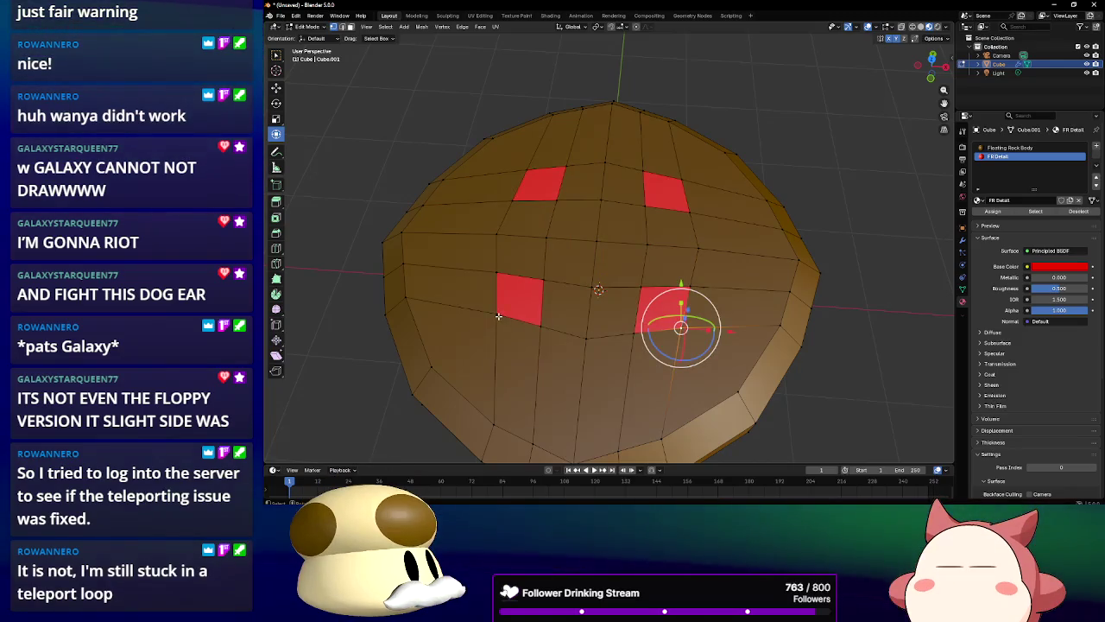
left_click(498, 314, "shift")
left_click(544, 166, "shift")
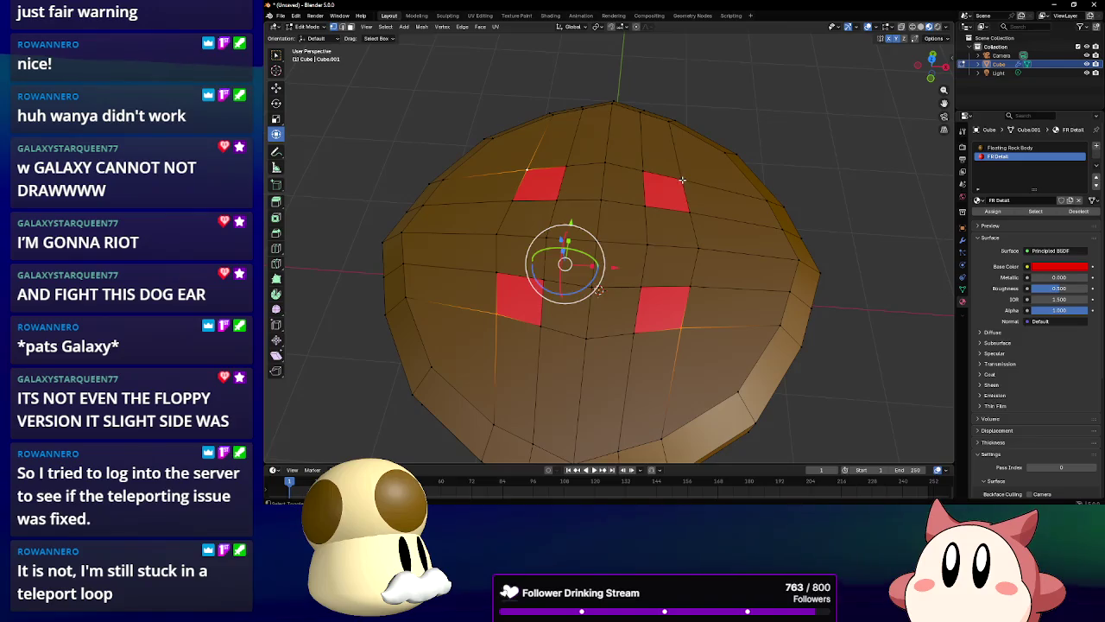
left_click(682, 180, "shift")
left_click(735, 298)
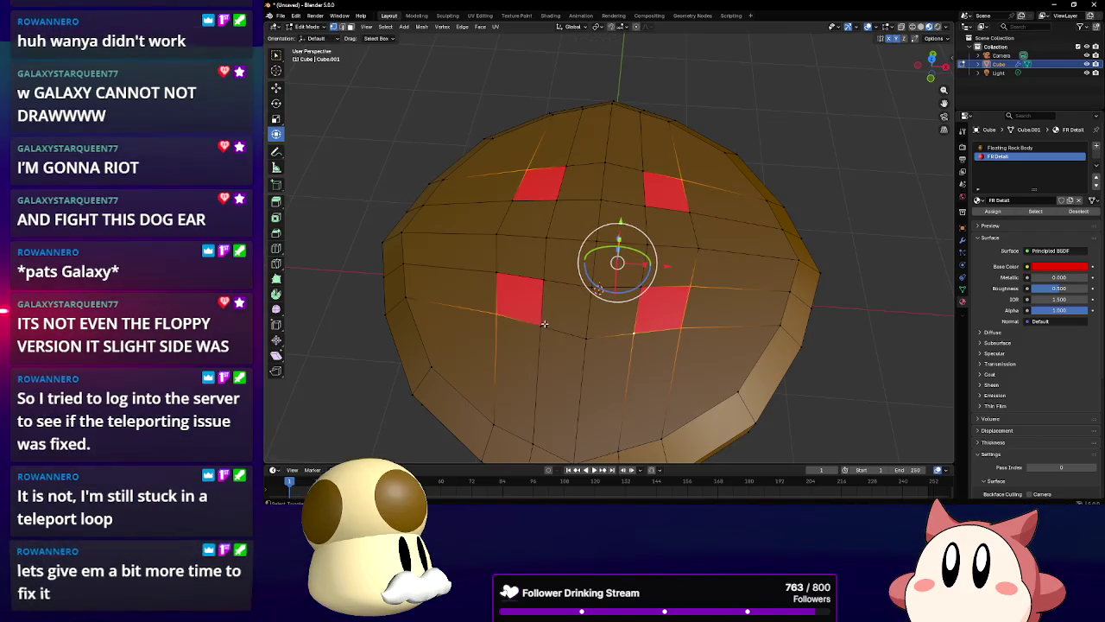
left_click(494, 276, "shift")
left_click(512, 200, "shift")
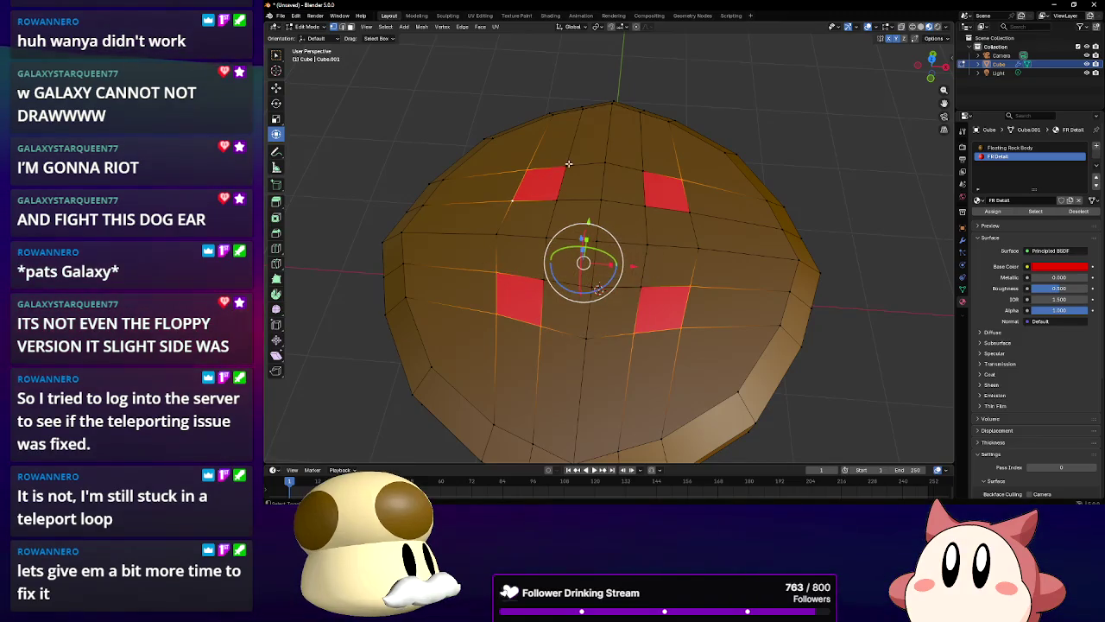
left_click(649, 173, "shift")
left_click(685, 218, "shift")
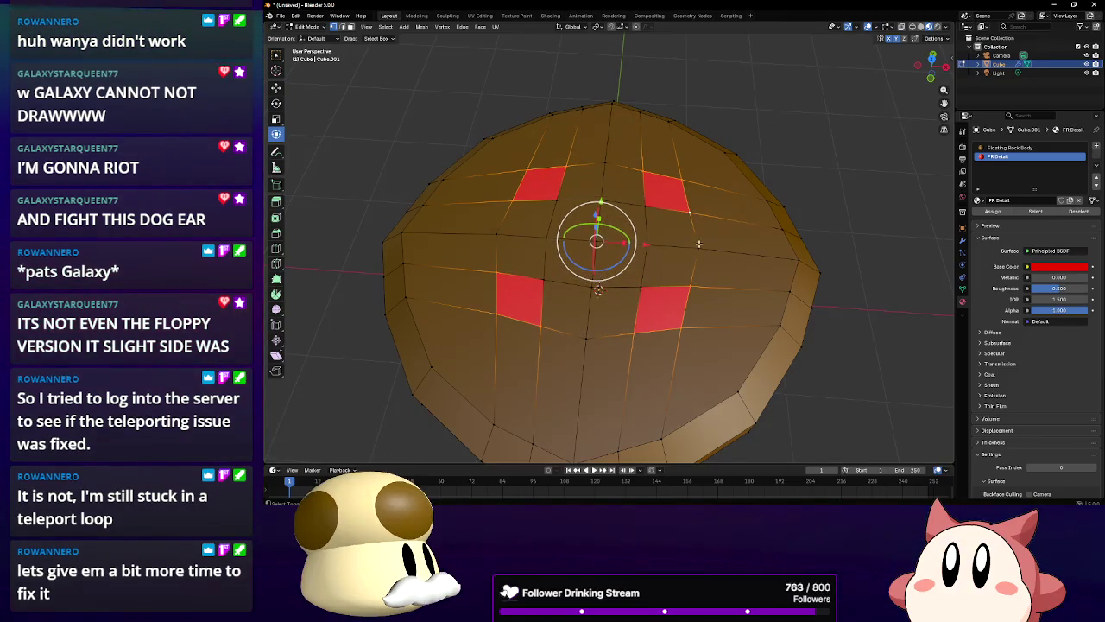
key("s")
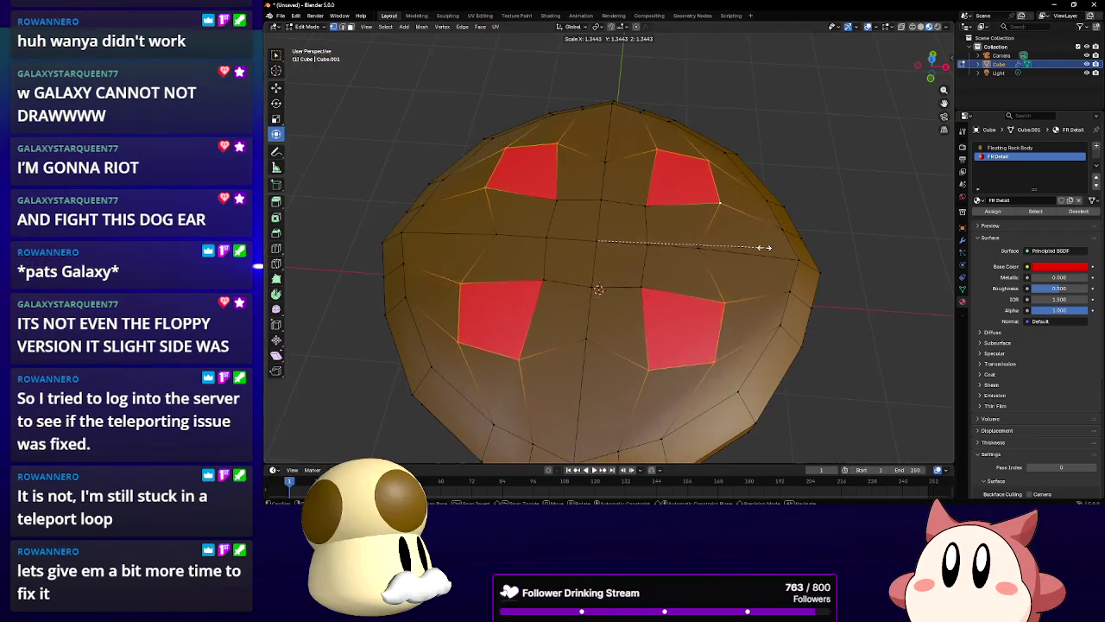
right_click(744, 248)
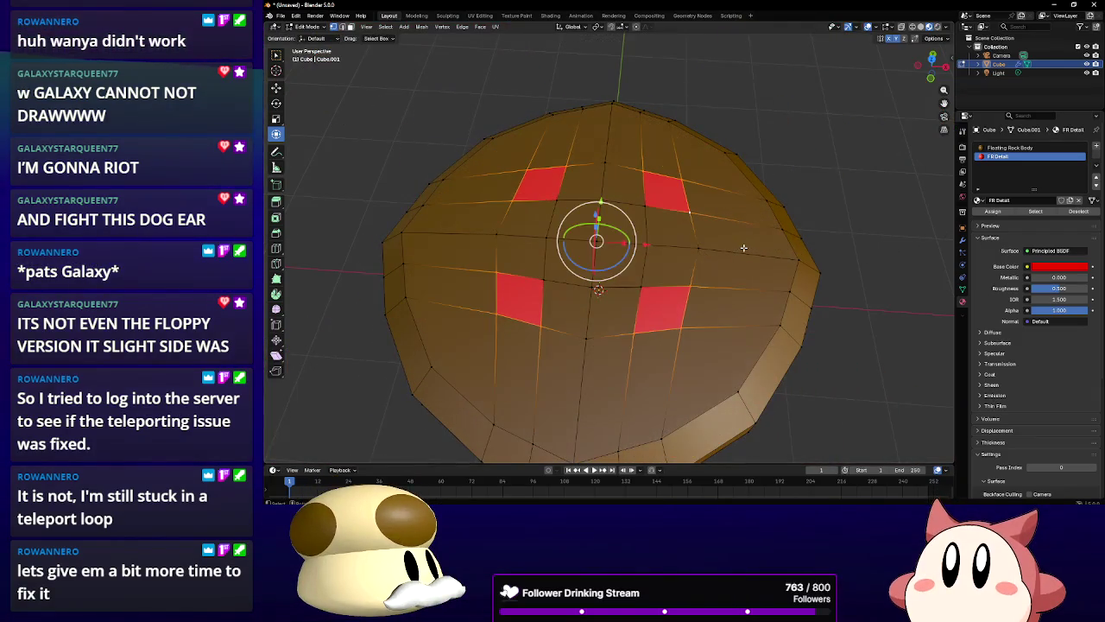
Undo back until the FR Detail material is removed
key("ctrl+z")
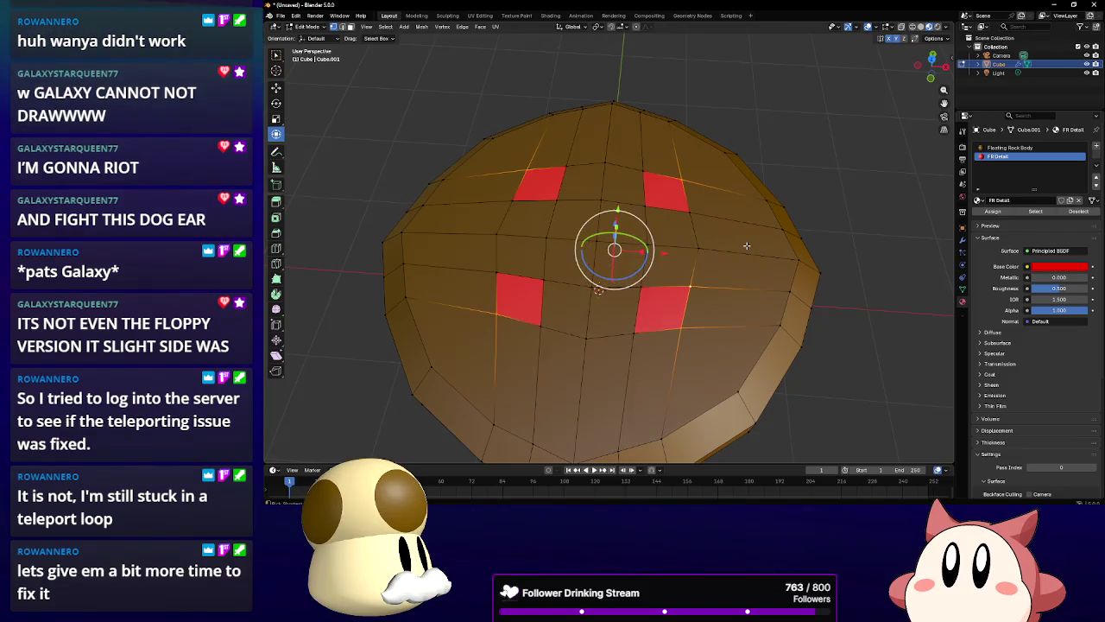
key("ctrl+z")
key("ctrl+z")
key("ctrl+z")
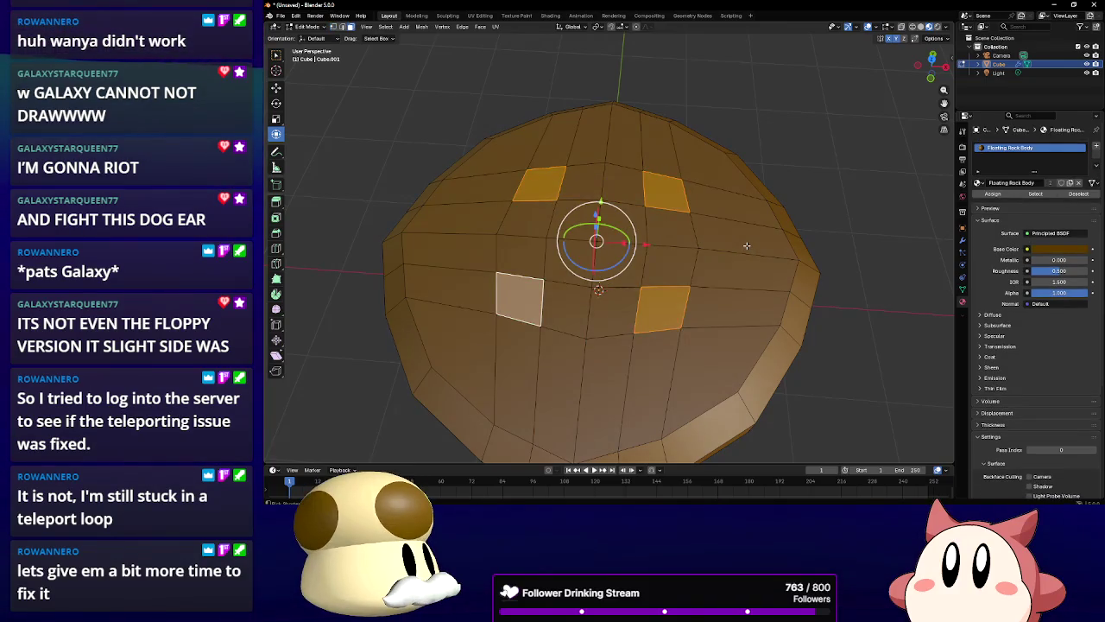
key("ctrl+z")
key("ctrl+z")
key("ctrl+z")
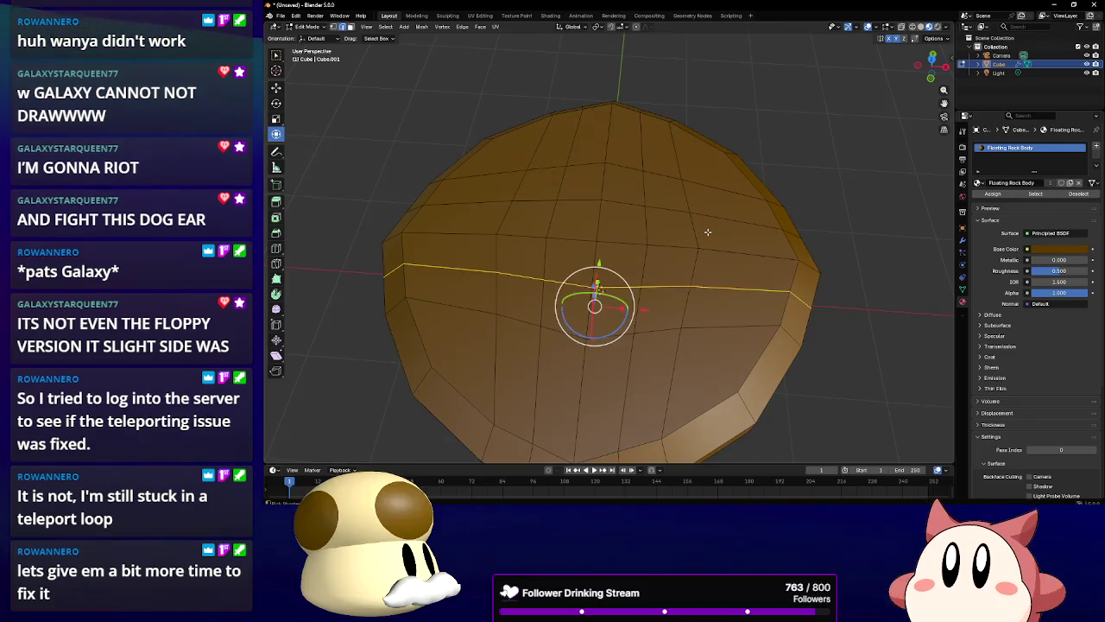
Circle-select the top centre faces and assign them a new material in a new slot
key("ctrl+z")
key("ctrl+z")
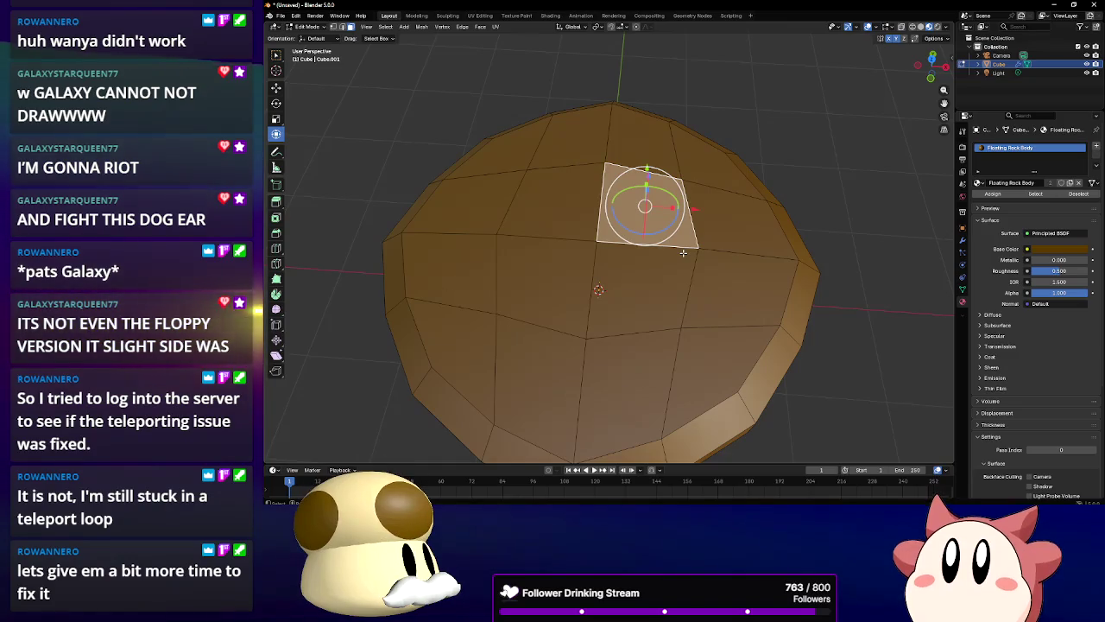
key("c")
left_click(597, 240)
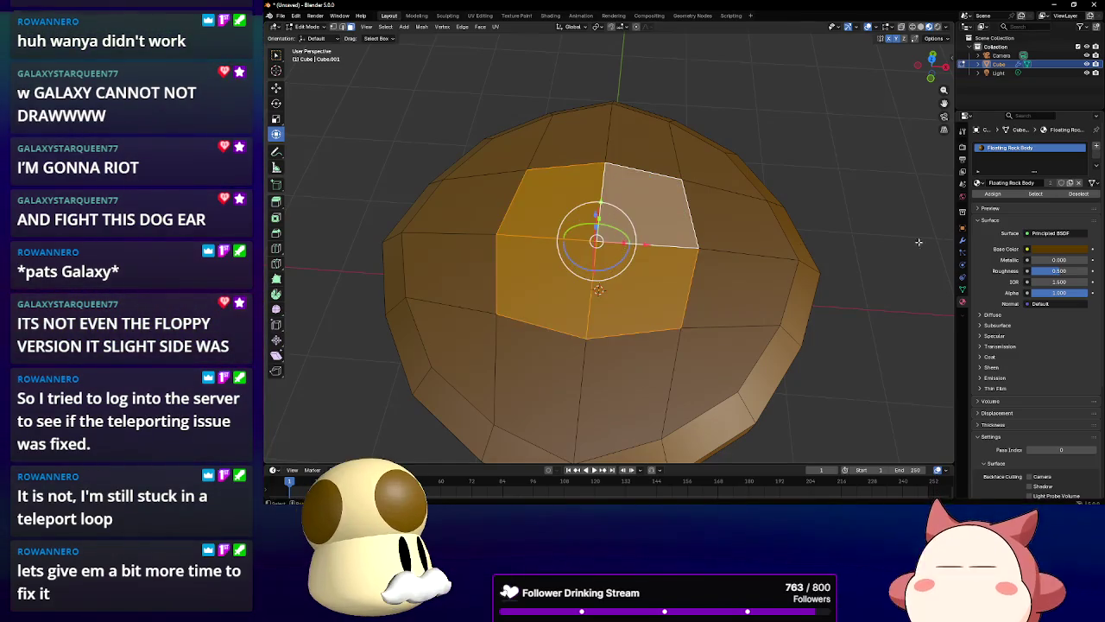
left_click(1097, 146)
left_click(1011, 200)
left_click(993, 211)
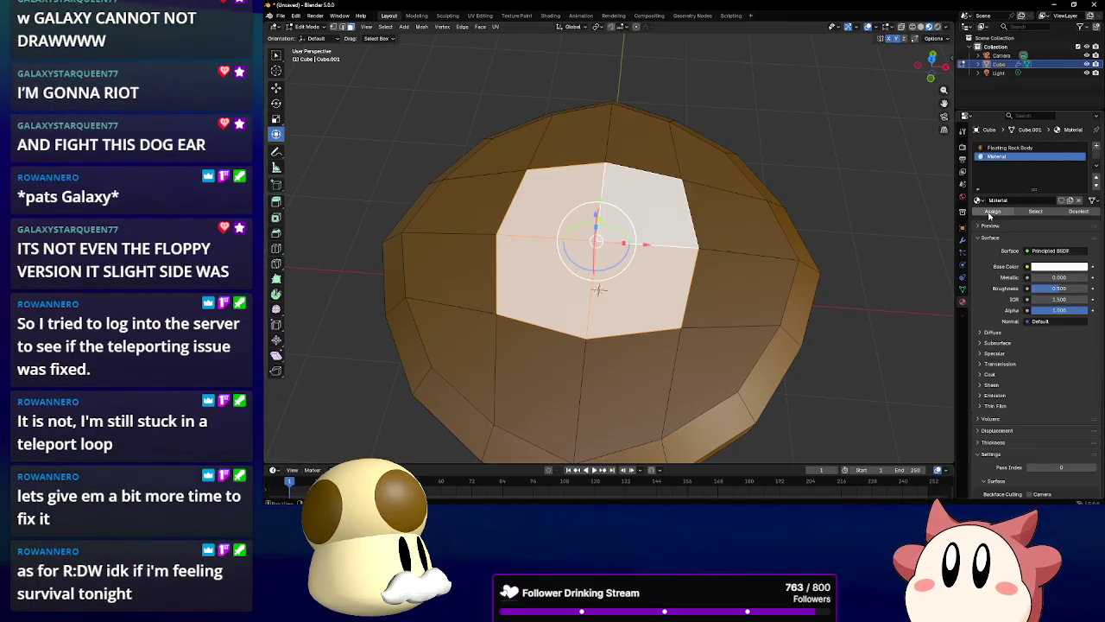
Make the new material blue with Metallic 0.2
left_click(1044, 268)
left_click(1040, 182)
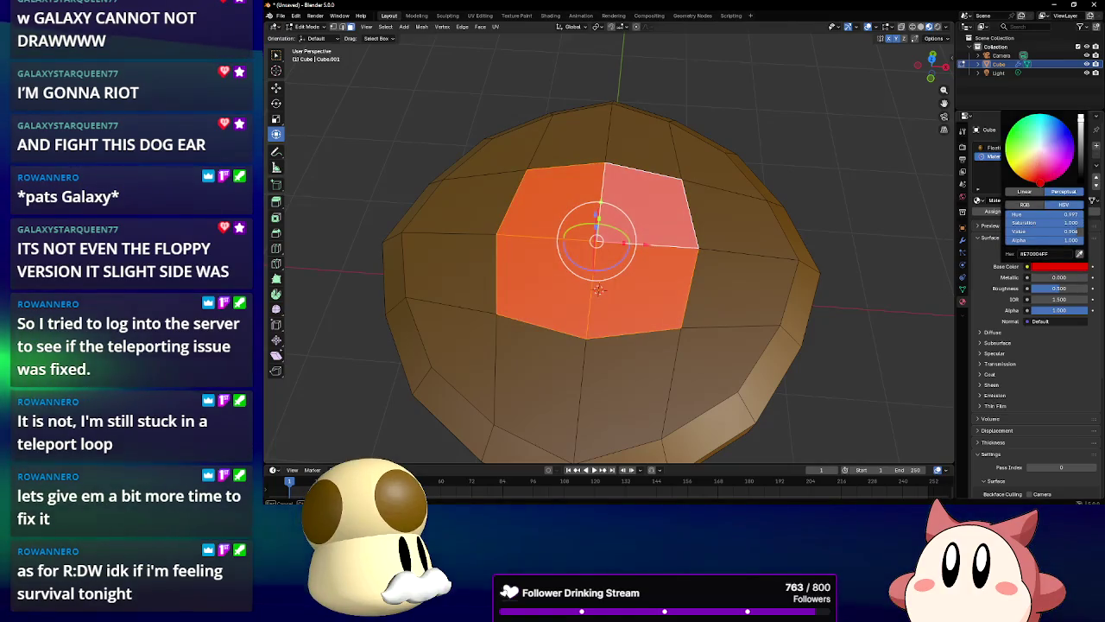
mouse_move(1040, 181)
left_mouse_down()
mouse_move(1008, 160)
mouse_move(1020, 120)
mouse_move(1064, 124)
left_mouse_up()
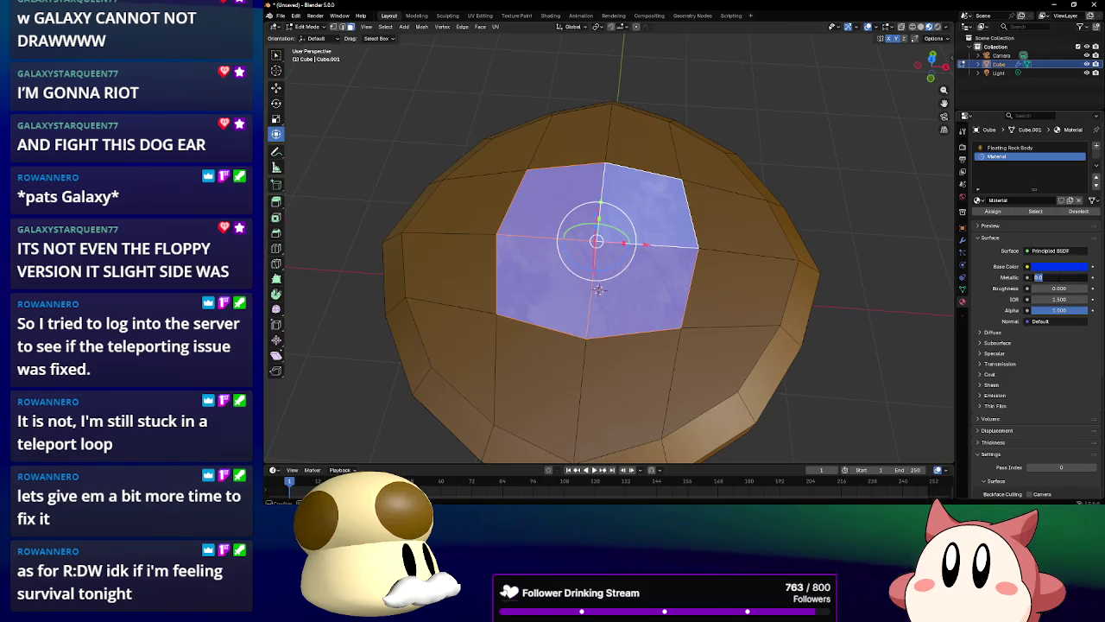
left_click(1061, 276)
type("2")
key("Return")
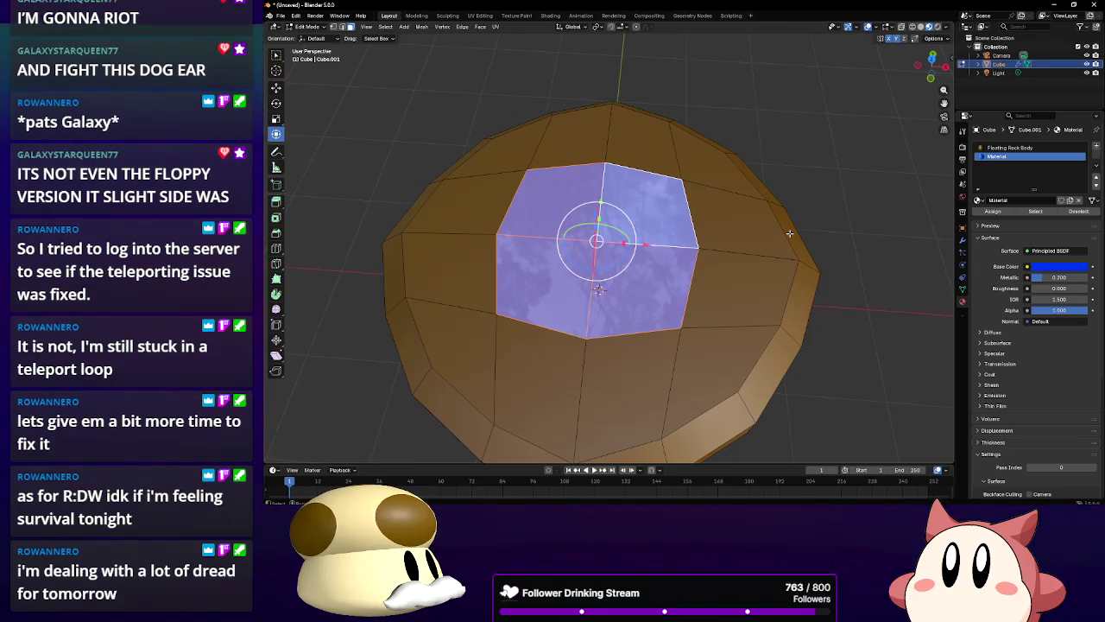
Select the faces on the rock's underside
mouse_move(726, 229)
left_mouse_down()
mouse_move(719, 262)
mouse_move(717, 178)
left_mouse_up()
left_click(576, 195)
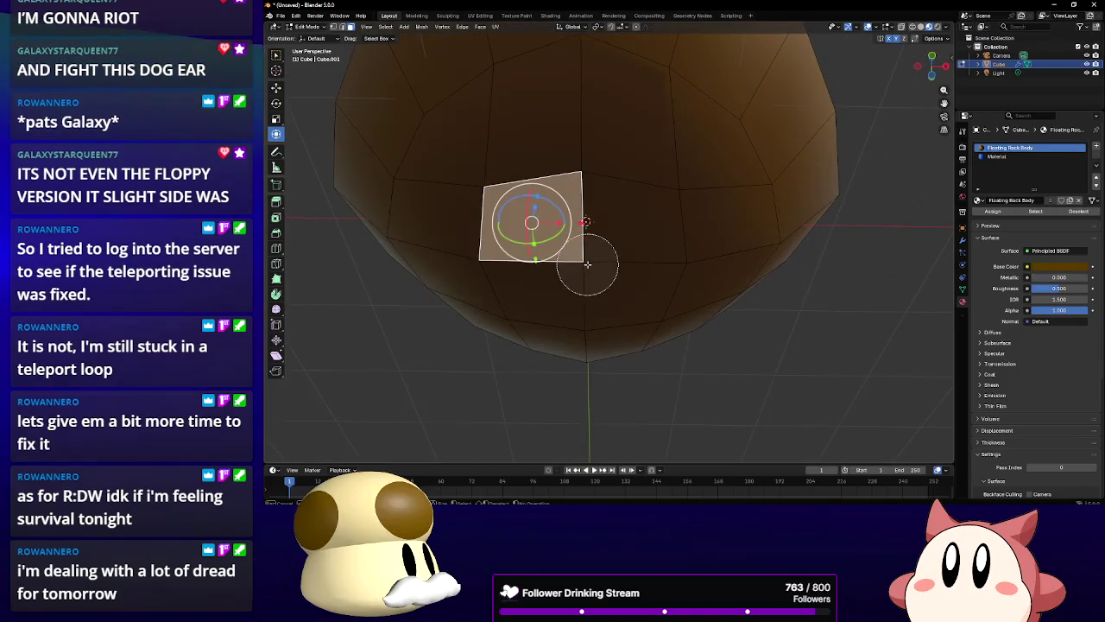
left_click(587, 264)
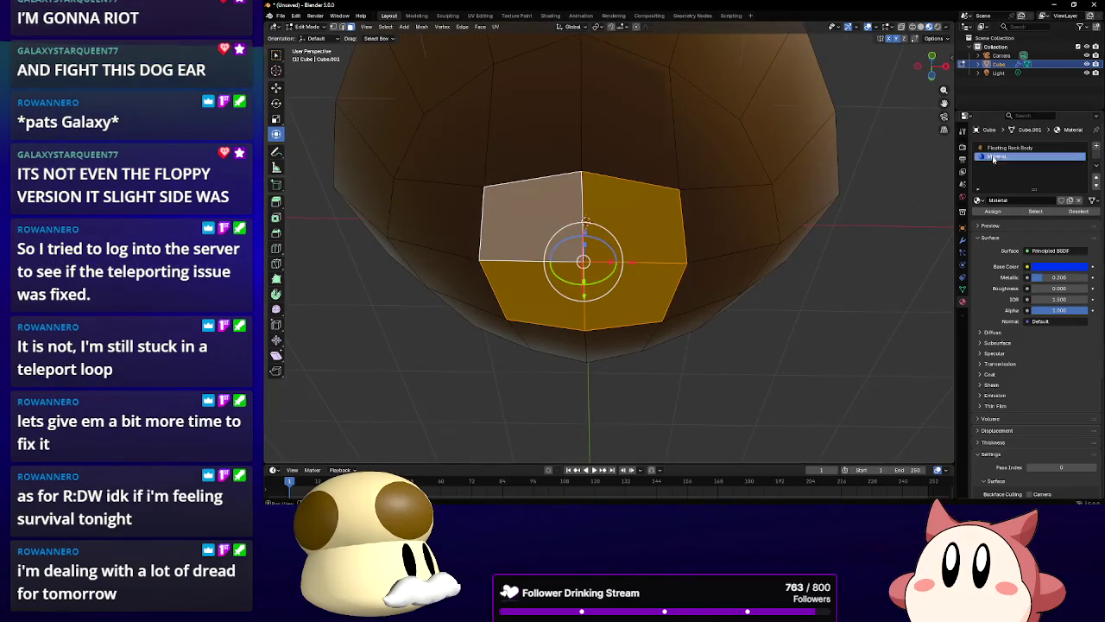
Rename the new material to FR Gem and make Floating Rock Body active again
left_click(1014, 201)
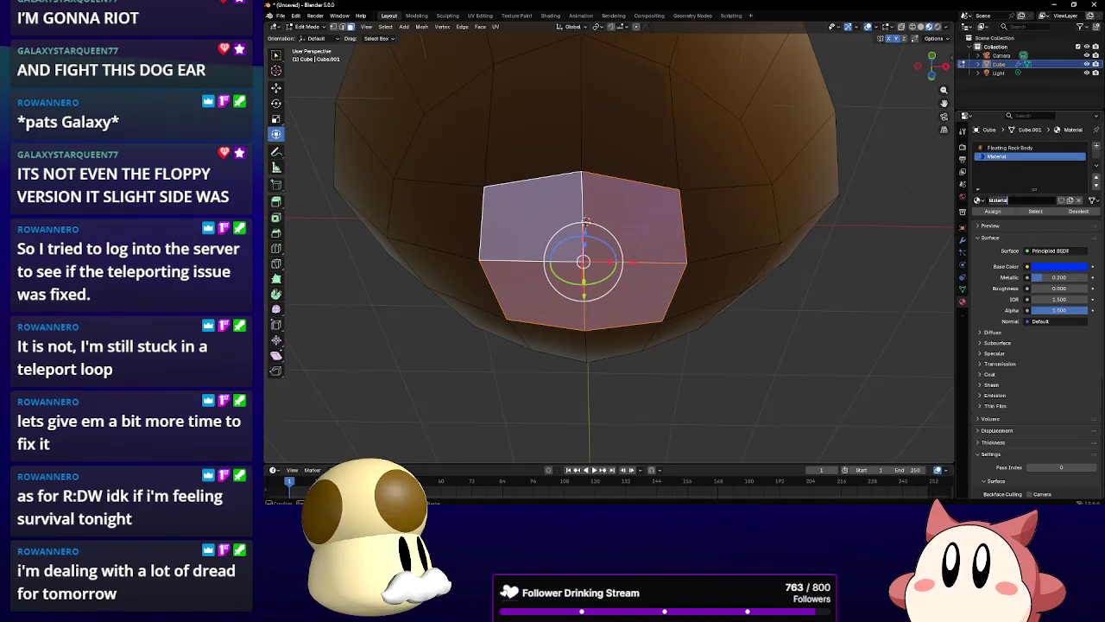
type("Fl")
key("Return")
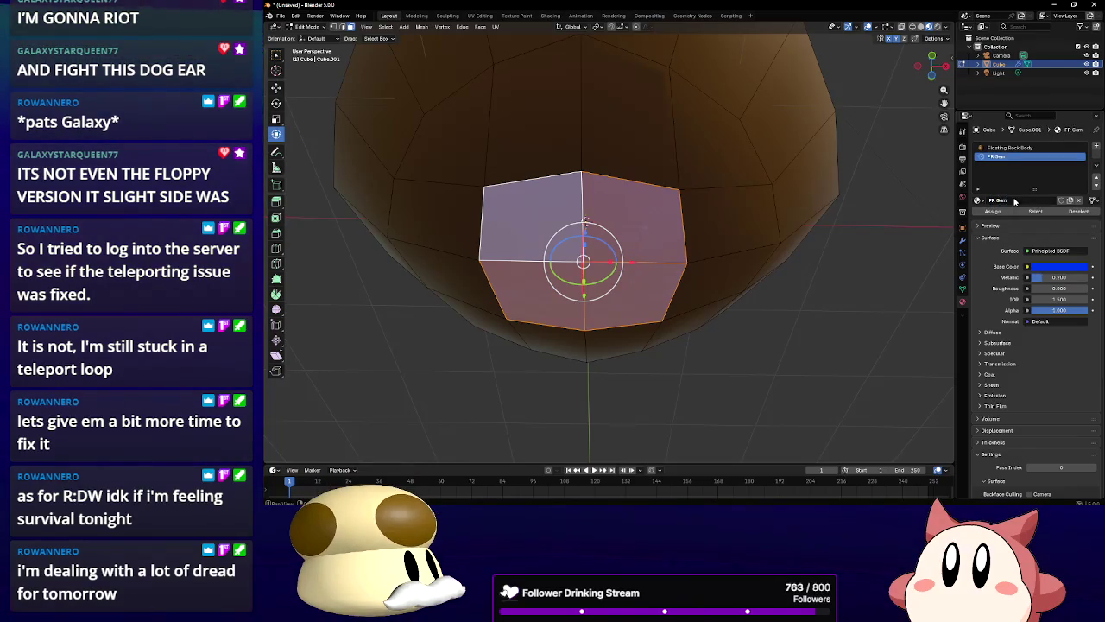
left_click(1010, 147)
scroll(733, 244, "down", 5)
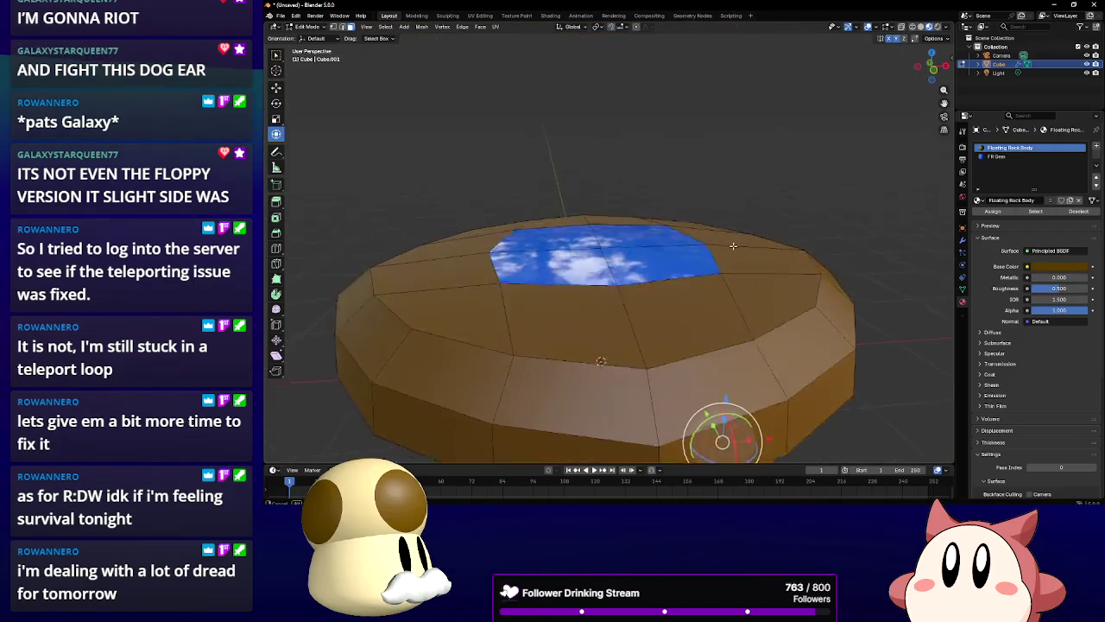
Select the middle and lower rings of side faces and inset each face individually
left_click_drag(733, 245, 745, 257)
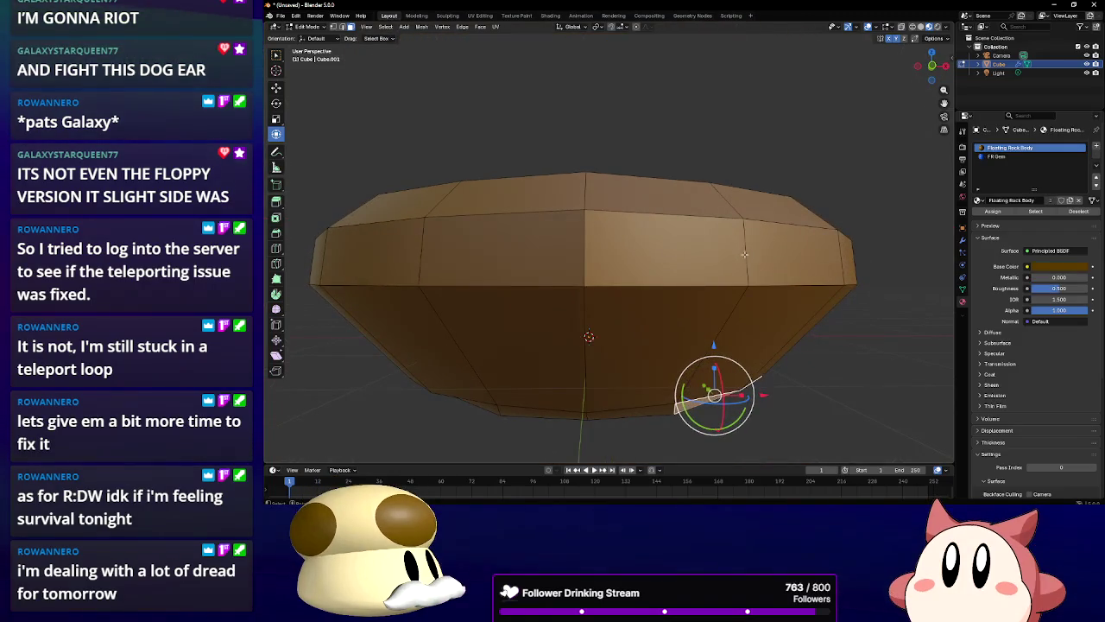
left_click(746, 253, "alt")
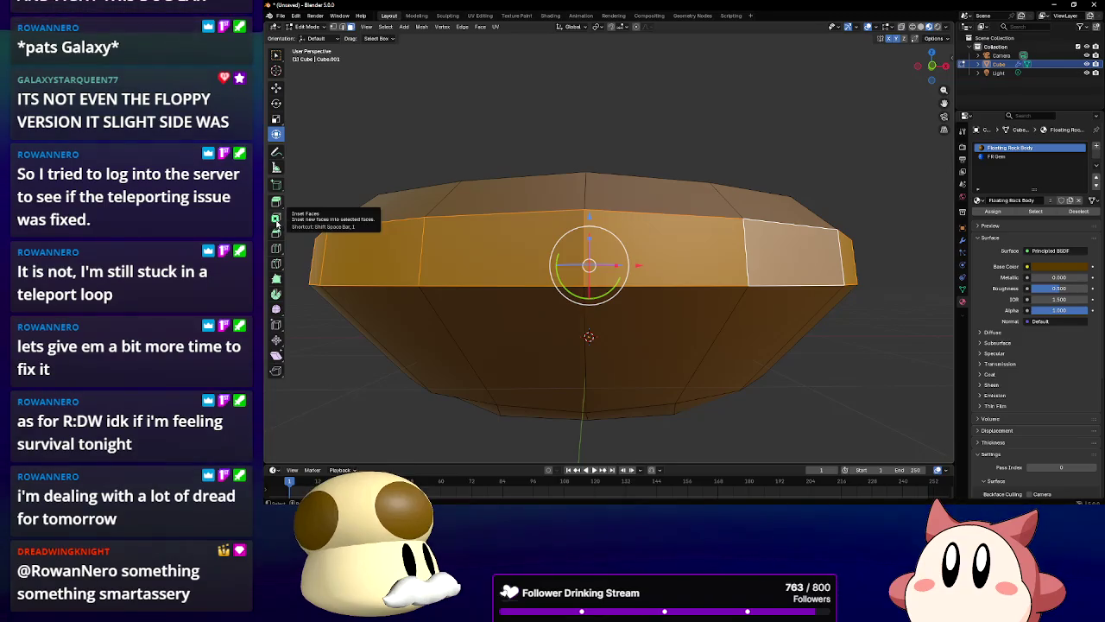
left_click(463, 336, "alt+shift")
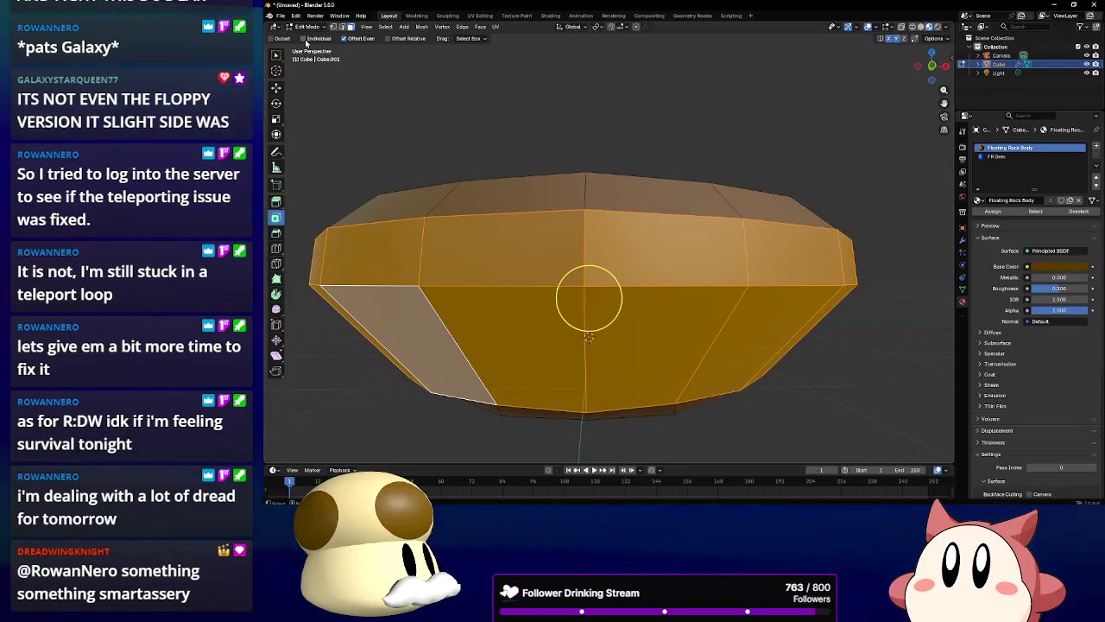
left_click_drag(610, 267, 588, 296)
key("c")
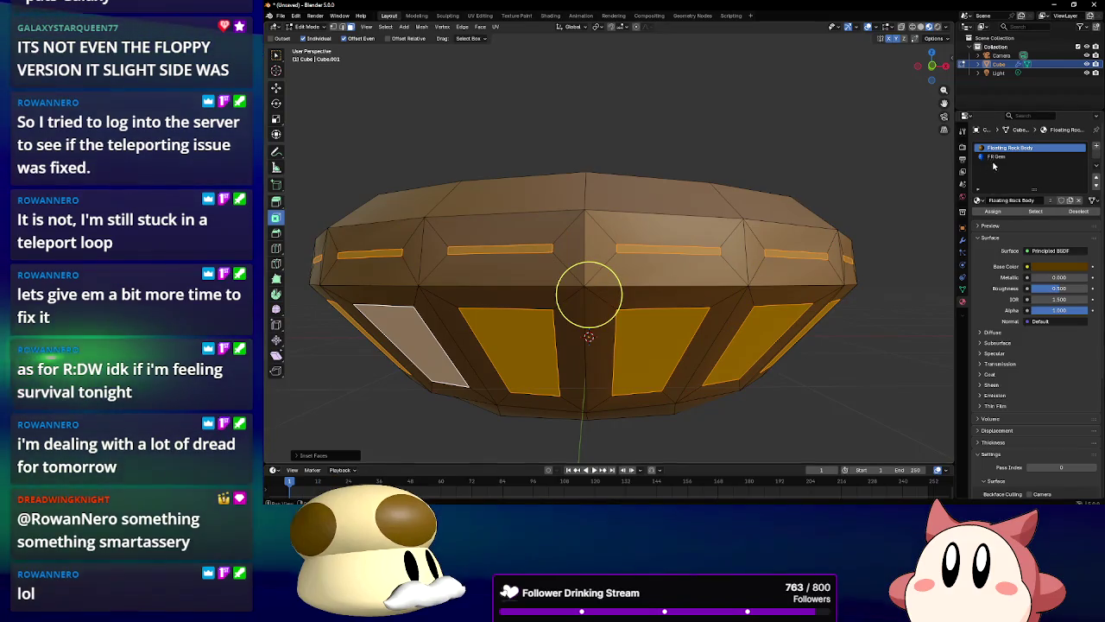
Assign the chosen material slot to the side panels, then select the whole mesh
left_click(997, 156)
left_click(993, 212)
mouse_move(770, 178)
left_mouse_down()
mouse_move(699, 156)
mouse_move(664, 166)
mouse_move(765, 201)
left_mouse_up()
key("c")
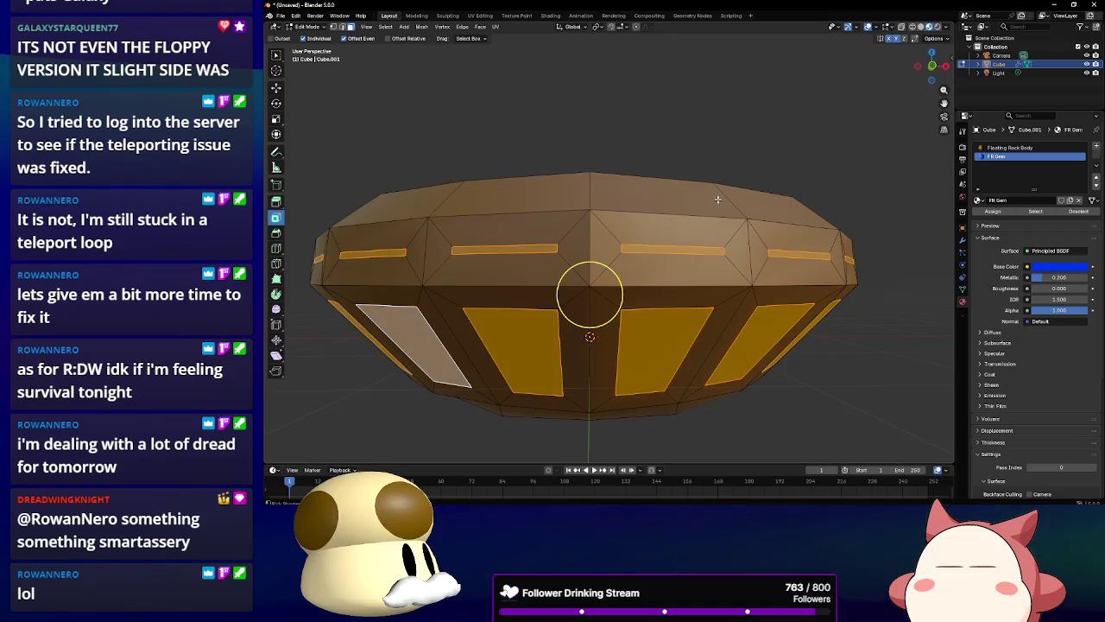
key("a")
left_click_drag(670, 217, 670, 228)
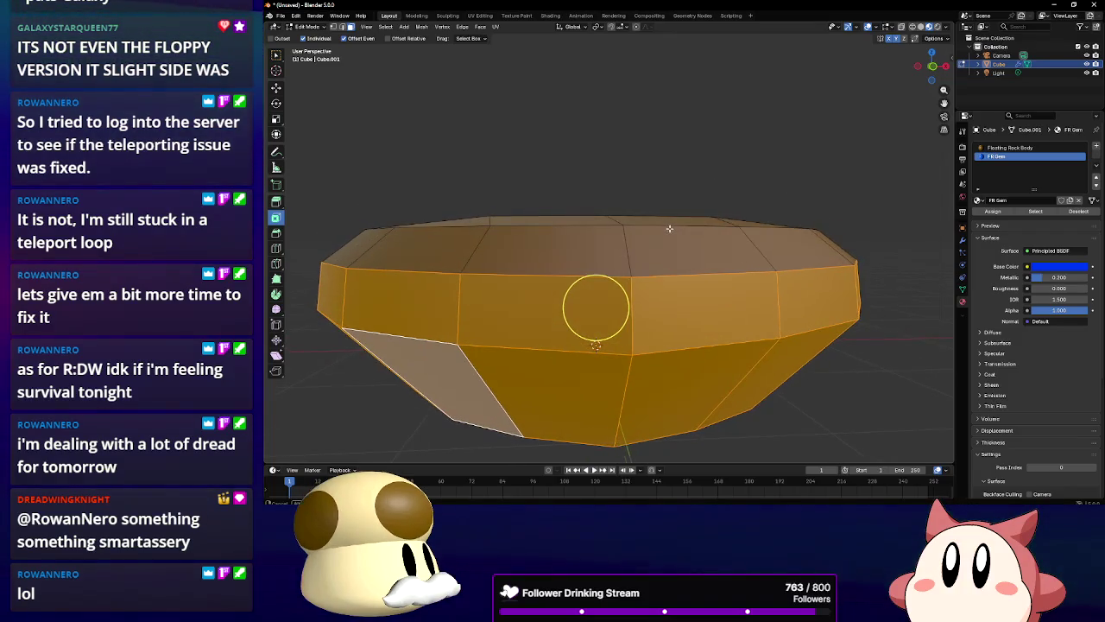
mouse_move(595, 309)
left_mouse_down()
mouse_move(525, 308)
mouse_move(665, 313)
left_mouse_up()
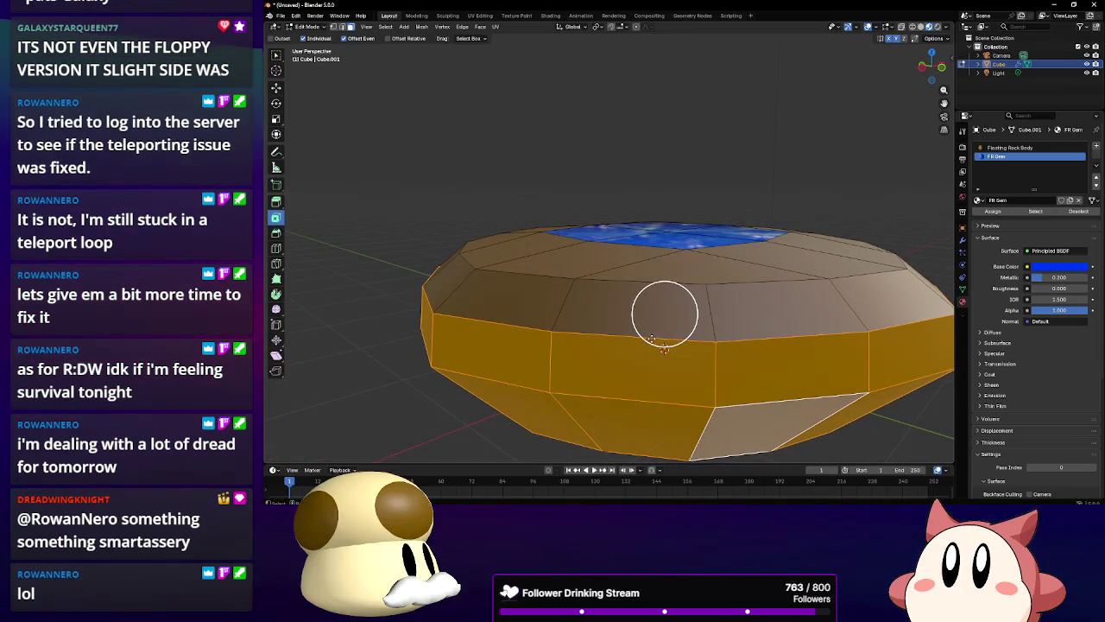
Inset the blue top faces twice
mouse_move(665, 312)
left_mouse_down()
mouse_move(635, 335)
mouse_move(541, 340)
mouse_move(642, 246)
mouse_move(607, 278)
left_mouse_up()
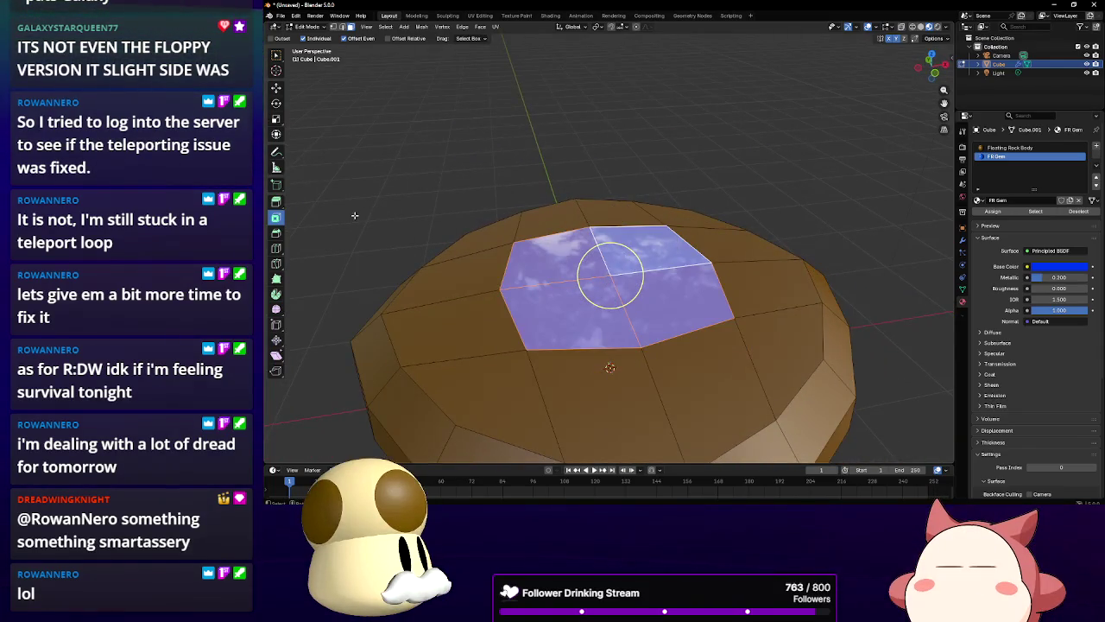
key("i")
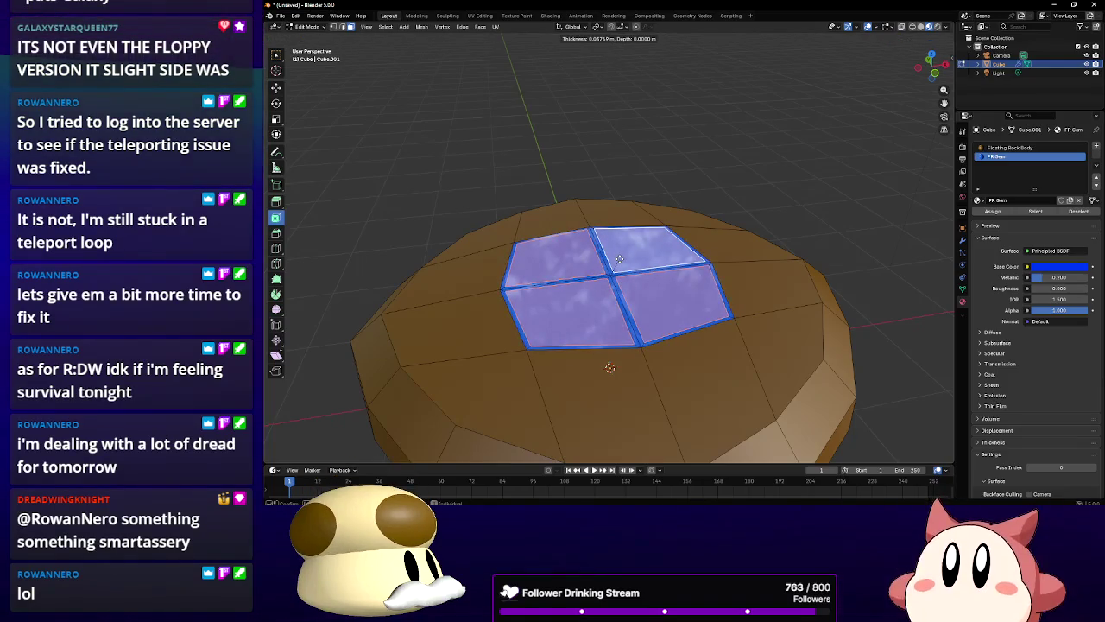
left_click(610, 275)
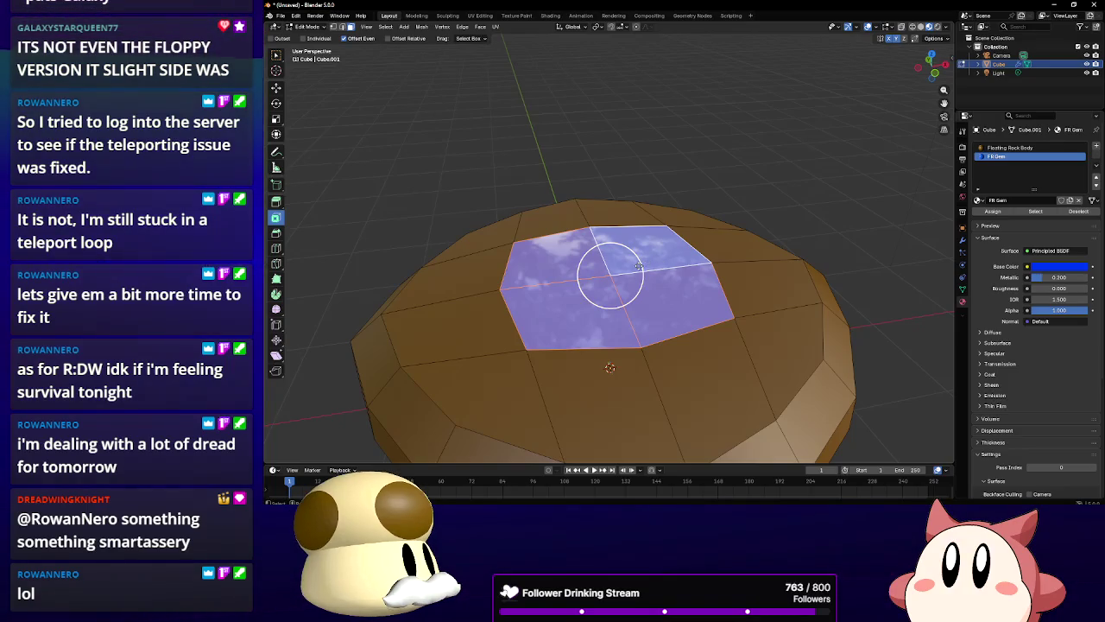
key("i")
left_click(632, 266)
Raise the gem face slightly upward with the transform gizmo
left_click_drag(605, 235, 329, 155)
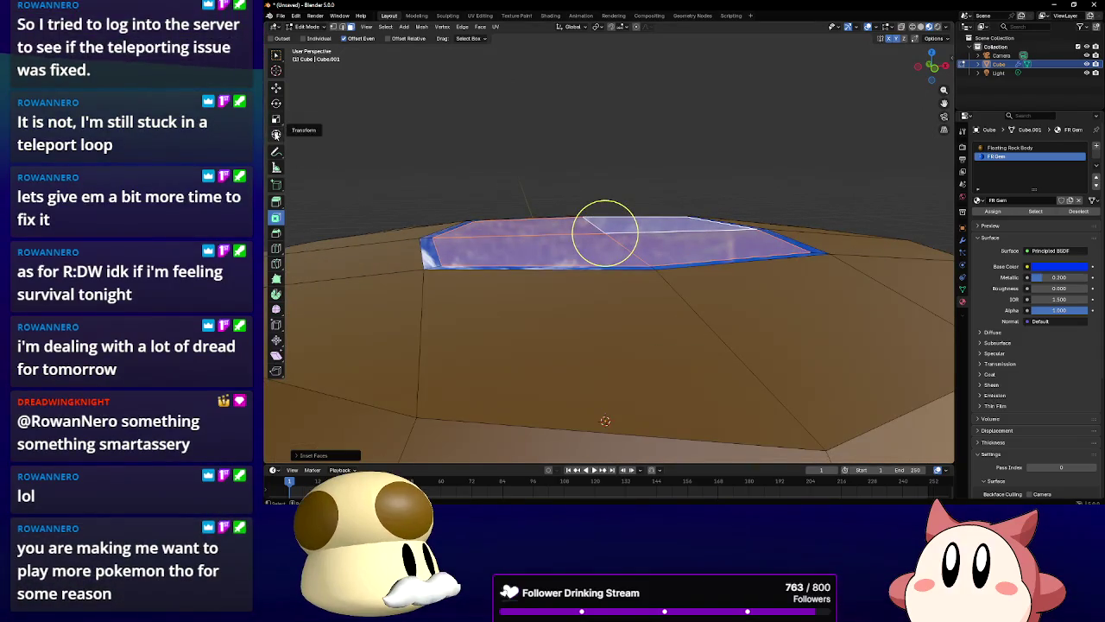
left_click(275, 134)
left_click_drag(609, 180, 605, 174)
left_click(604, 173)
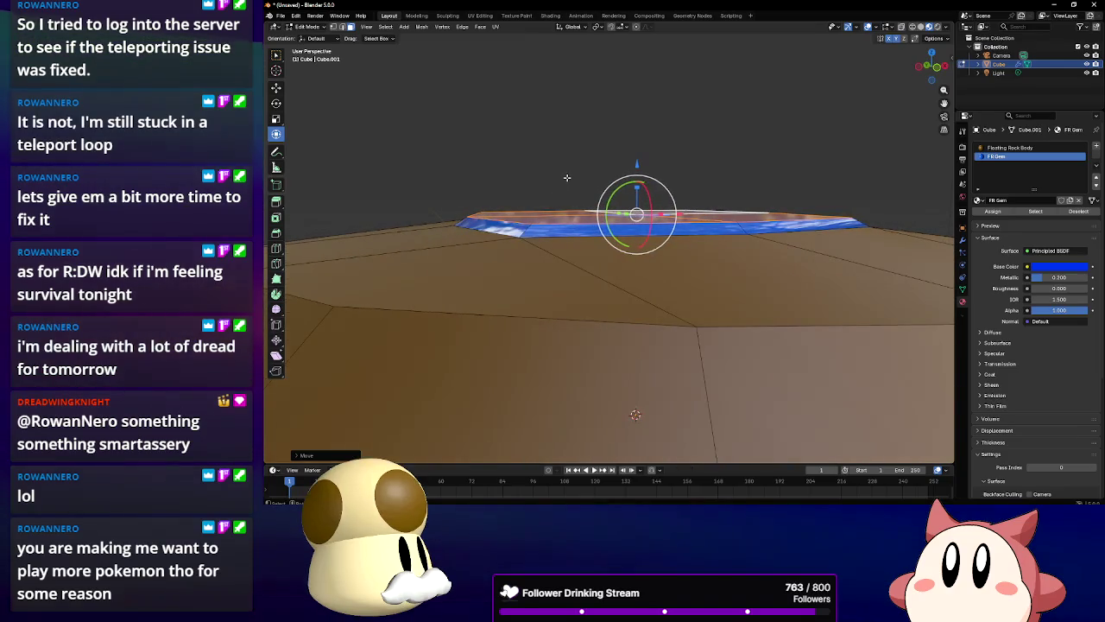
Shrink the gem's top face and invert the selection to get the rim faces
key("KP_8")
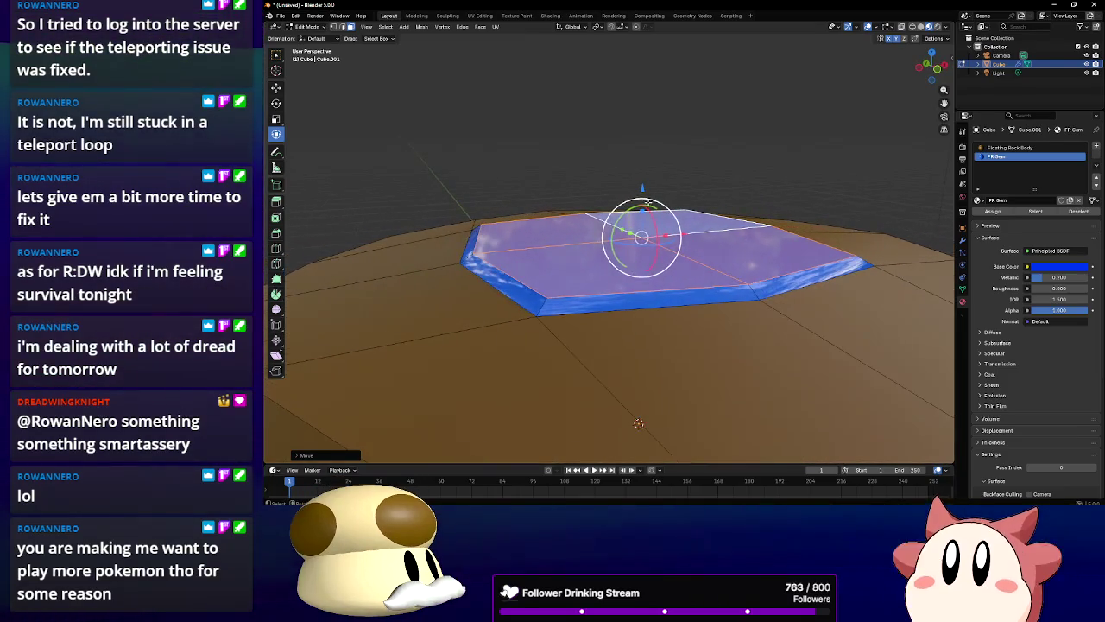
key("s")
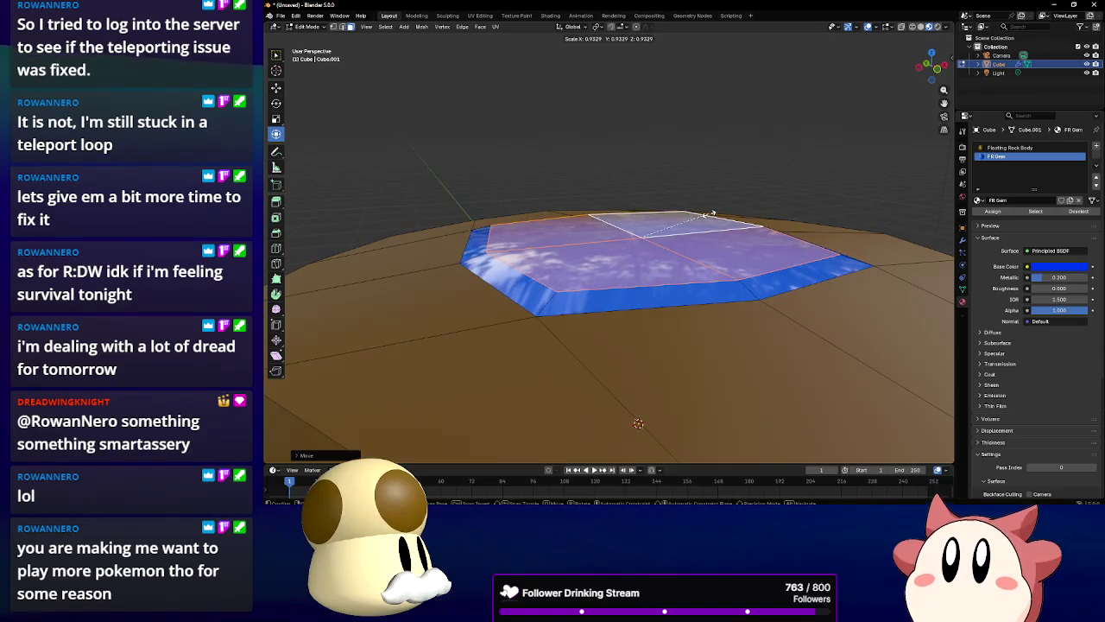
left_click(663, 216)
key("KP_2")
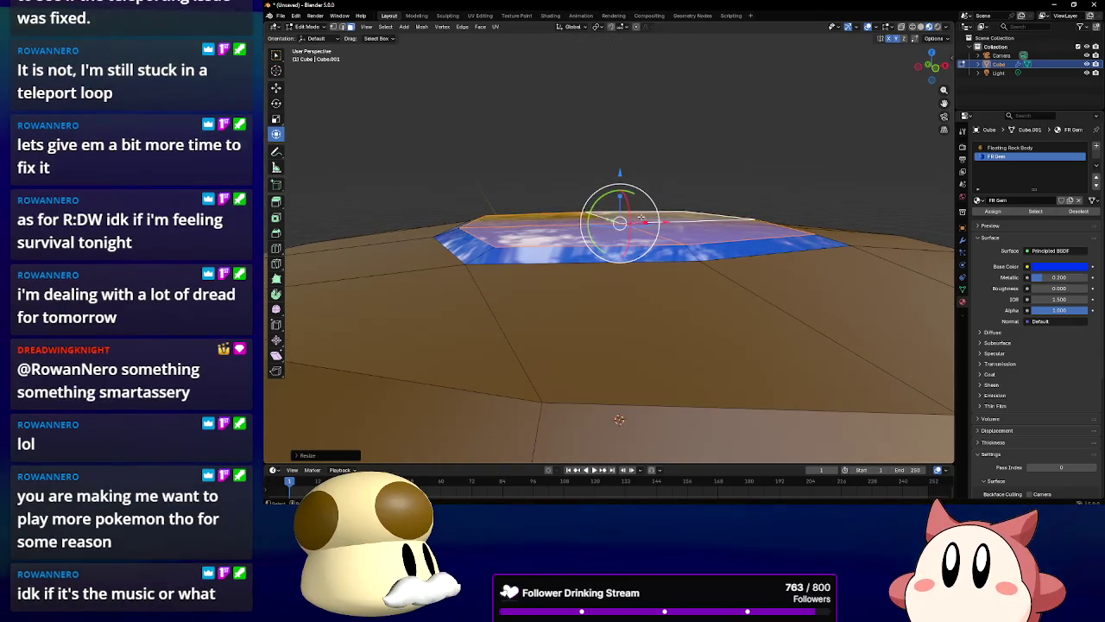
left_click_drag(719, 241, 686, 263)
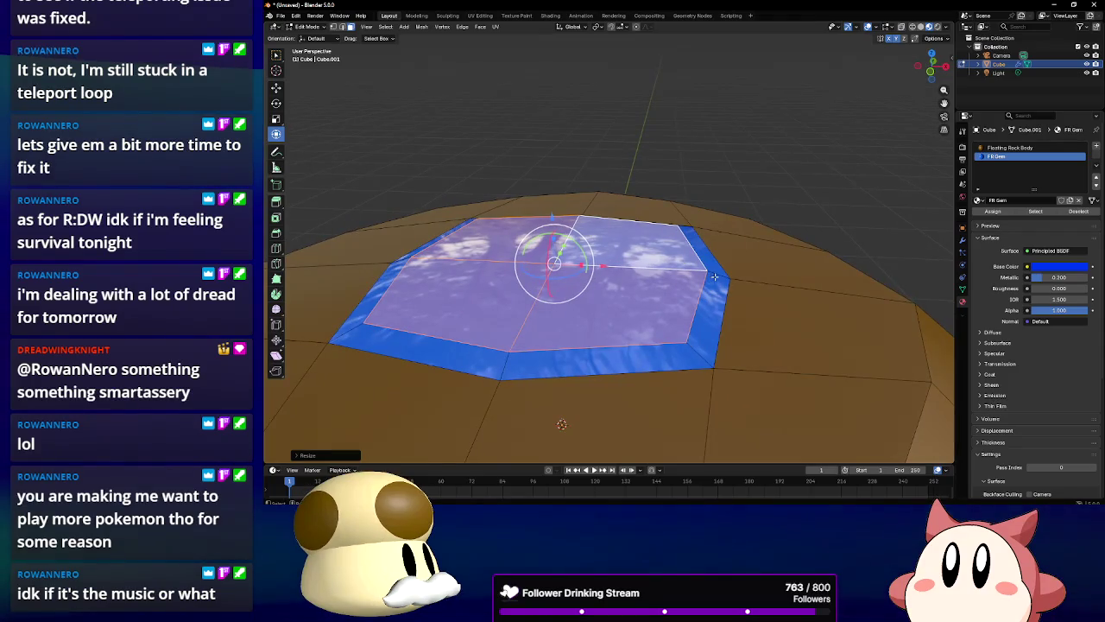
key("ctrl+i")
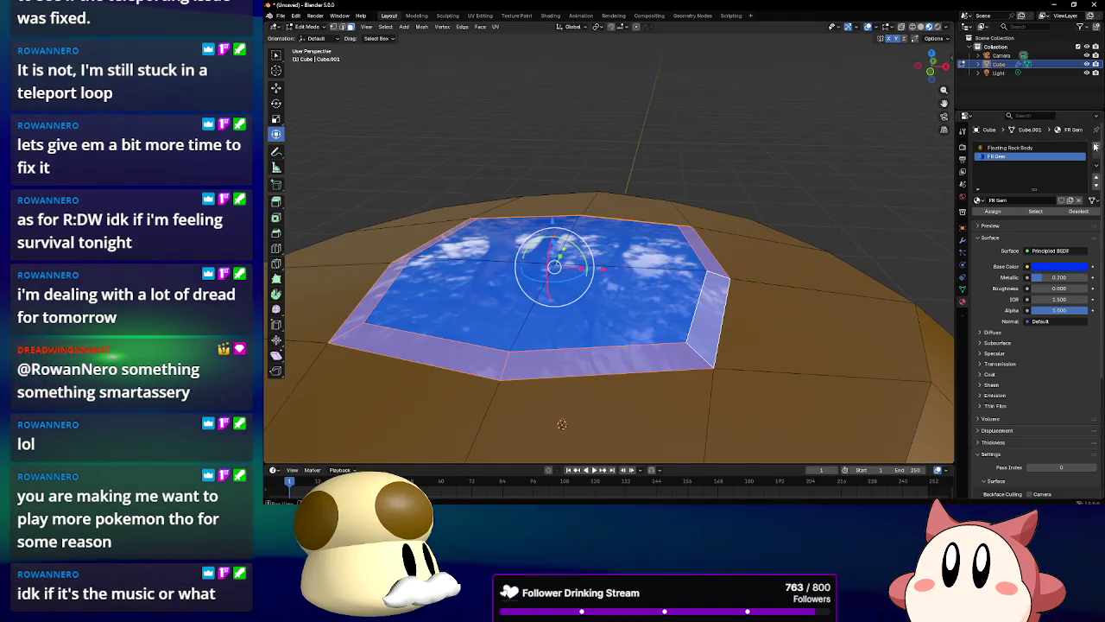
Create an FR Detail material for the rim, tinted brown with roughness 0.2
left_click(1095, 146)
left_click(1023, 199)
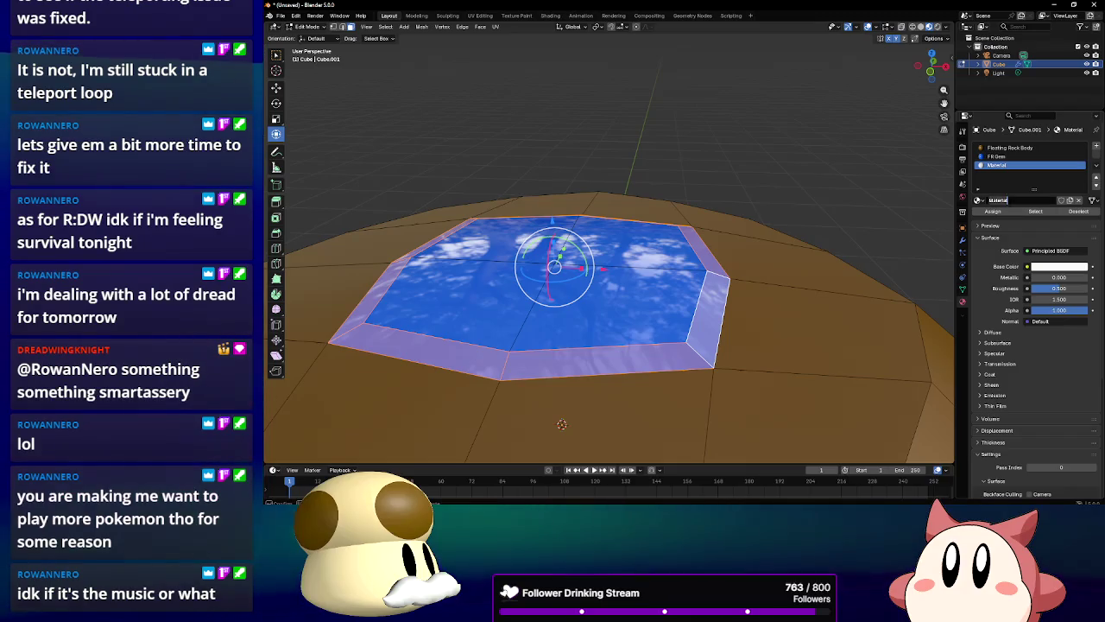
type("FR Detail")
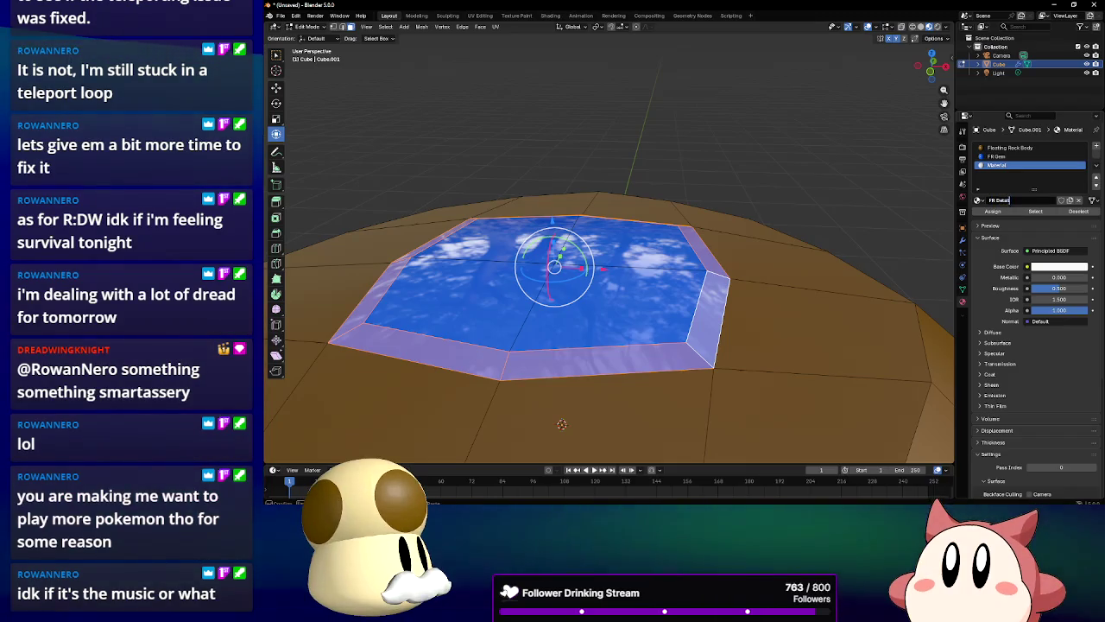
left_click(994, 212)
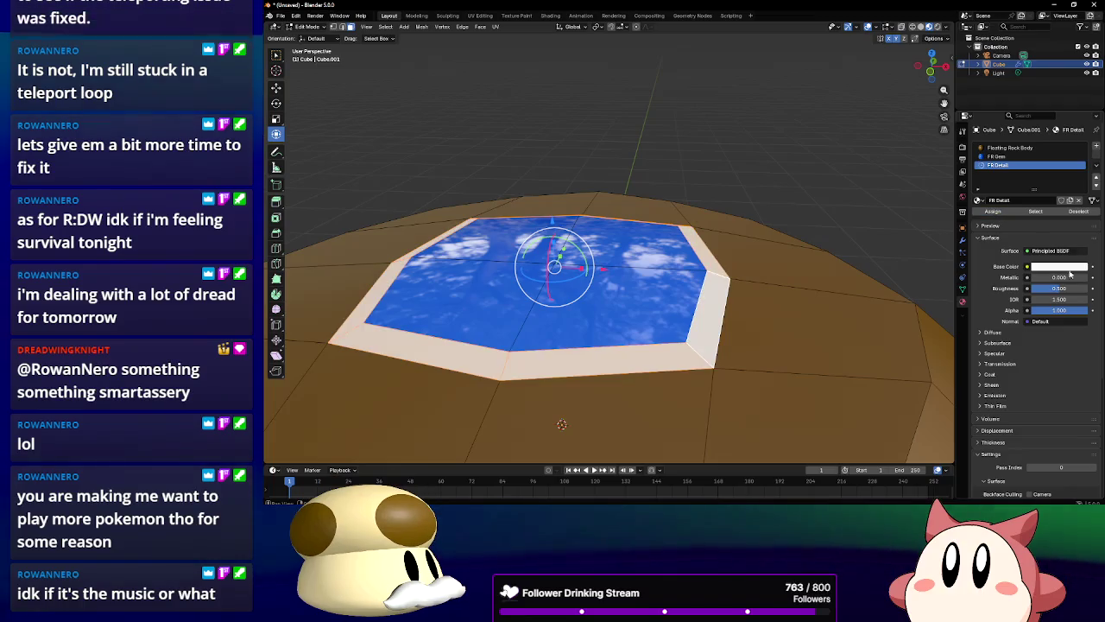
left_click(1068, 266)
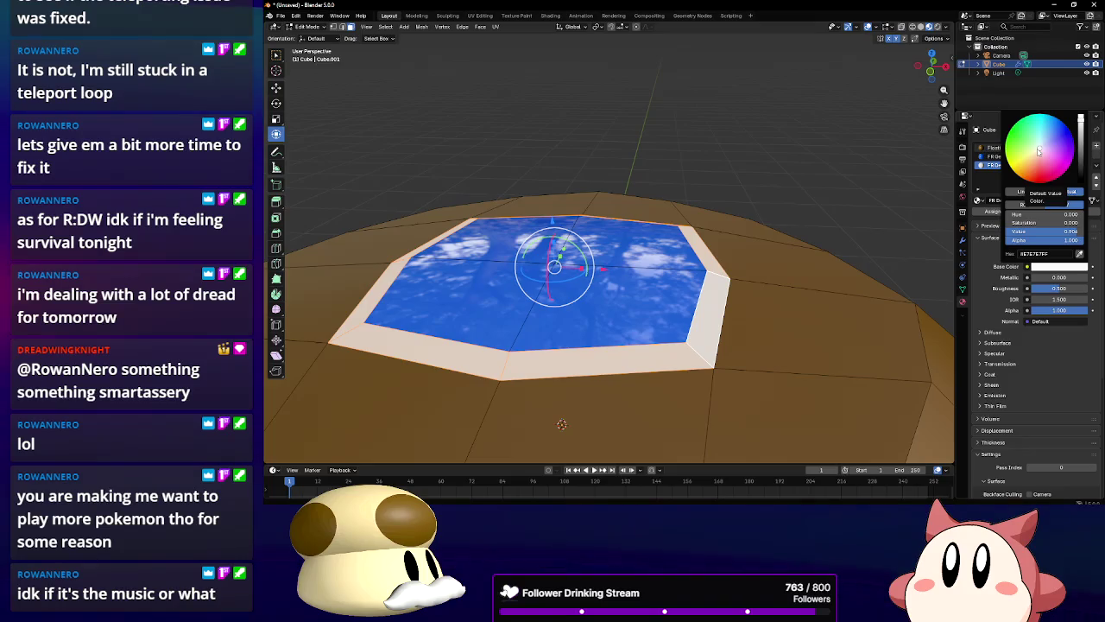
mouse_move(1039, 152)
left_mouse_down()
mouse_move(1067, 131)
mouse_move(1080, 162)
left_mouse_up()
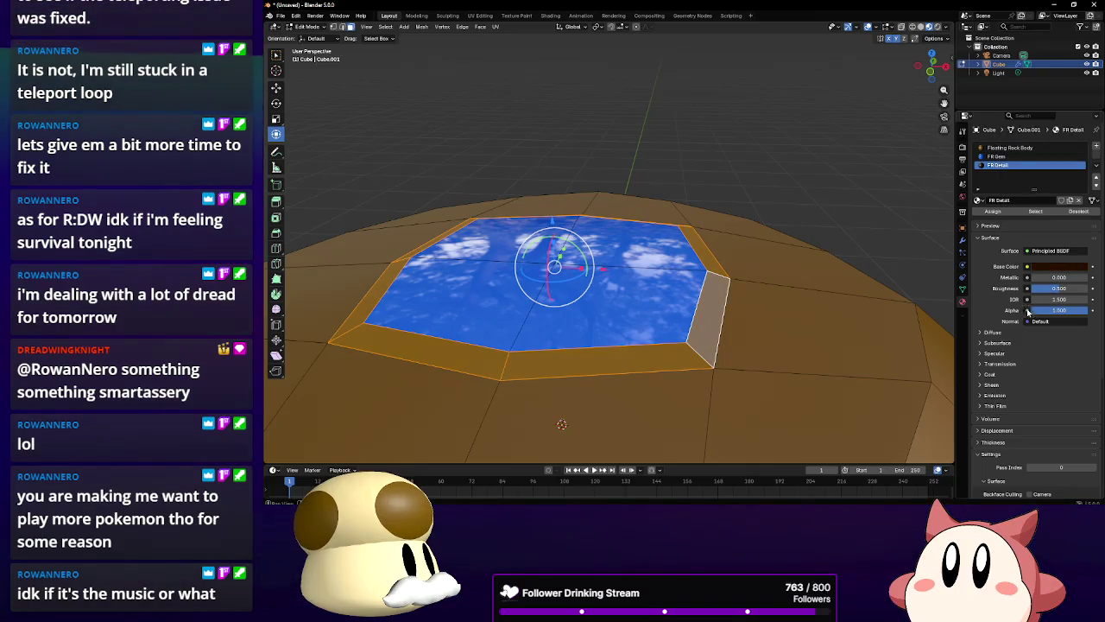
left_click(1048, 289)
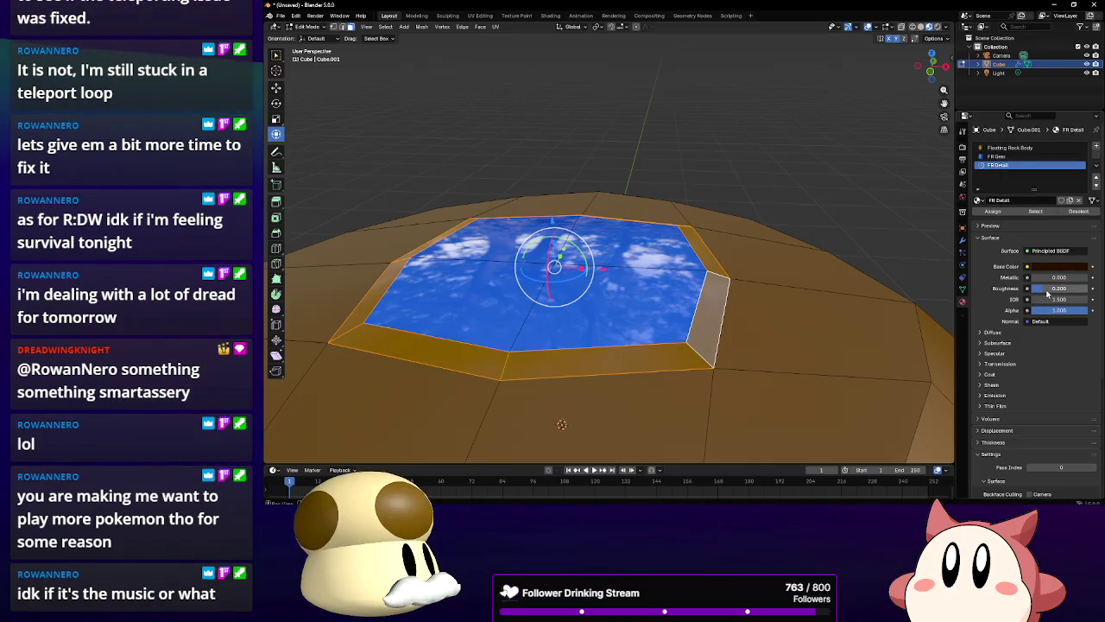
key("Return")
Deselect the rim, fine-tune its colour to dark brown 5B2B00, then pick a blue bottom face
key("alt+a")
scroll(765, 311, "up", 3)
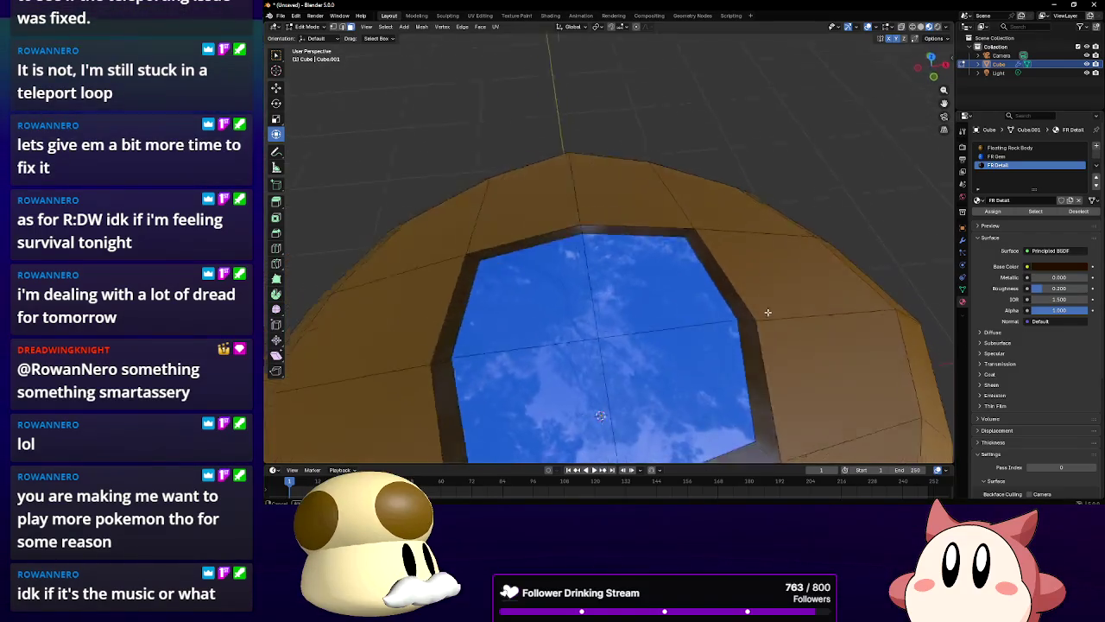
scroll(766, 310, "down", 2)
mouse_move(775, 320)
left_mouse_down()
mouse_move(708, 316)
mouse_move(658, 268)
mouse_move(691, 277)
mouse_move(733, 265)
mouse_move(678, 241)
left_mouse_up()
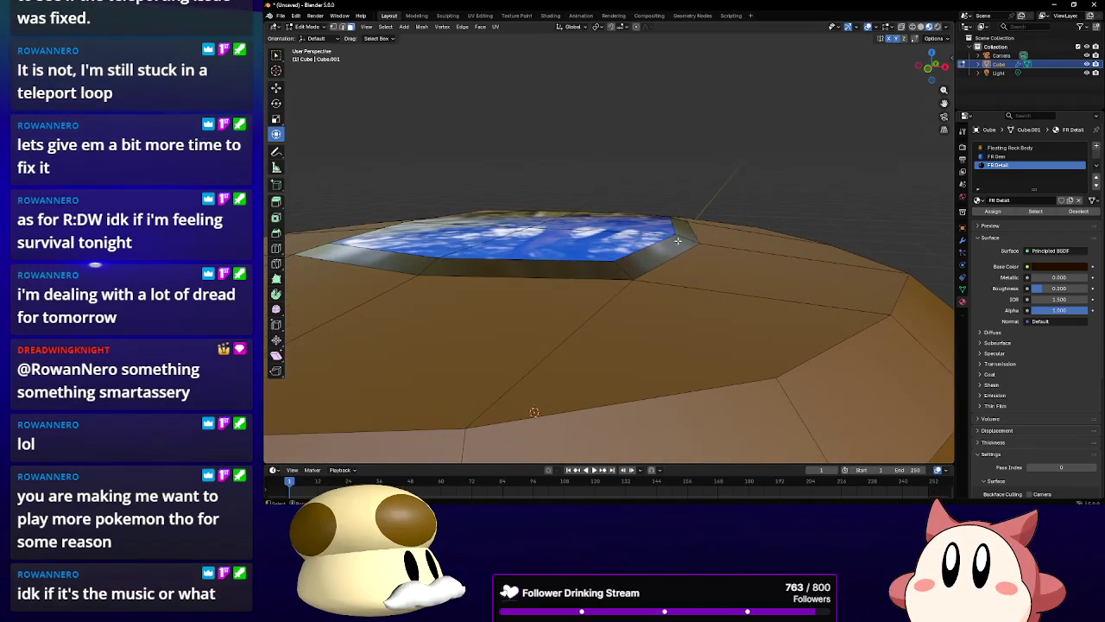
left_click(1044, 267)
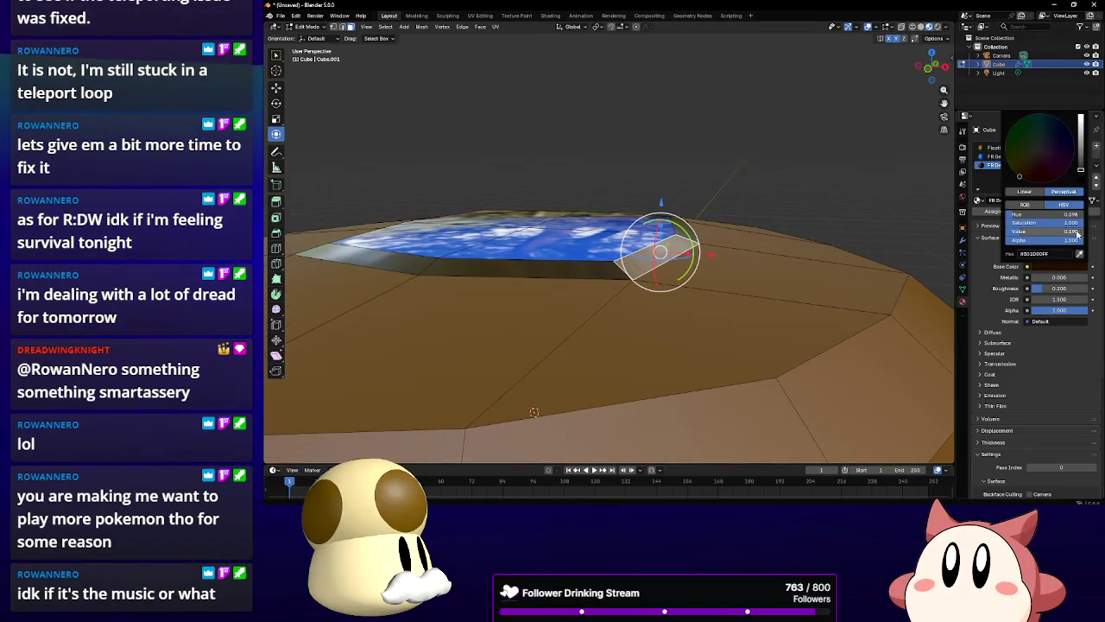
left_click_drag(1085, 164, 1080, 164)
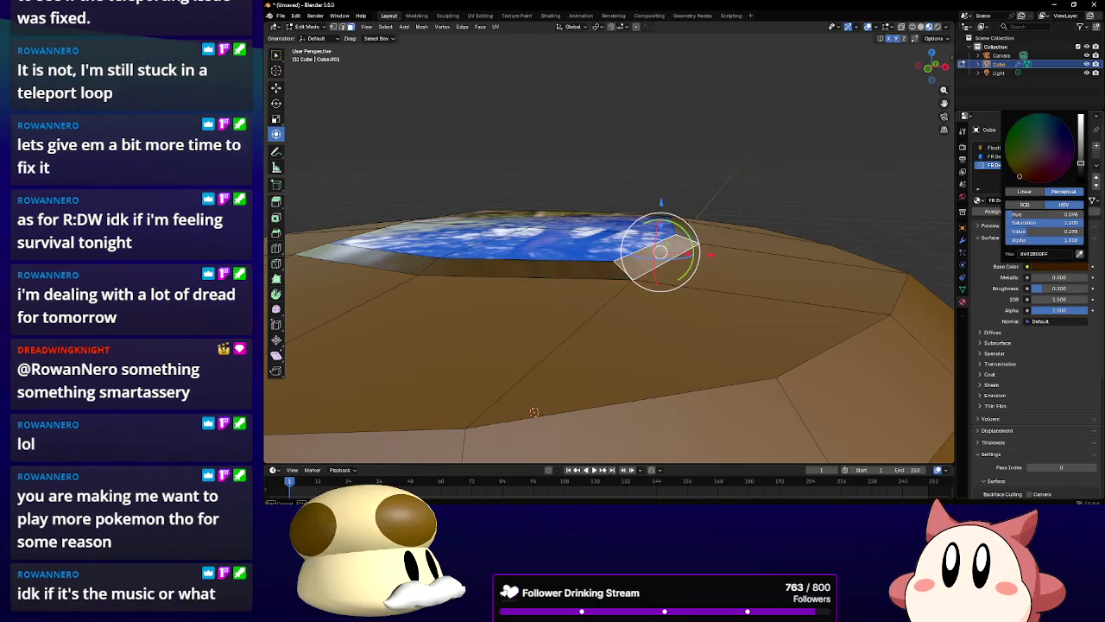
left_click_drag(796, 173, 801, 209)
left_click_drag(788, 260, 737, 148)
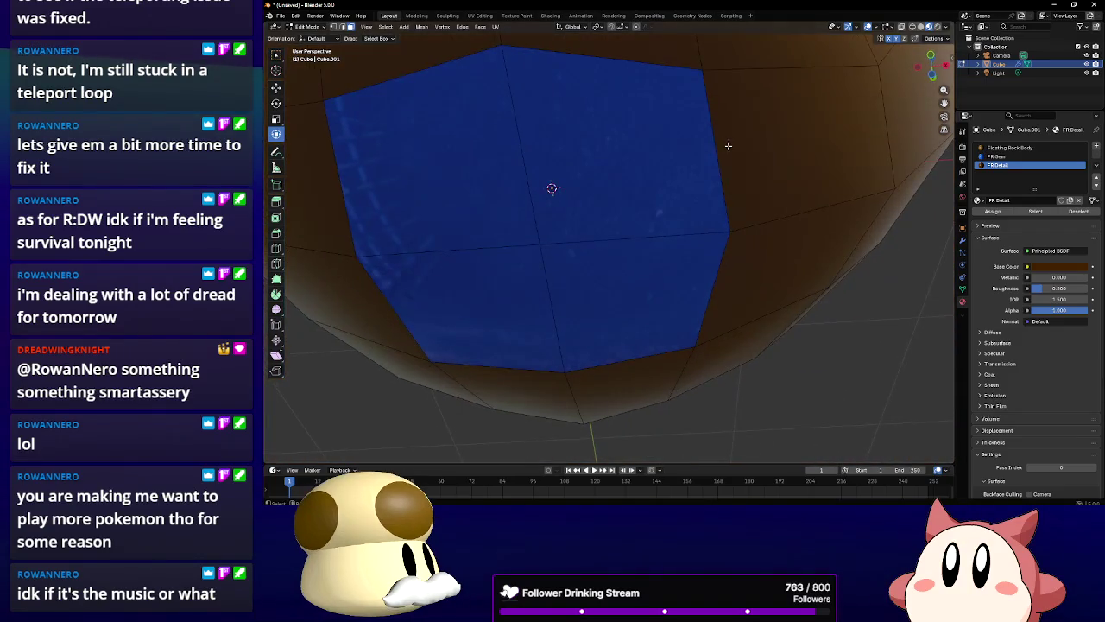
left_click(540, 211)
Inset the blue bottom gem faces and give the border ring the FR Detail material
key("a")
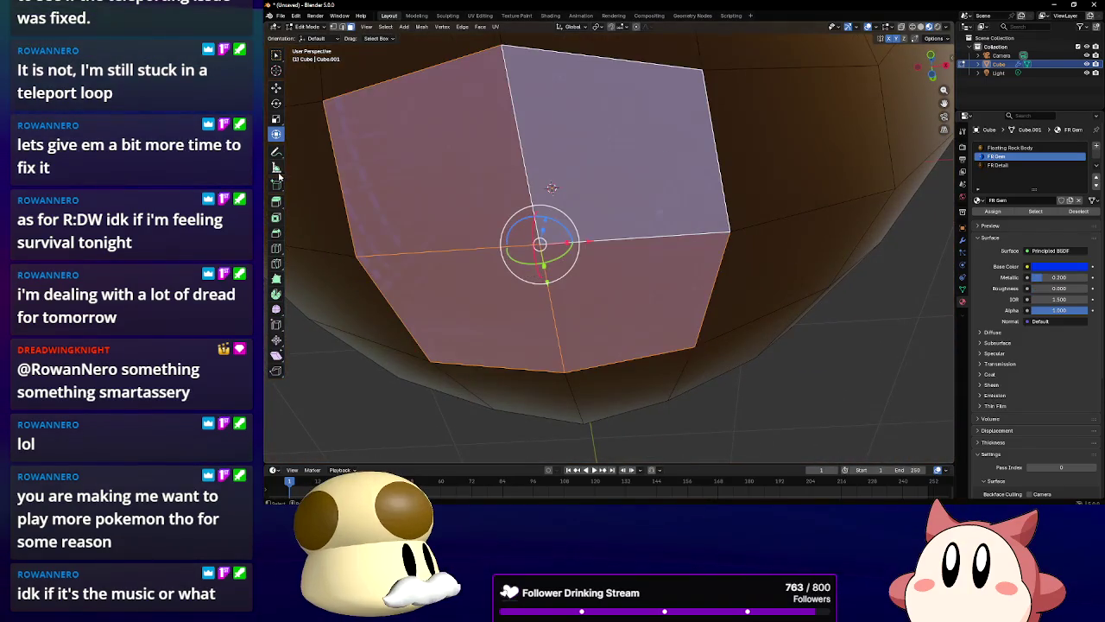
left_click(277, 217)
left_click_drag(565, 229, 572, 221)
left_click(701, 88, "alt")
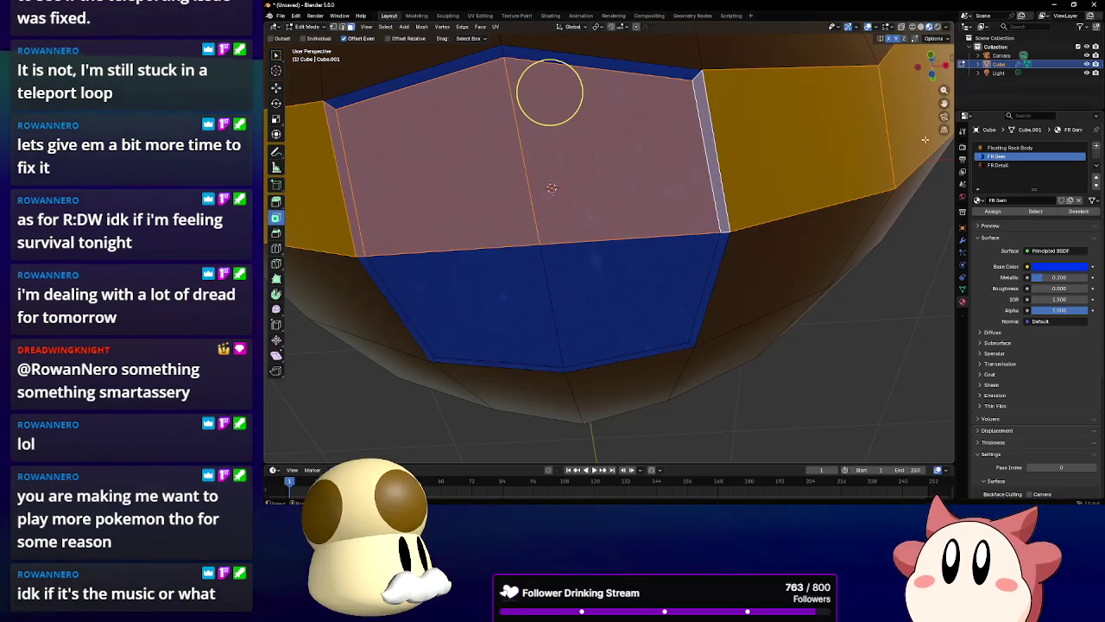
left_click(699, 82, "alt")
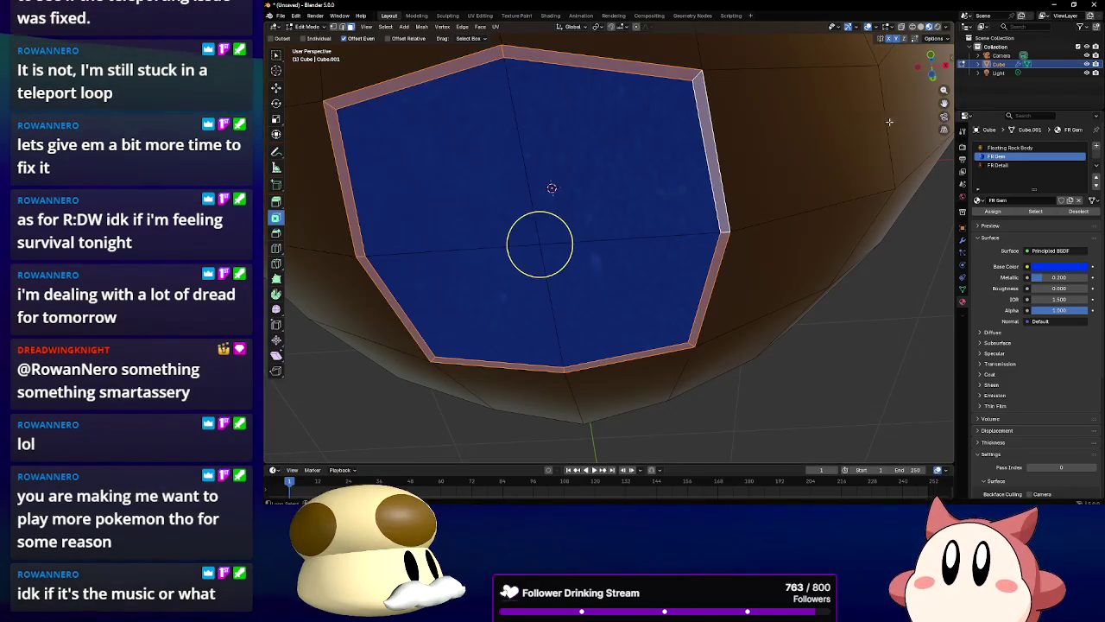
left_click(1006, 165)
left_click(995, 212)
Select the underside faces, move them vertically, and turn off X-axis mirroring
mouse_move(674, 199)
left_mouse_down()
mouse_move(659, 193)
mouse_move(681, 247)
mouse_move(718, 279)
mouse_move(688, 157)
left_mouse_up()
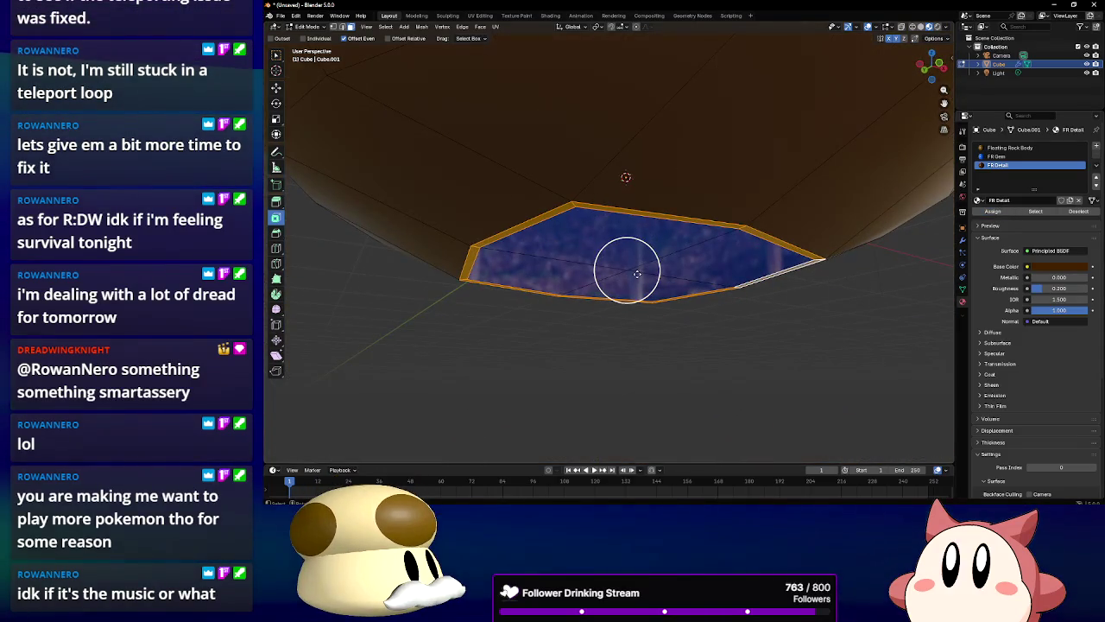
left_click(636, 274)
left_click(622, 271)
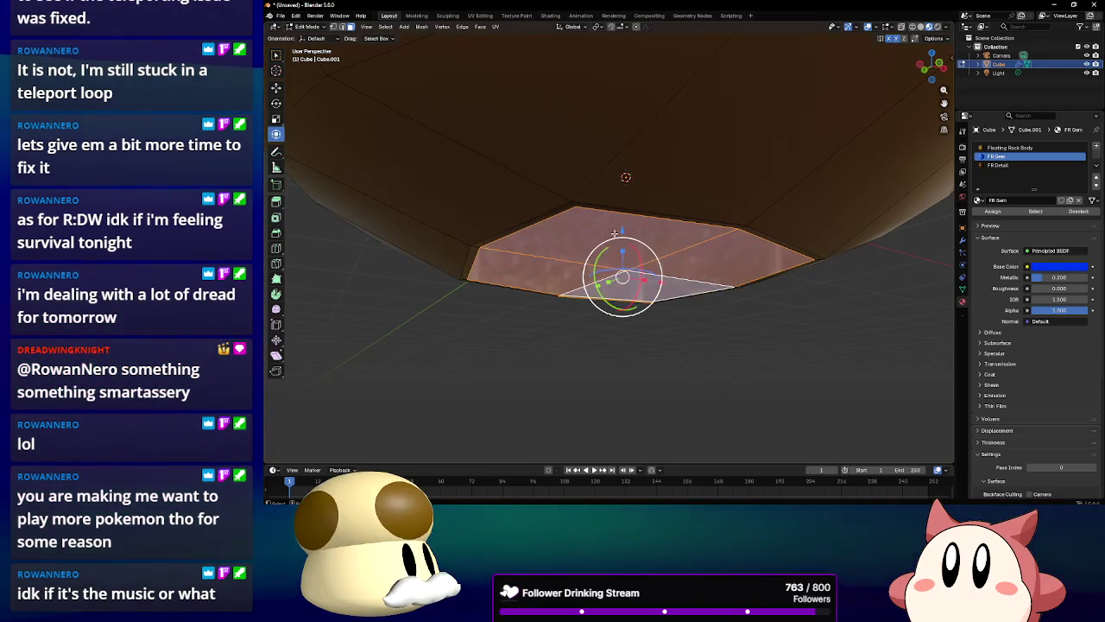
mouse_move(623, 229)
left_mouse_down()
mouse_move(630, 324)
mouse_move(622, 281)
left_mouse_up()
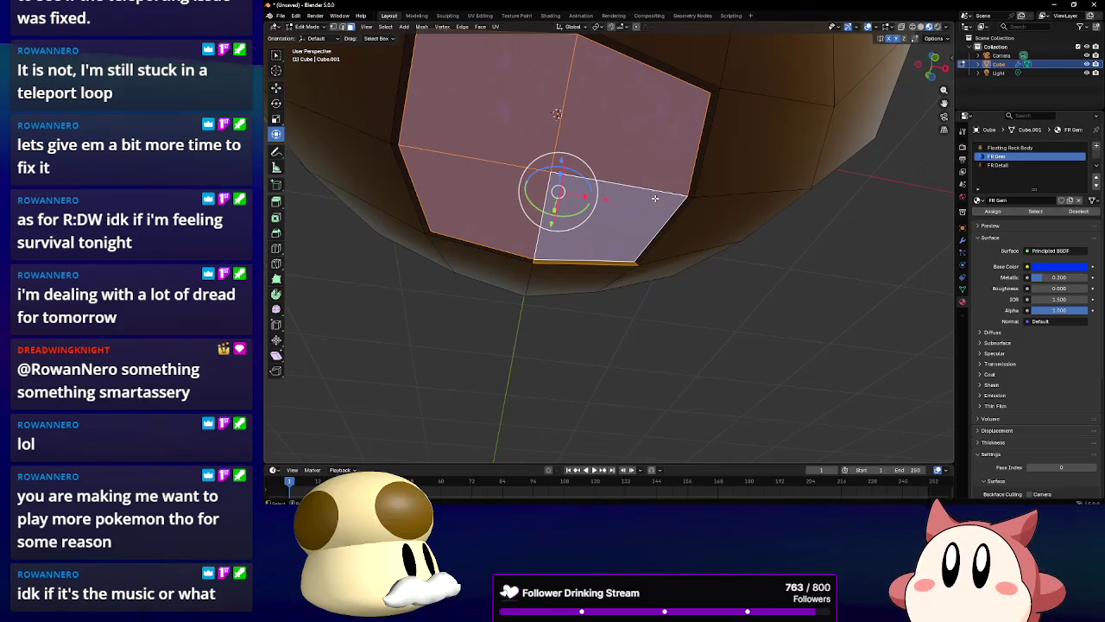
left_click(963, 131)
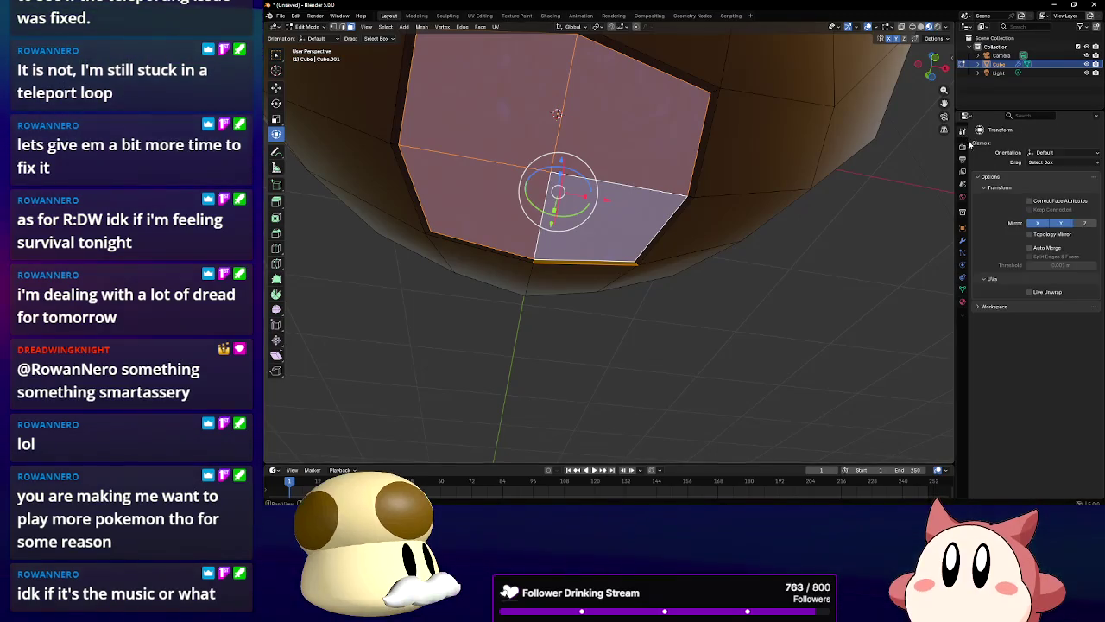
left_click(1041, 223)
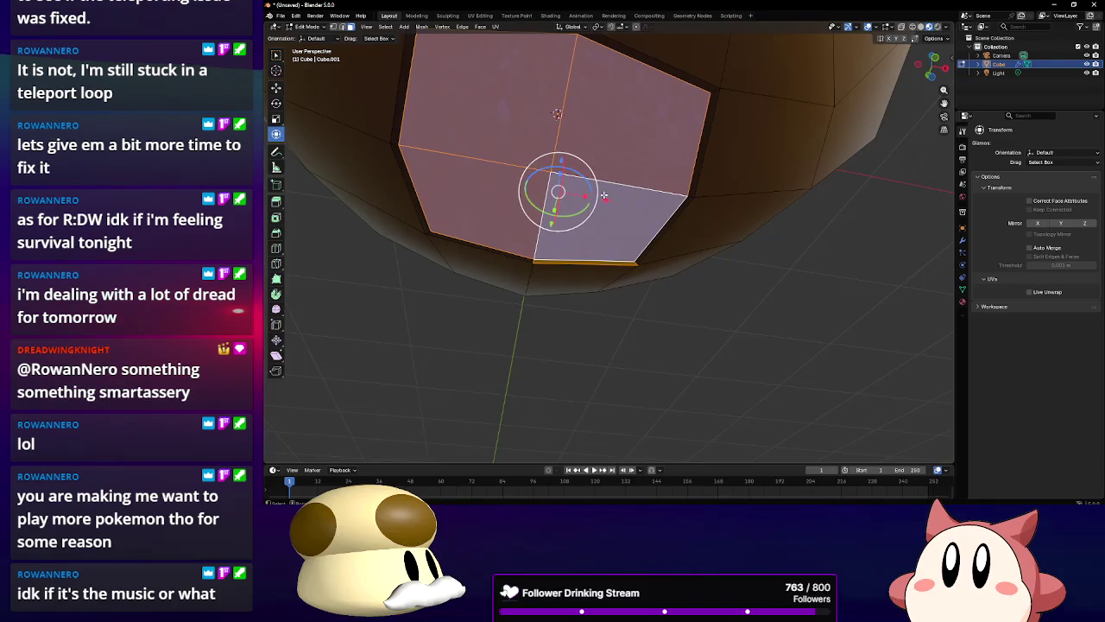
Inset the underside faces into a border, undoing a trial vertical move
mouse_move(571, 177)
left_mouse_down()
mouse_move(622, 138)
mouse_move(588, 173)
mouse_move(644, 209)
mouse_move(613, 173)
mouse_move(635, 215)
mouse_move(570, 229)
mouse_move(570, 388)
mouse_move(569, 223)
left_mouse_up()
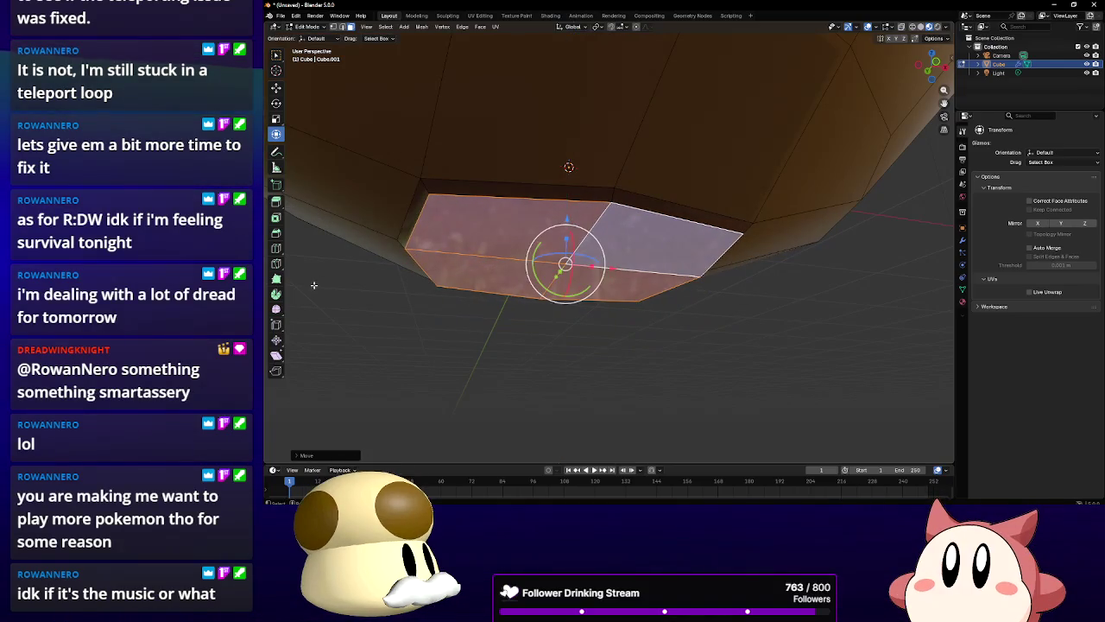
left_click(276, 217)
left_click_drag(567, 259, 561, 266)
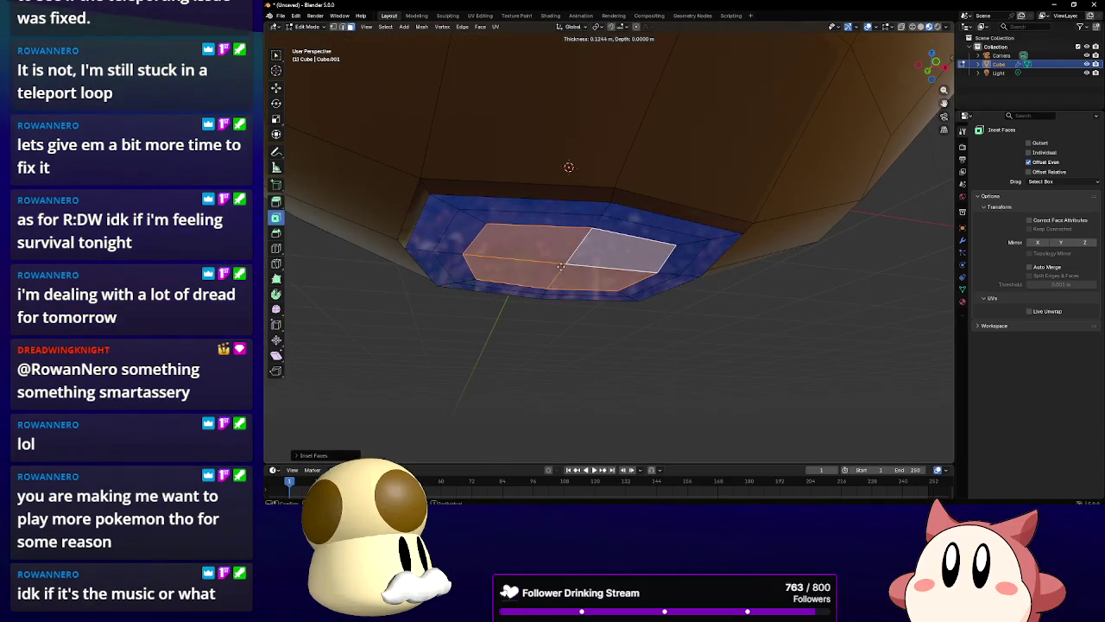
left_click(276, 134)
left_click_drag(569, 227, 569, 236)
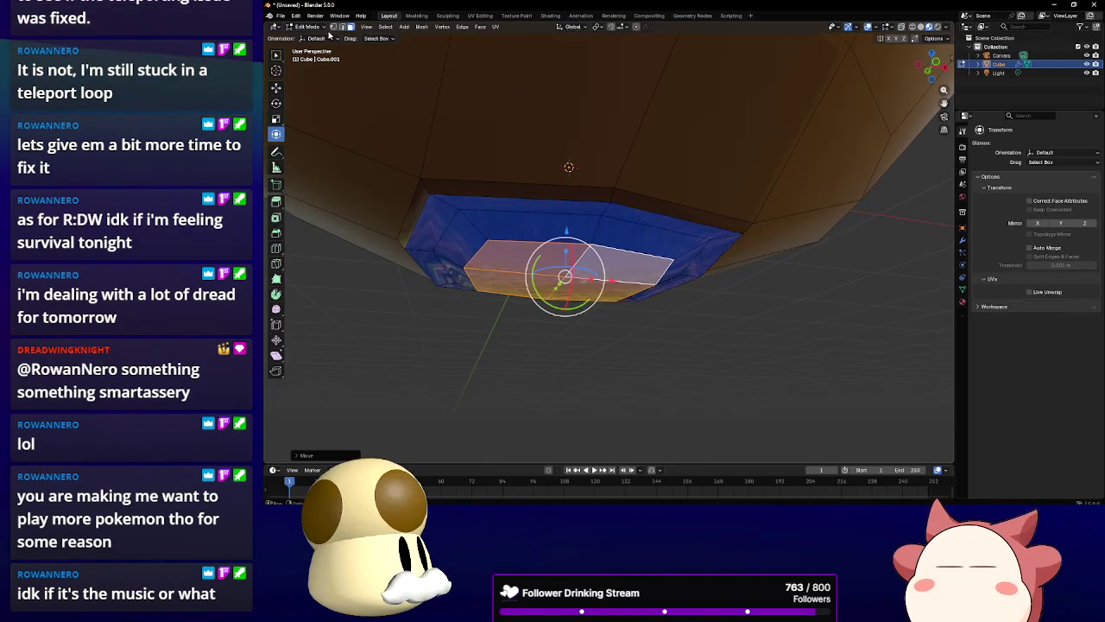
key("ctrl+z")
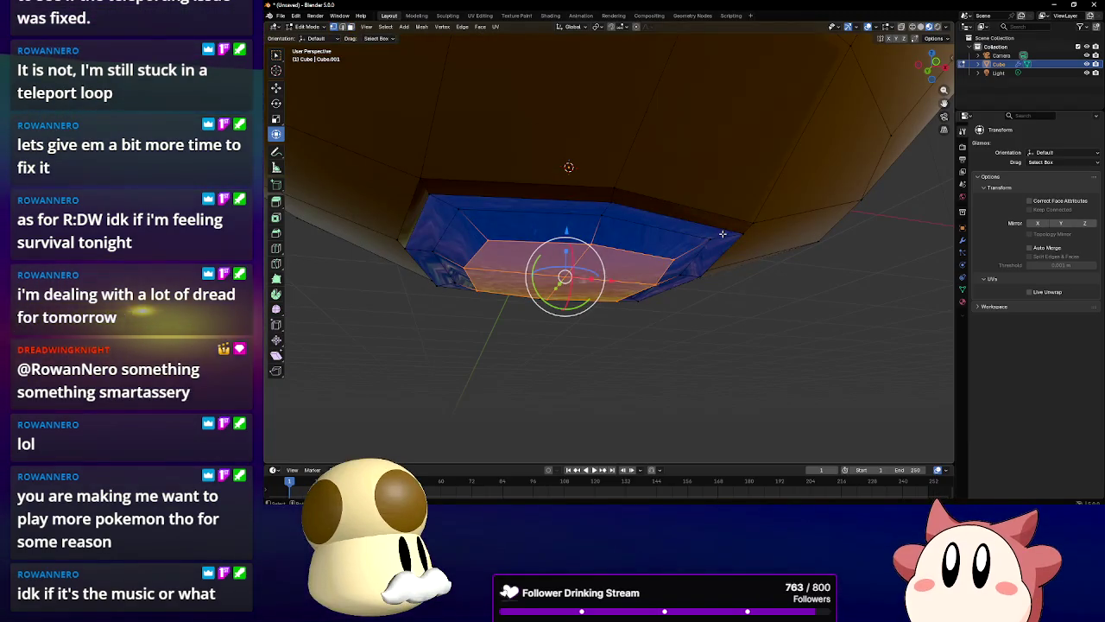
Select the slanted side-face ring plus adjacent faces and push them down along Z
left_click_drag(570, 176, 635, 263)
left_click(651, 256, "alt")
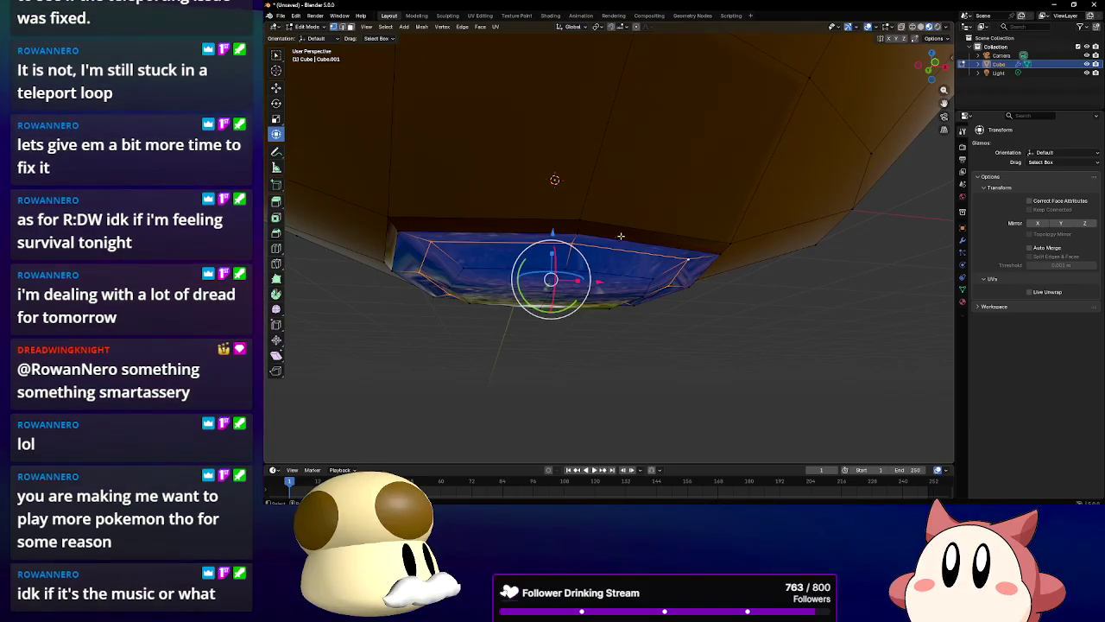
mouse_move(550, 231)
left_mouse_down()
mouse_move(549, 257)
mouse_move(556, 198)
left_mouse_up()
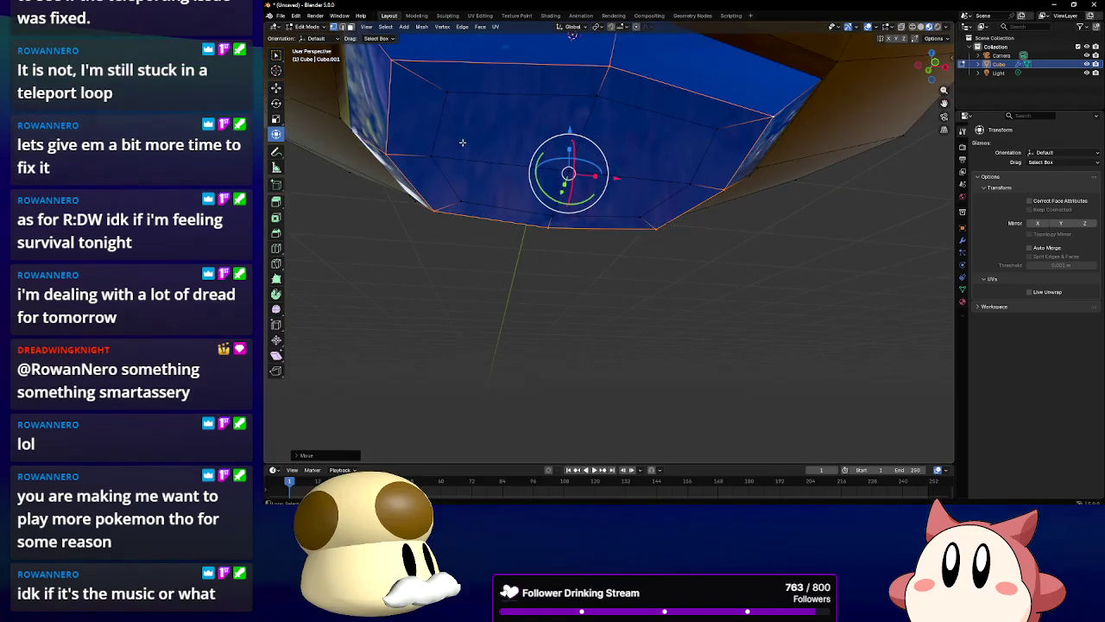
left_click(627, 104, "shift")
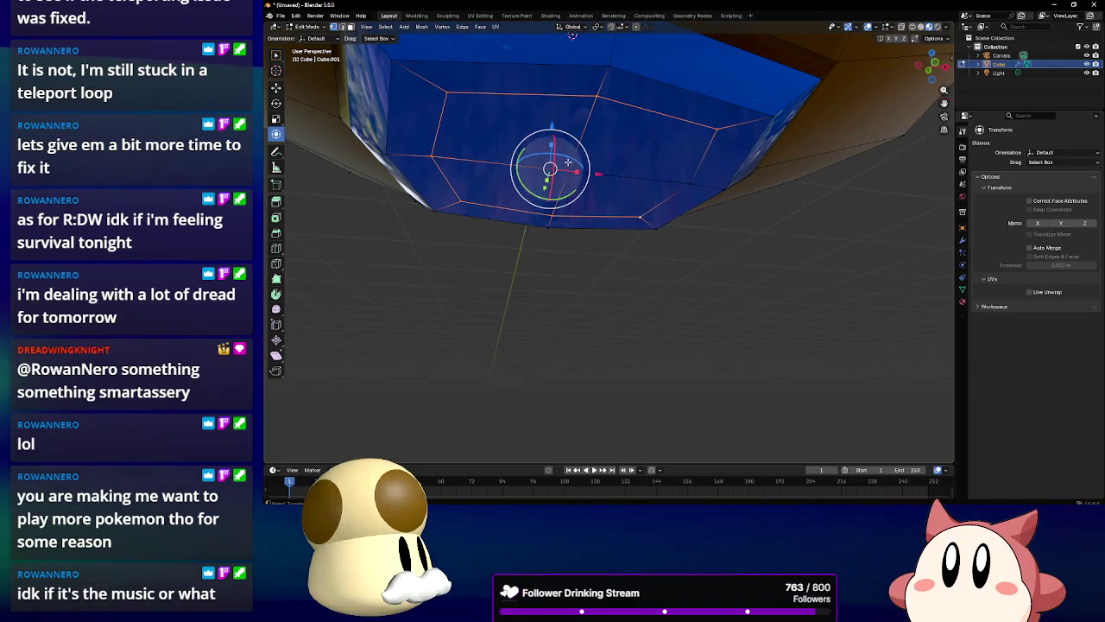
left_click(686, 186, "shift")
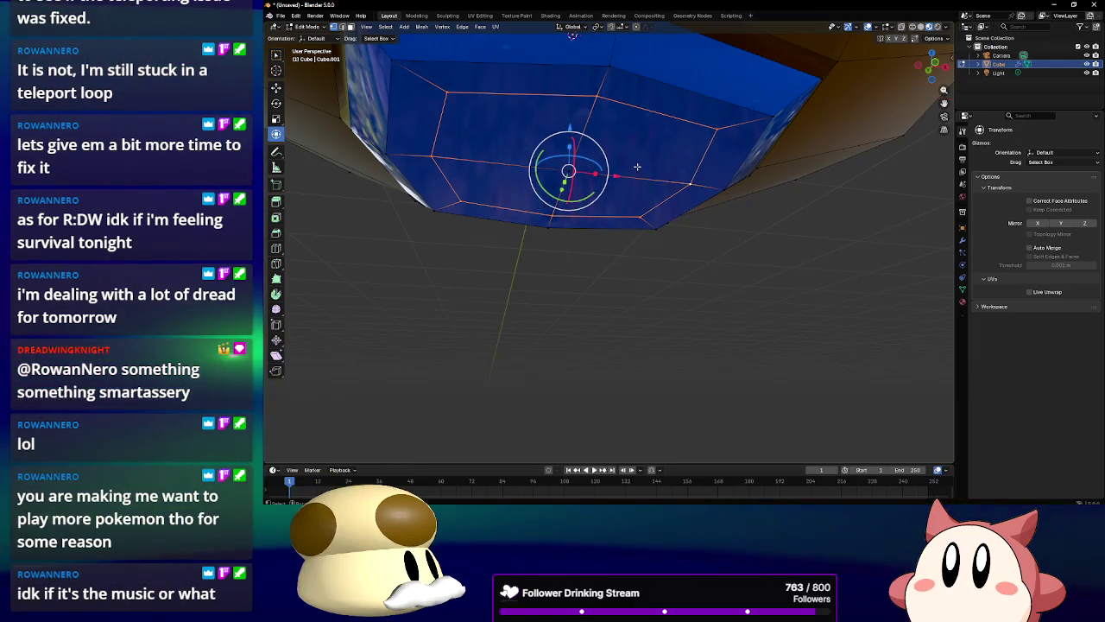
mouse_move(572, 131)
left_mouse_down()
mouse_move(573, 100)
mouse_move(570, 160)
left_mouse_up()
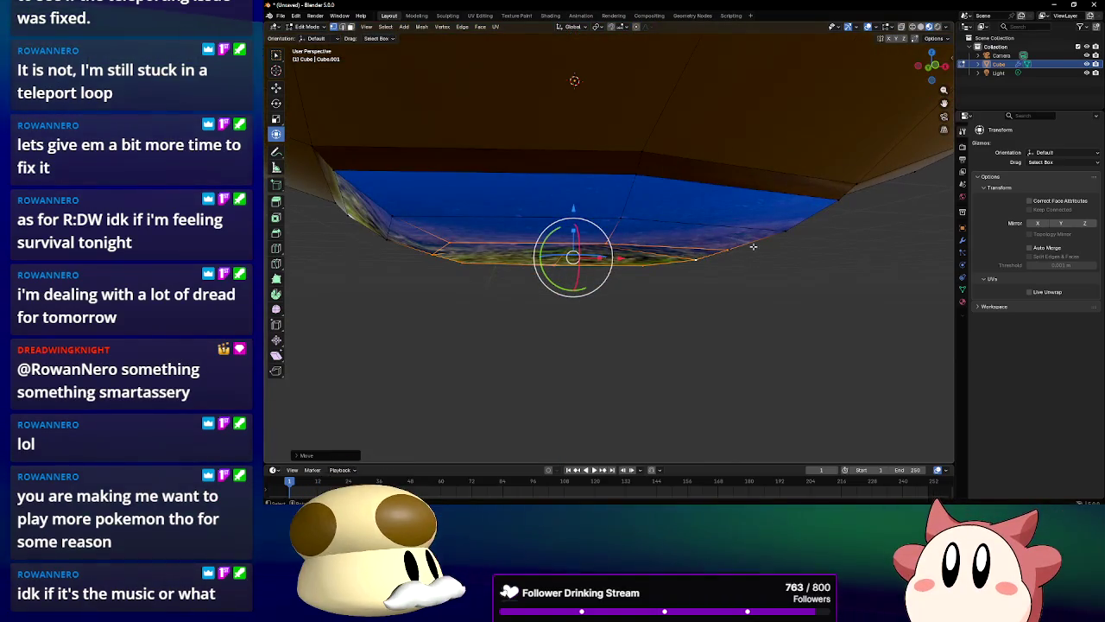
Scale the selection down slightly and move it further down along Z
scroll(752, 246, "up", 5)
scroll(747, 242, "down", 5)
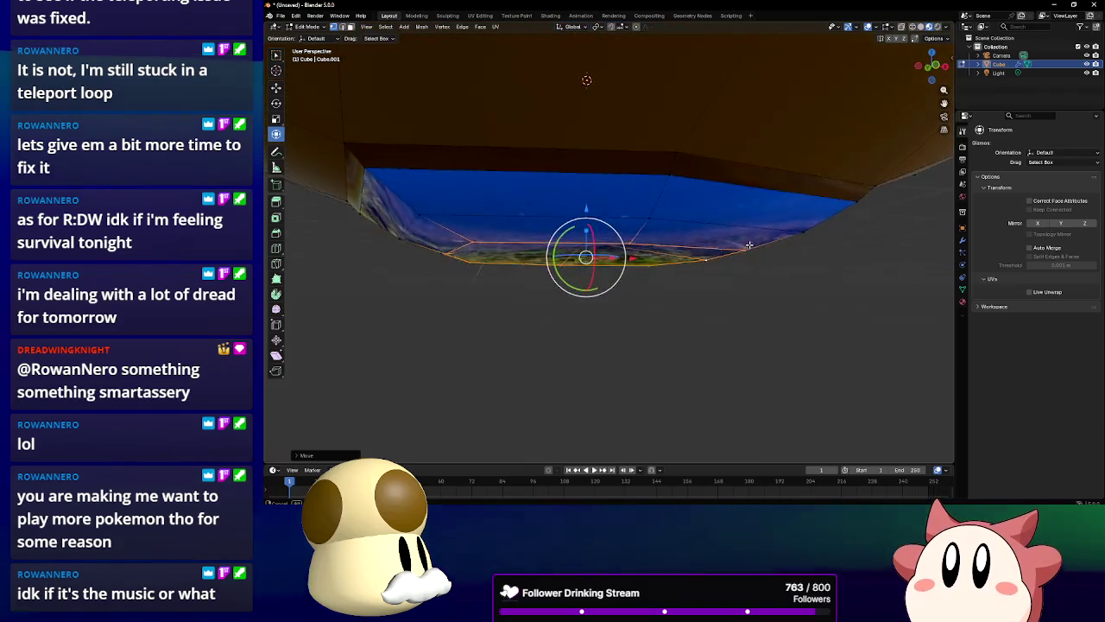
scroll(756, 254, "up", 2)
key("s")
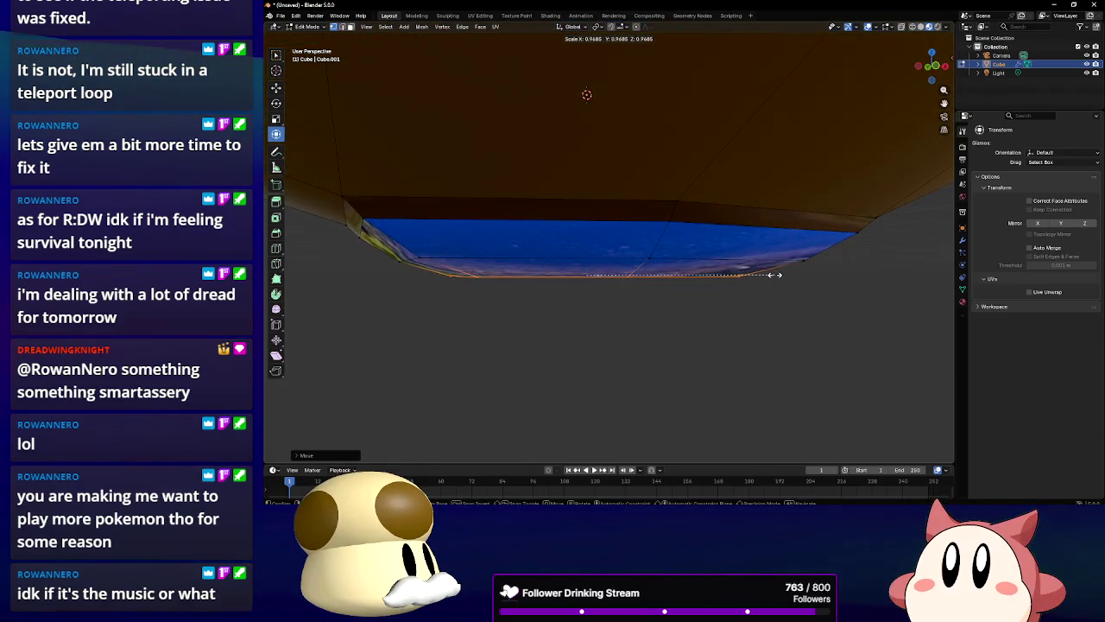
left_click(763, 275)
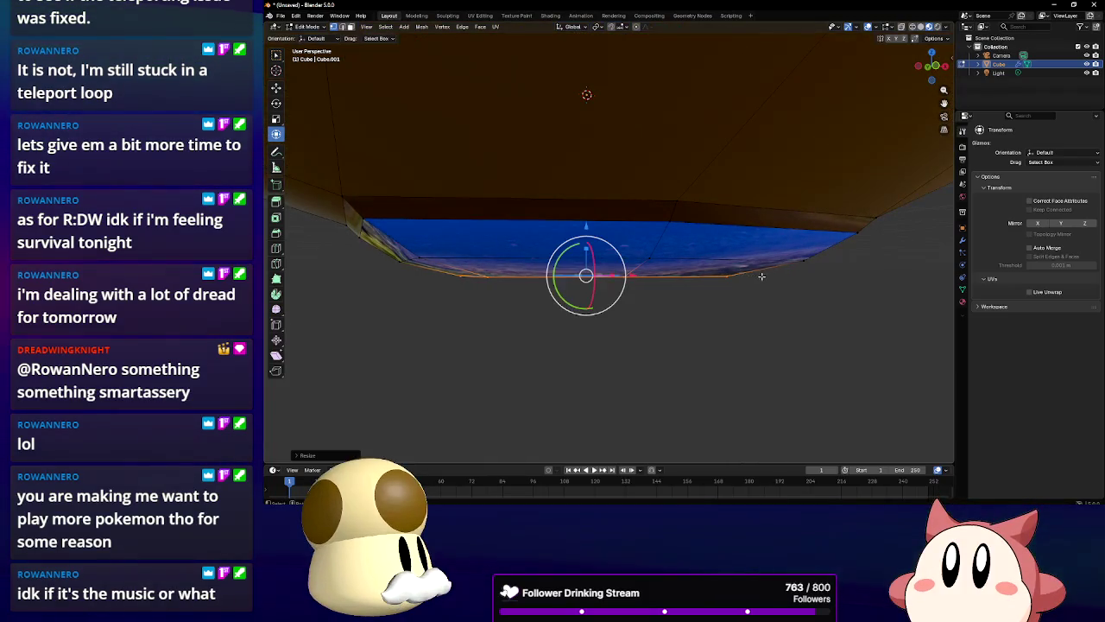
key("g")
key("z")
left_click(601, 243)
left_click_drag(601, 244, 583, 209)
key("g")
key("z")
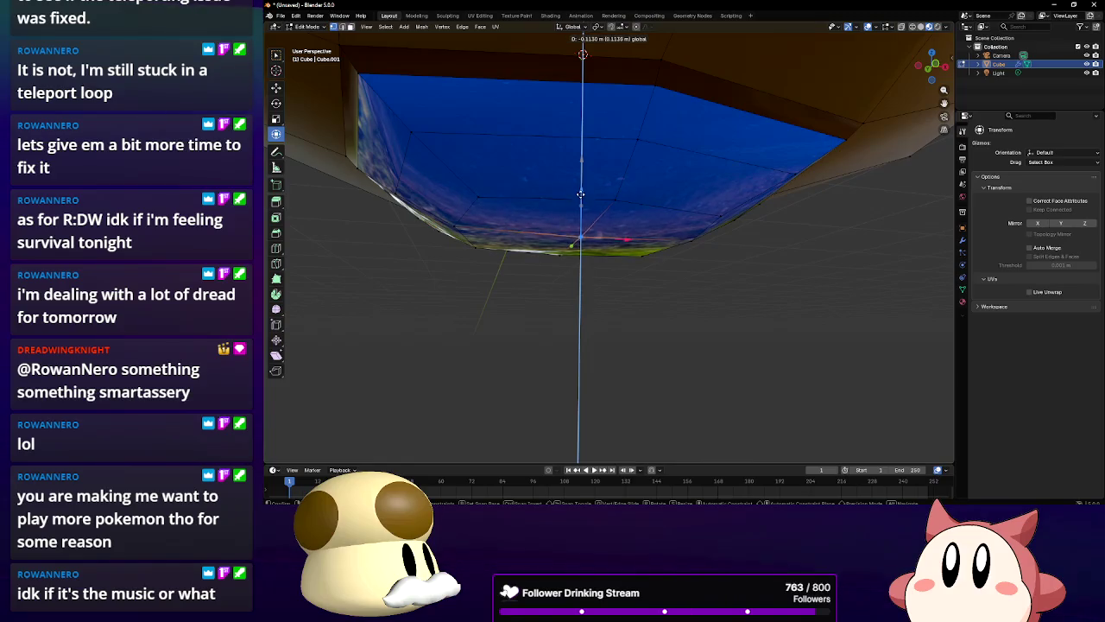
mouse_move(587, 203)
left_mouse_down()
mouse_move(692, 236)
mouse_move(691, 177)
mouse_move(694, 227)
mouse_move(521, 124)
left_mouse_up()
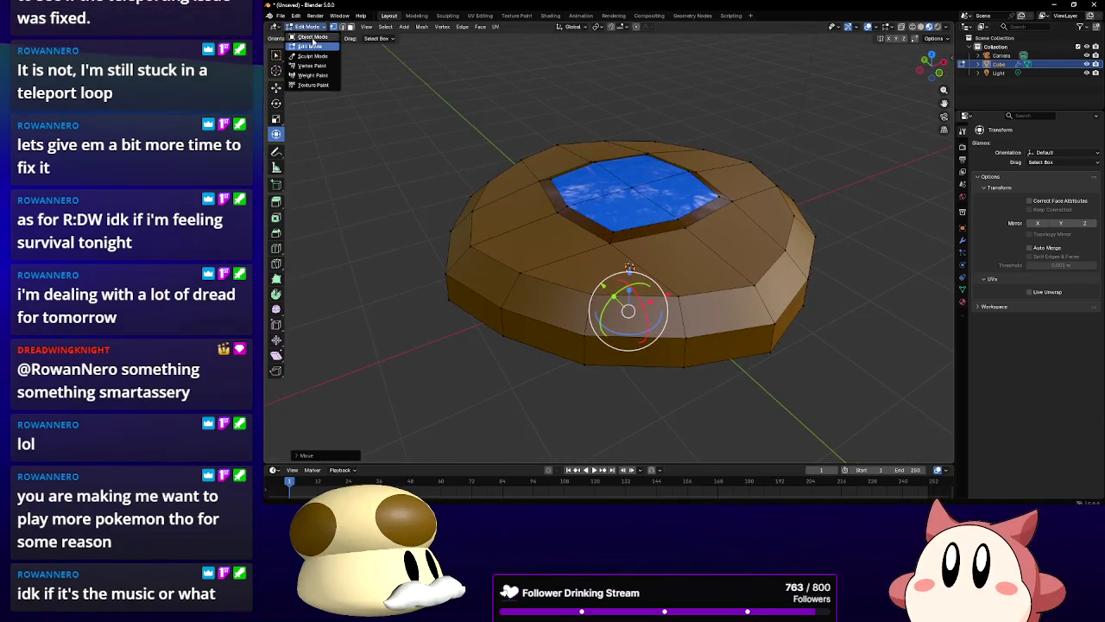
Shade the rock body smooth in Object Mode
left_click(311, 37)
mouse_move(604, 198)
left_mouse_down()
mouse_move(604, 141)
mouse_move(561, 144)
mouse_move(572, 185)
mouse_move(599, 202)
mouse_move(585, 196)
left_mouse_up()
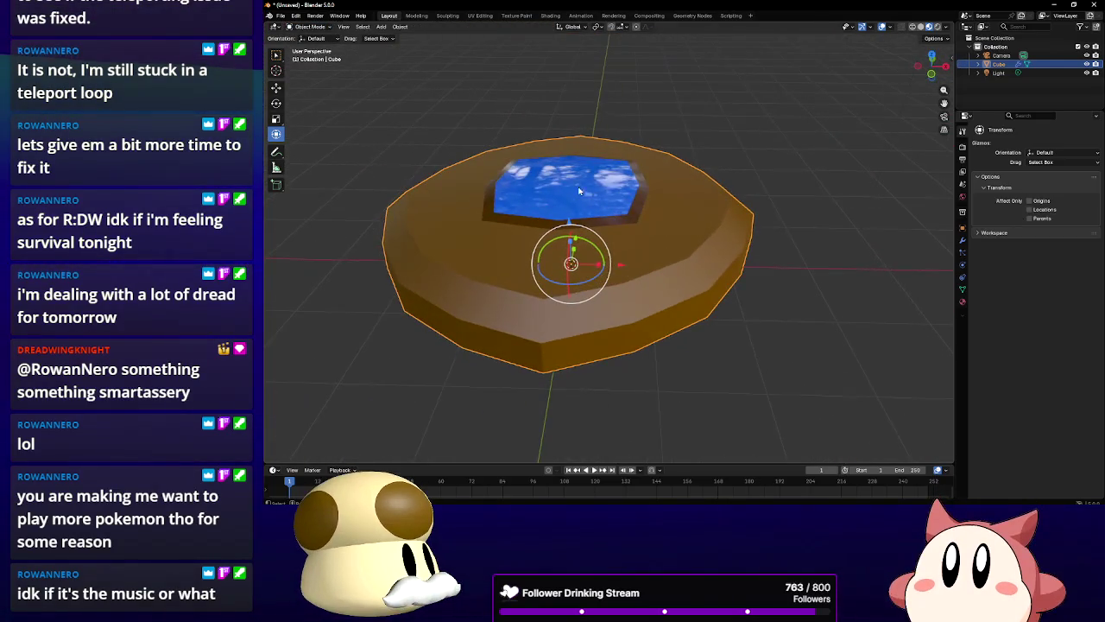
right_click(437, 137)
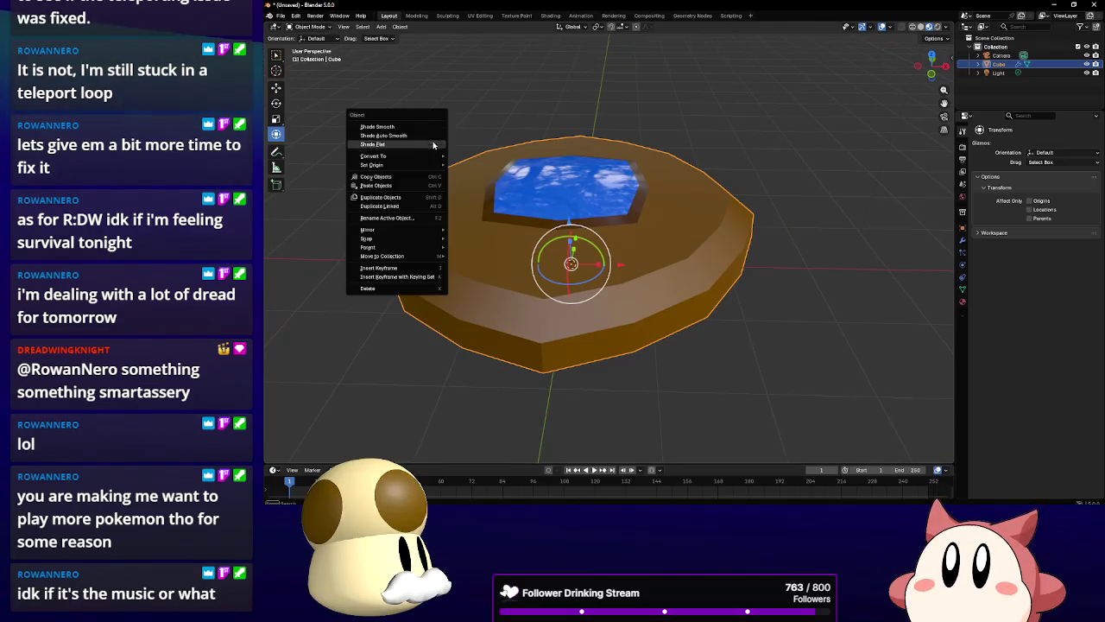
right_click(556, 177)
left_click(532, 162)
mouse_move(532, 162)
left_mouse_down()
mouse_move(623, 165)
mouse_move(592, 200)
left_mouse_up()
left_click_drag(648, 233, 598, 198)
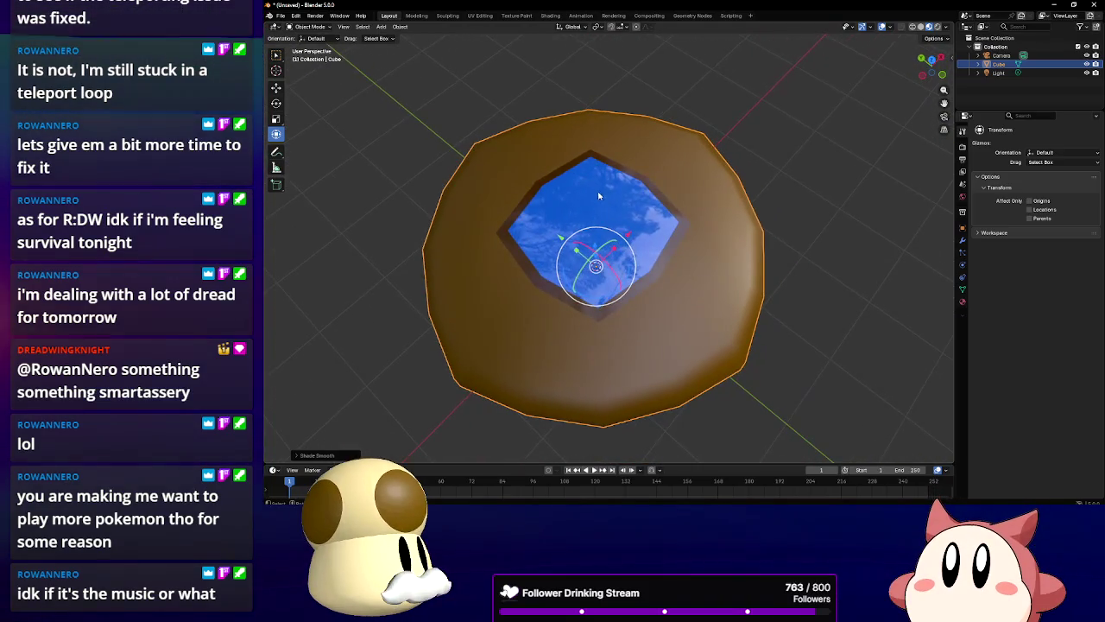
In Edit Mode, scale the rim vertices around the top gem inward to about 0.876
left_click(308, 27)
left_click(308, 44)
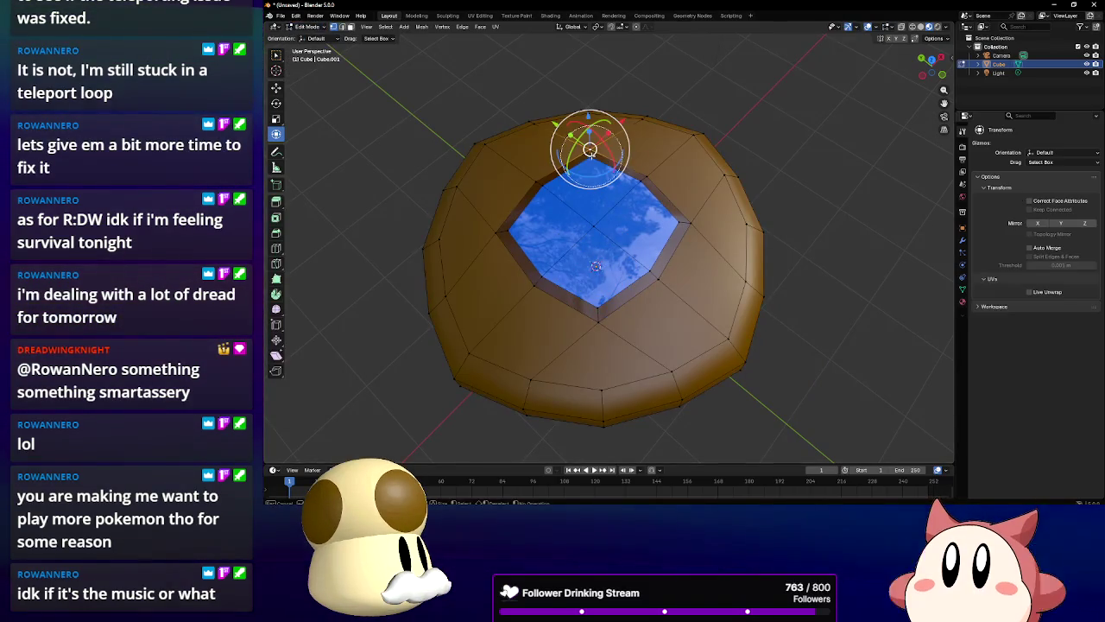
left_click_drag(590, 150, 588, 153)
scroll(498, 227, "up", 3)
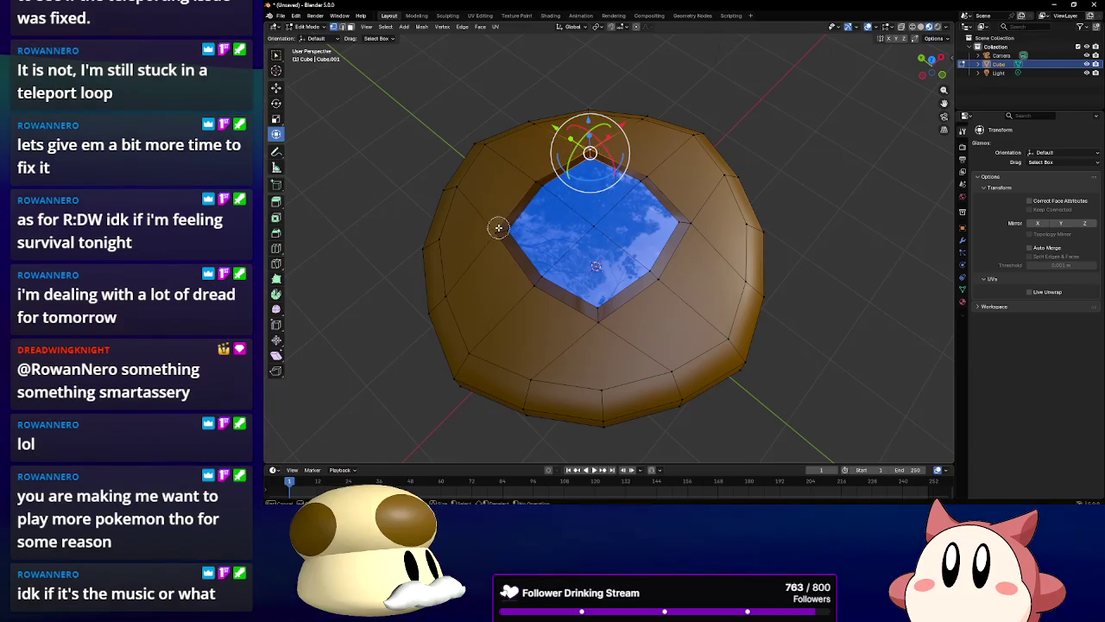
left_click(498, 227)
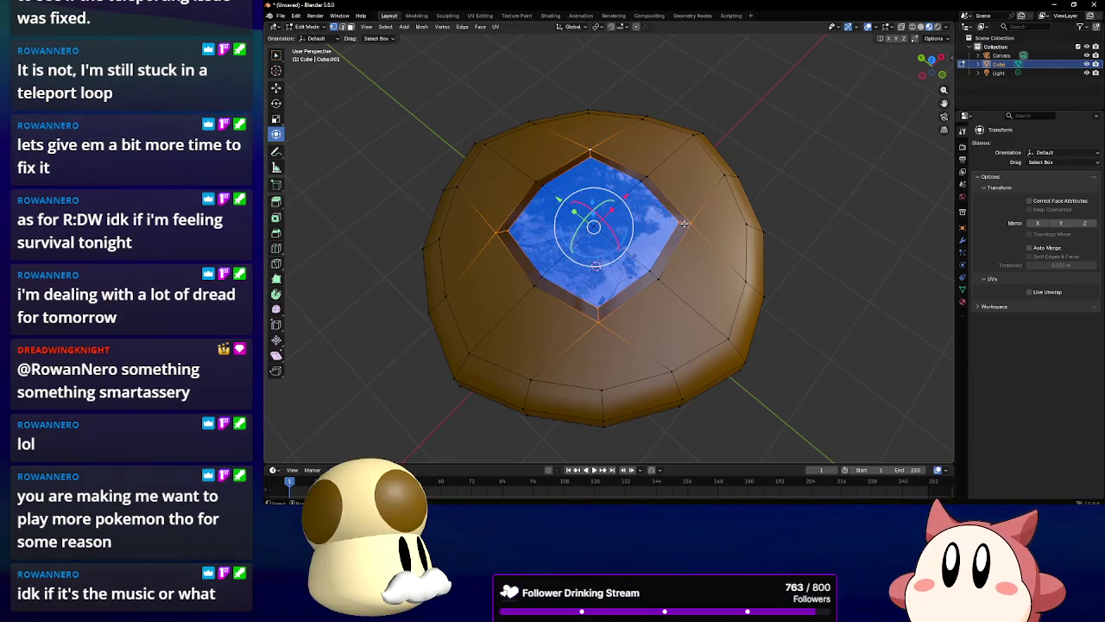
key("s")
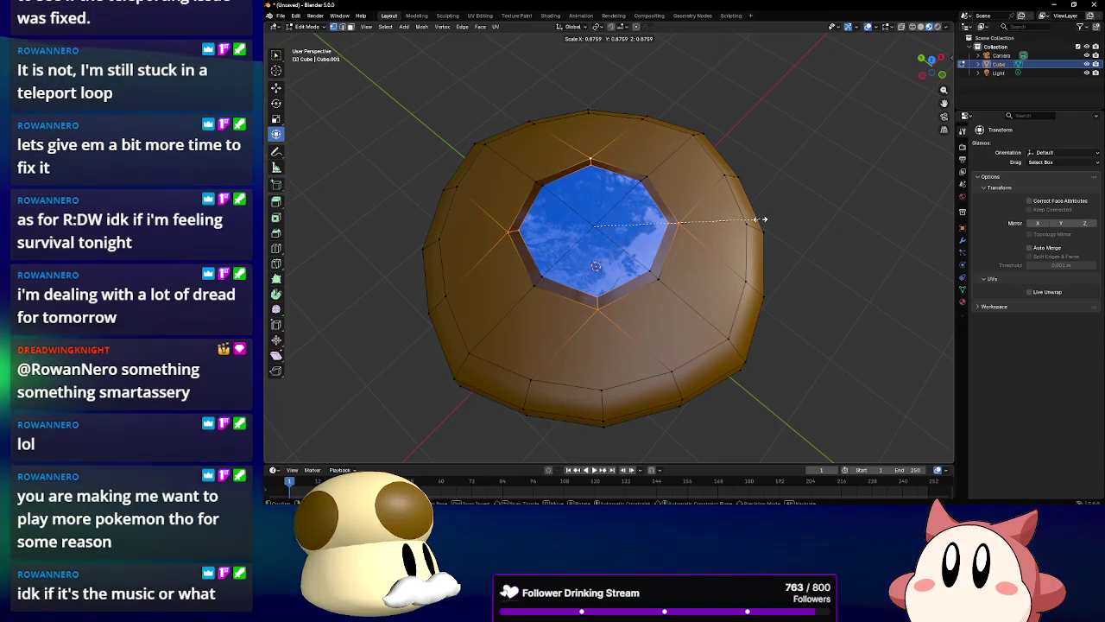
left_click(761, 219)
left_click_drag(653, 106, 648, 130)
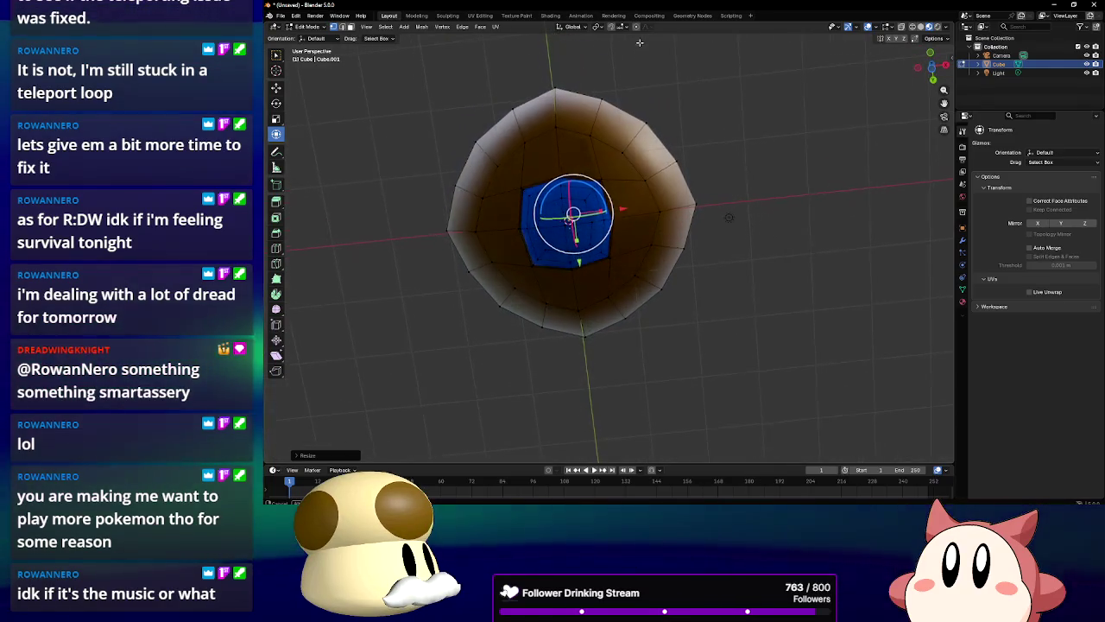